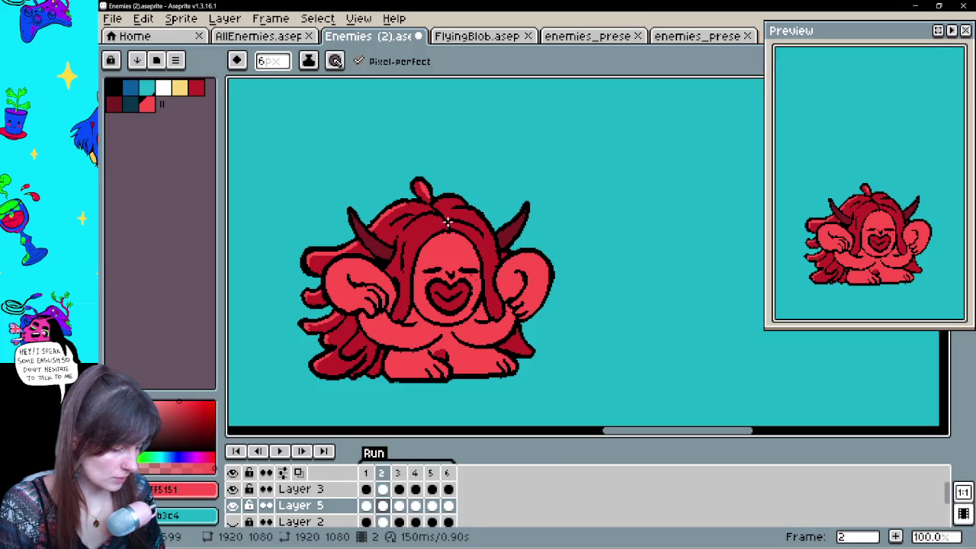
Shade the hair around the bangs in frame 2 and compare it with the neighbouring frames.
mouse_move(443, 221)
mouse_down()
mouse_move(414, 252)
mouse_move(442, 229)
mouse_up()
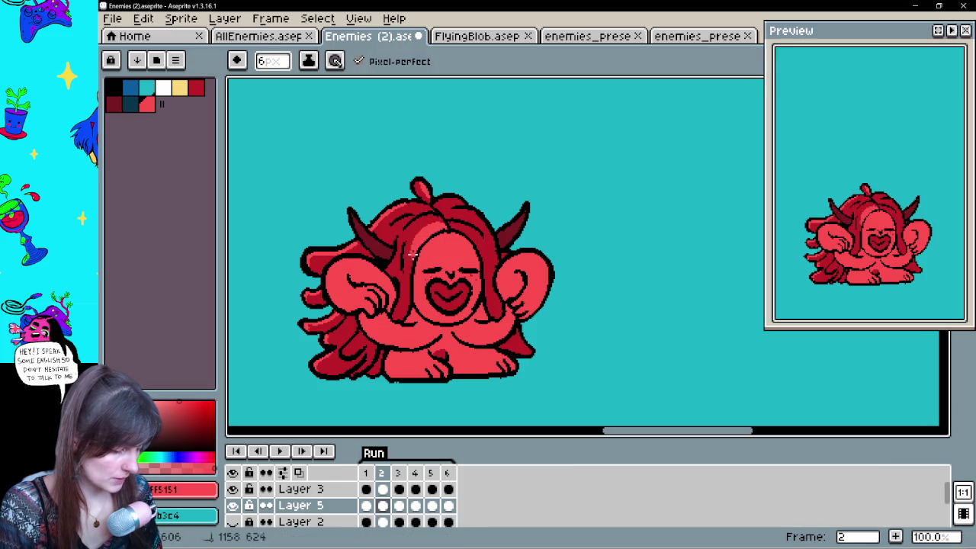
key(Right)
key(Left)
key(Left)
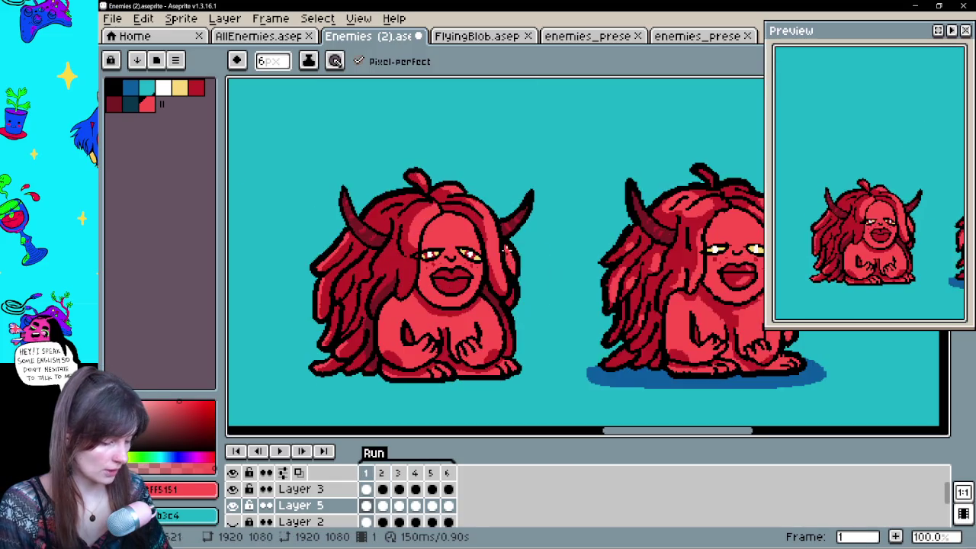
key(Right)
key(Left)
key(Right)
key(Left)
key(Right)
Paint a light-red stroke down the right side of the hair, then move to frame 3.
drag(473, 210, 500, 301)
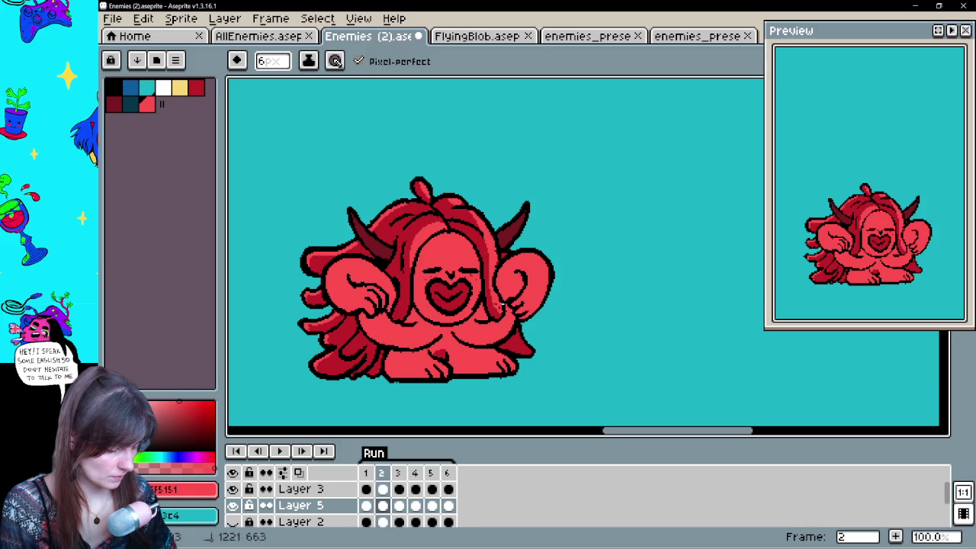
key(Left)
key(Right)
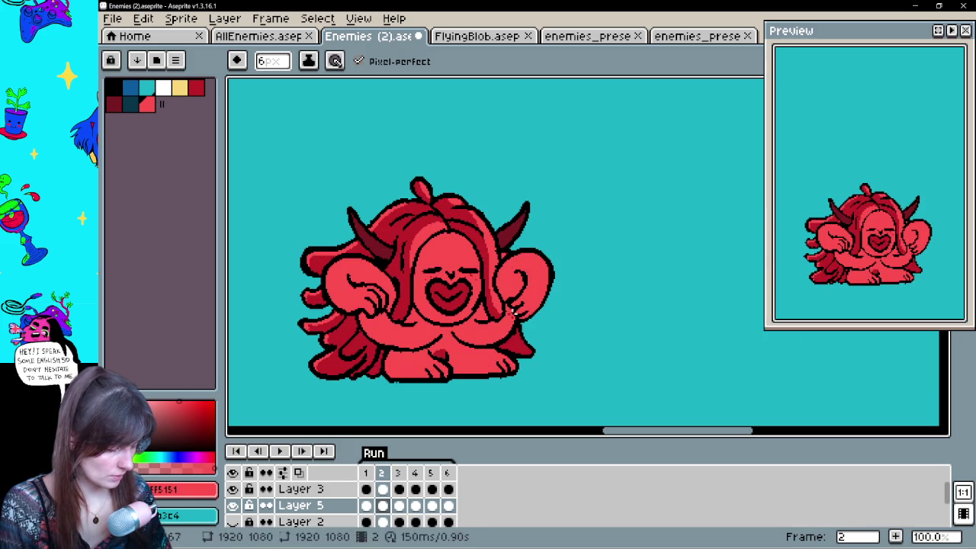
key(Left)
key(Right)
key(Right)
drag(562, 236, 549, 304)
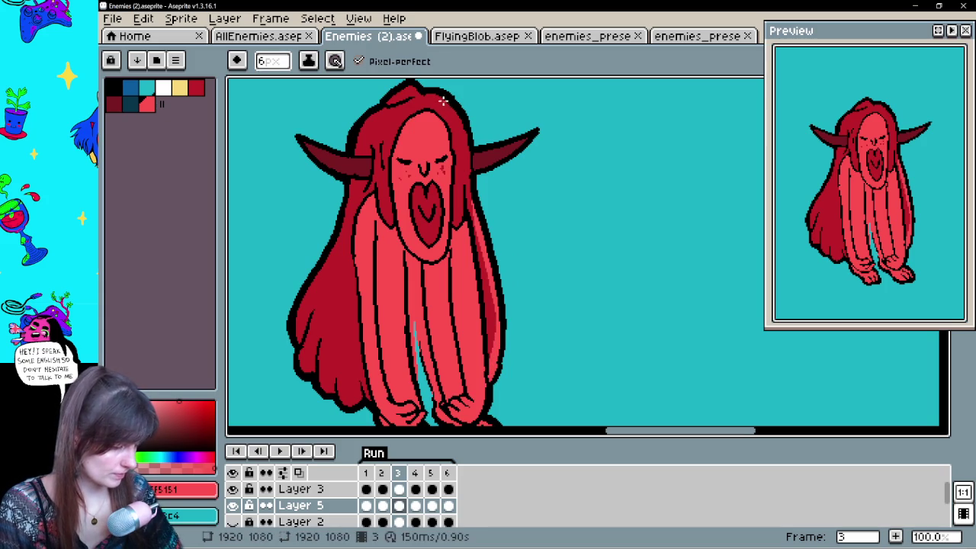
drag(465, 102, 478, 122)
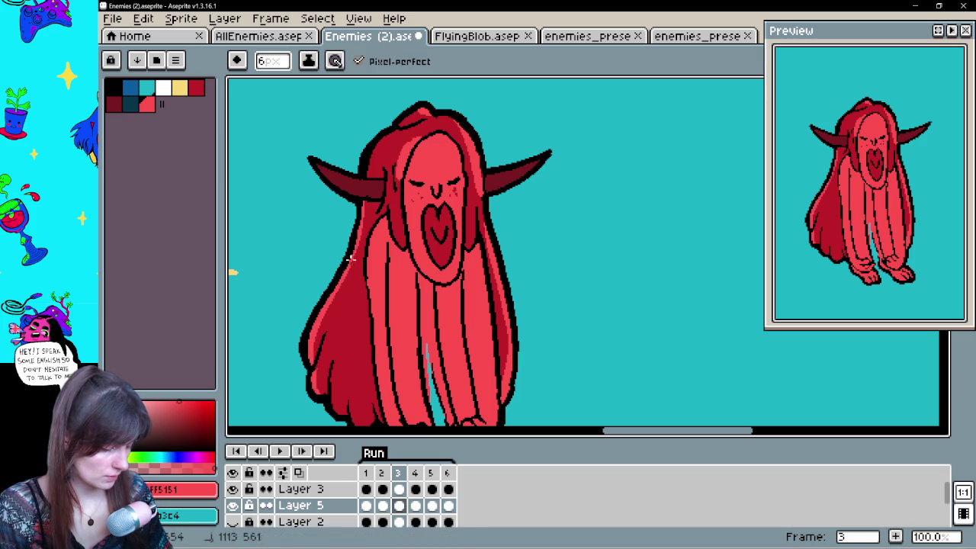
Save the hair shading to Enemies (2).aseprite with Ctrl+S.
key(ctrl+s)
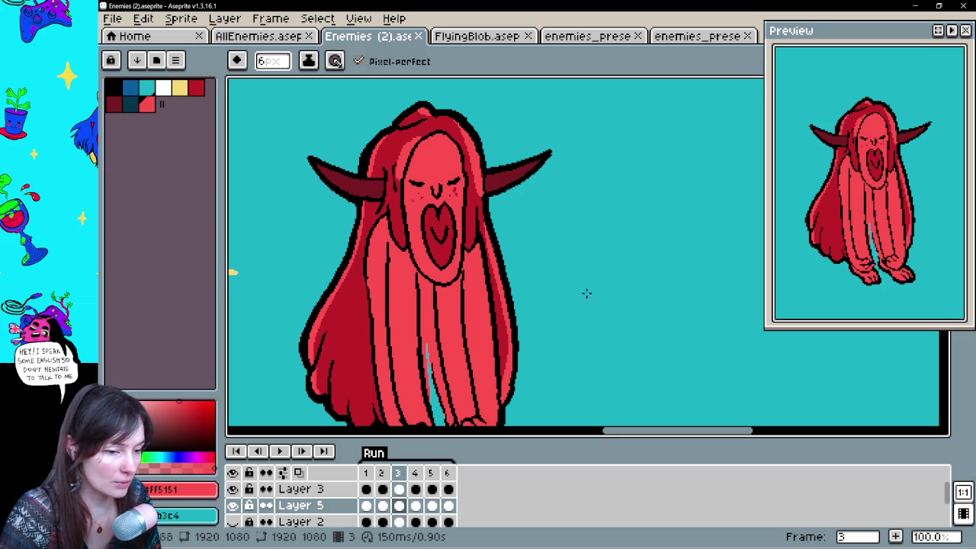
Pan the canvas and step through to the arms-up frame 4.
key(space)
mouse_move(577, 299)
mouse_down()
mouse_move(621, 272)
mouse_move(603, 277)
mouse_up()
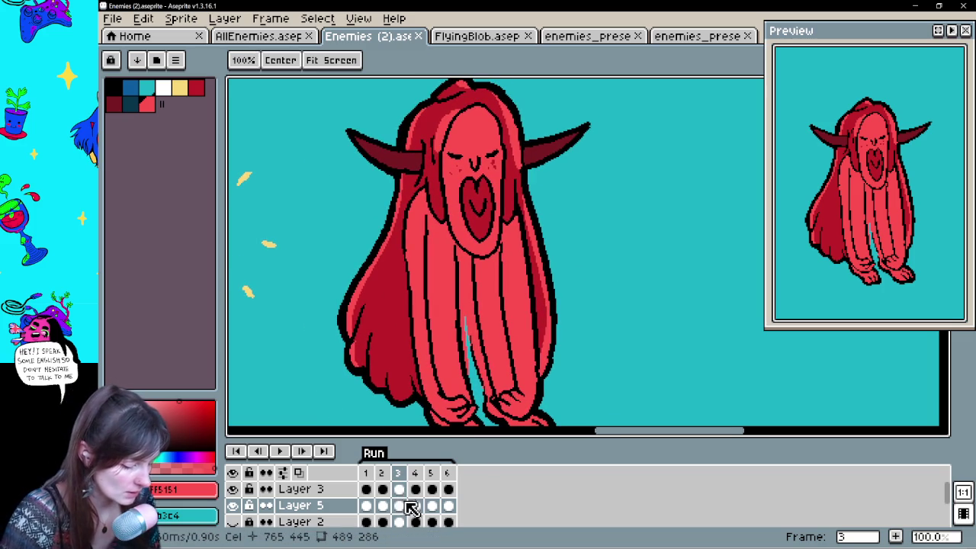
click(393, 526)
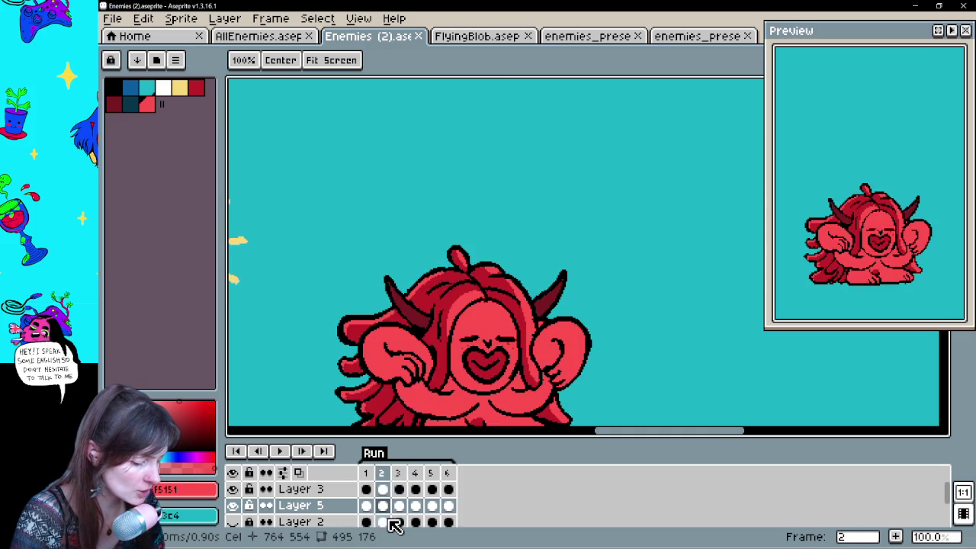
key(Right)
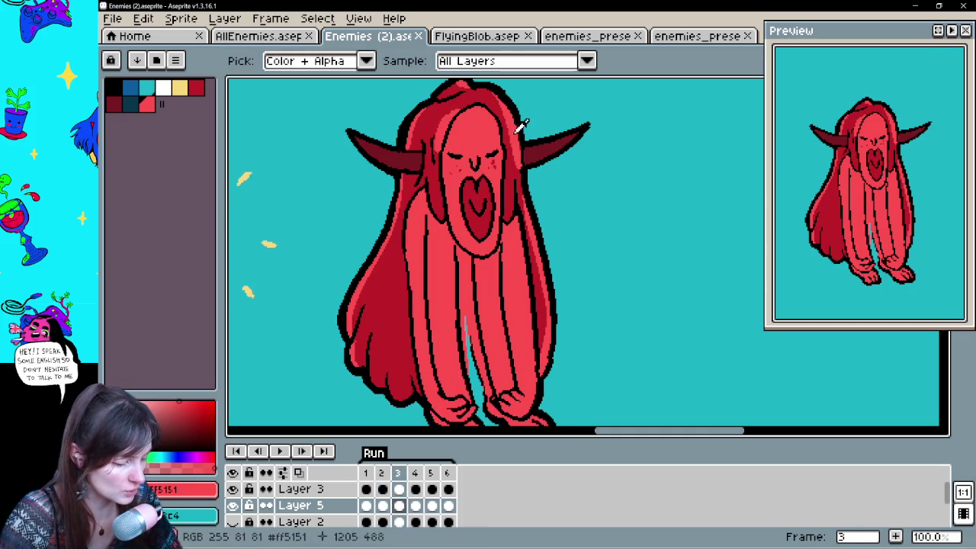
key(Right)
Repaint the left hair edge of frame 4 in red with the Pencil.
key(b)
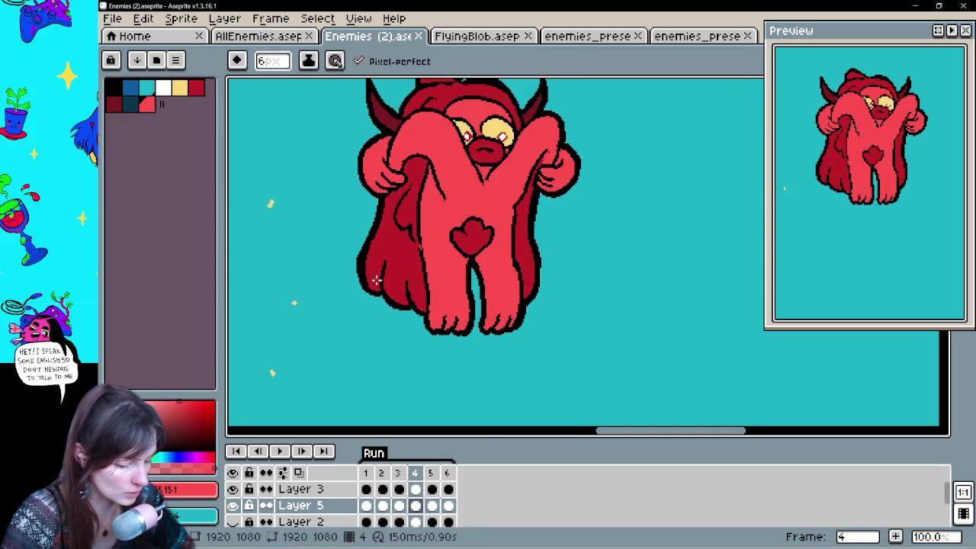
mouse_move(371, 237)
mouse_down()
mouse_move(368, 288)
mouse_move(389, 197)
mouse_up()
drag(390, 286, 392, 305)
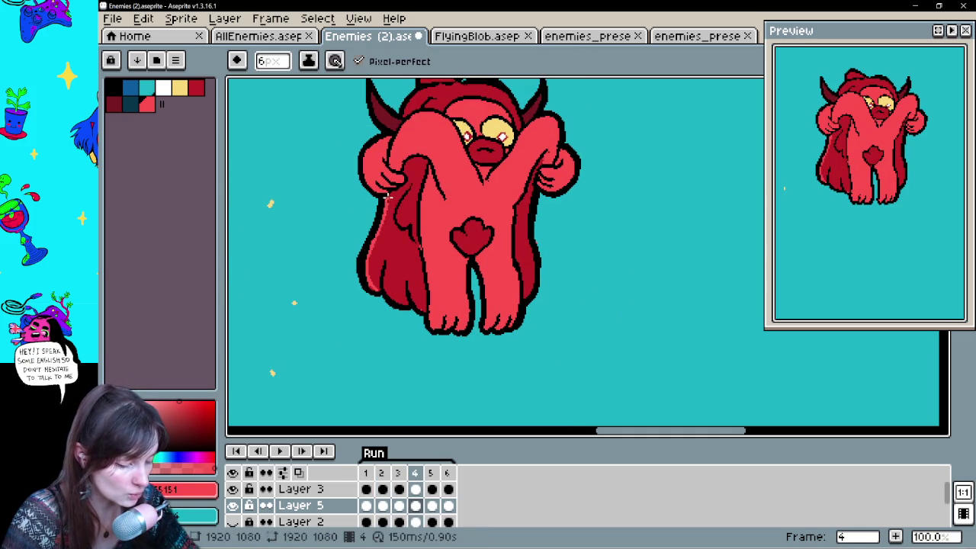
mouse_move(387, 268)
mouse_down()
mouse_move(393, 305)
mouse_move(376, 293)
mouse_up()
scroll(381, 270, up, 3)
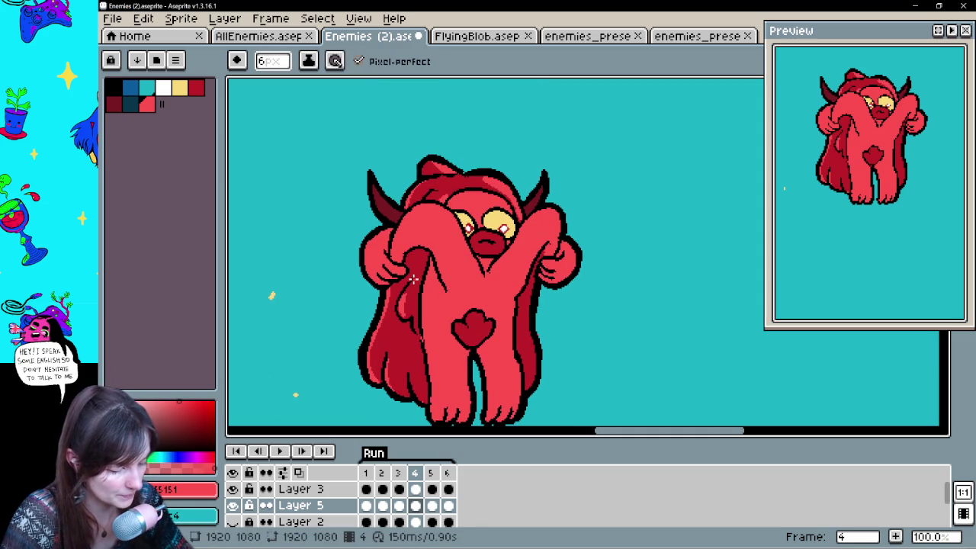
Paint a lighter stripe down the right hair and play the animation to check it.
drag(533, 282, 533, 380)
mouse_move(577, 343)
mouse_down()
mouse_move(567, 321)
mouse_move(587, 239)
mouse_up()
key(Return)
drag(603, 334, 600, 290)
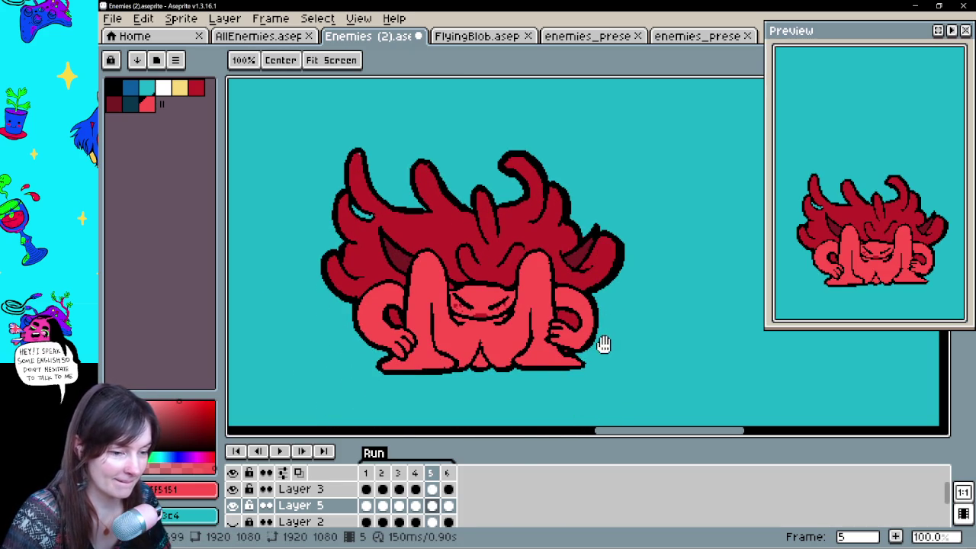
Select the Pencil and advance to frame 6, the hunched huddled pose.
key(b)
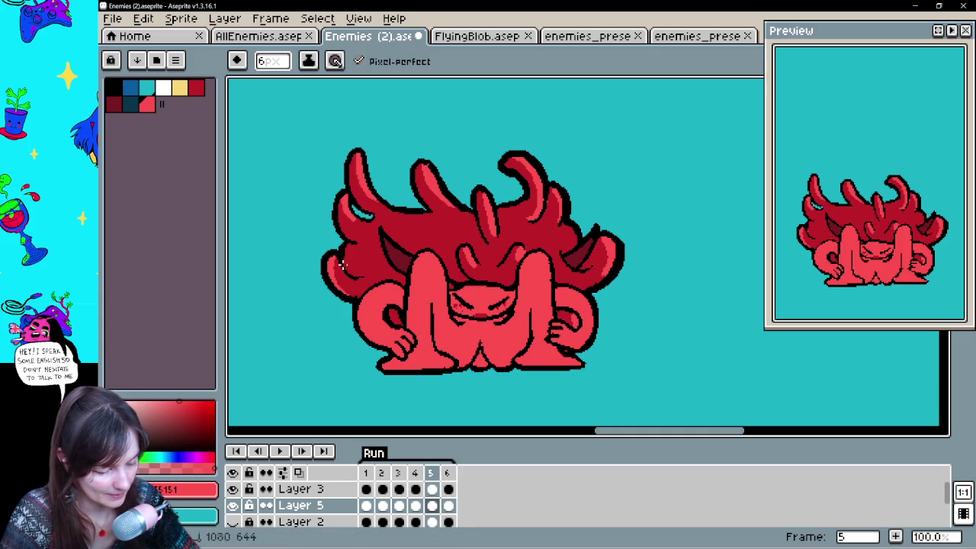
key(Right)
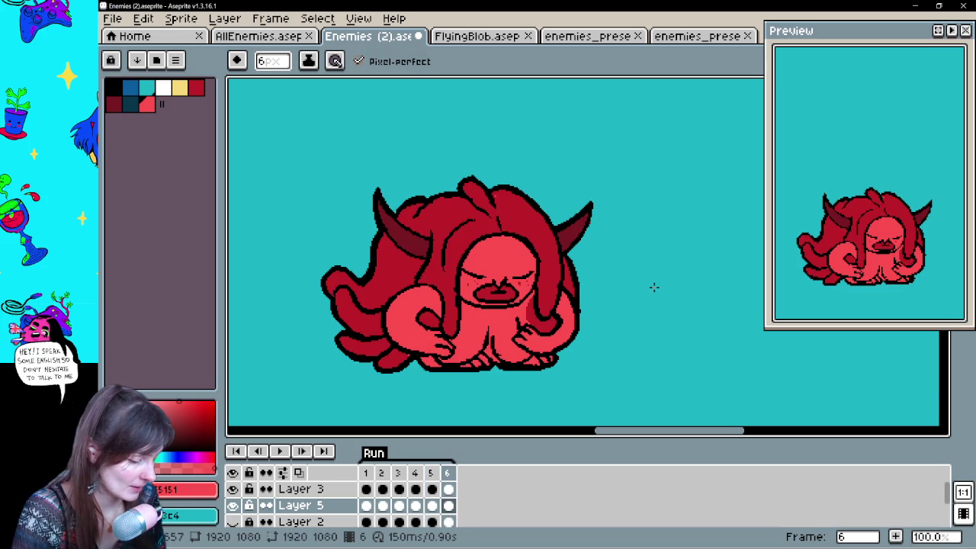
Paint light-red highlights on the right hair strand, head top, left face side and left tentacle tip.
mouse_move(500, 191)
mouse_down()
mouse_move(553, 266)
mouse_move(554, 240)
mouse_move(509, 193)
mouse_up()
drag(569, 265, 571, 294)
drag(484, 197, 472, 181)
mouse_move(480, 233)
mouse_down()
mouse_move(456, 263)
mouse_move(456, 254)
mouse_up()
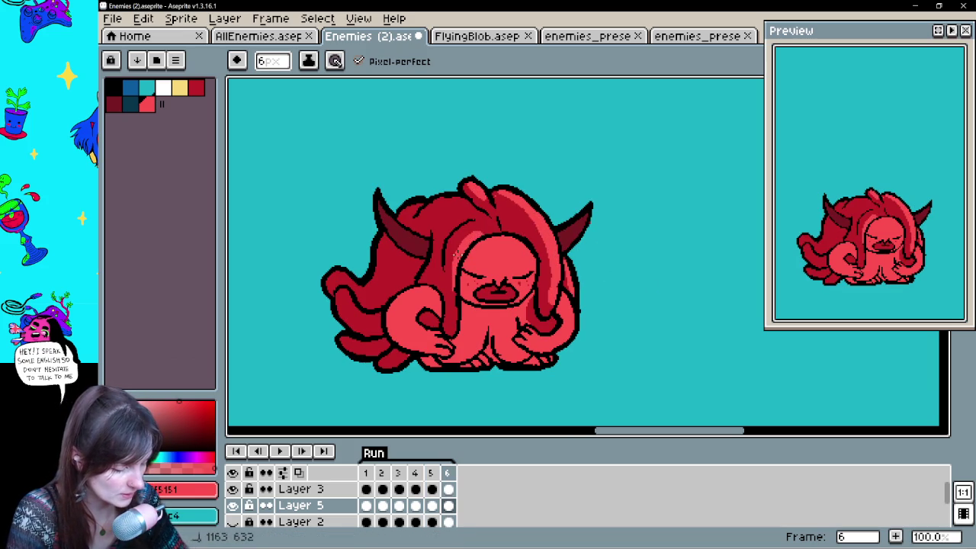
mouse_move(331, 283)
mouse_down()
mouse_move(340, 272)
mouse_move(360, 290)
mouse_move(381, 230)
mouse_move(342, 322)
mouse_up()
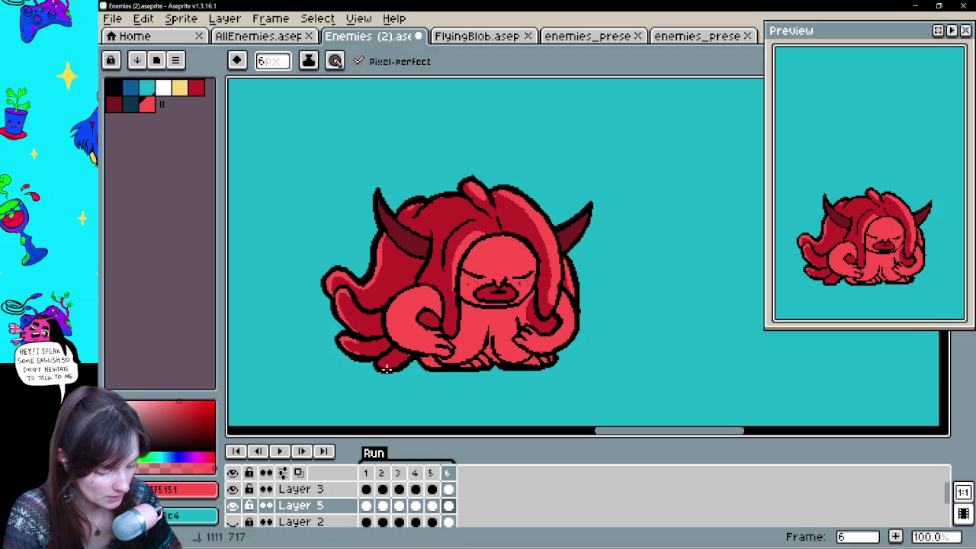
Compare with earlier frames, sample a darker red and add a small stroke on the left tentacle.
key(Left)
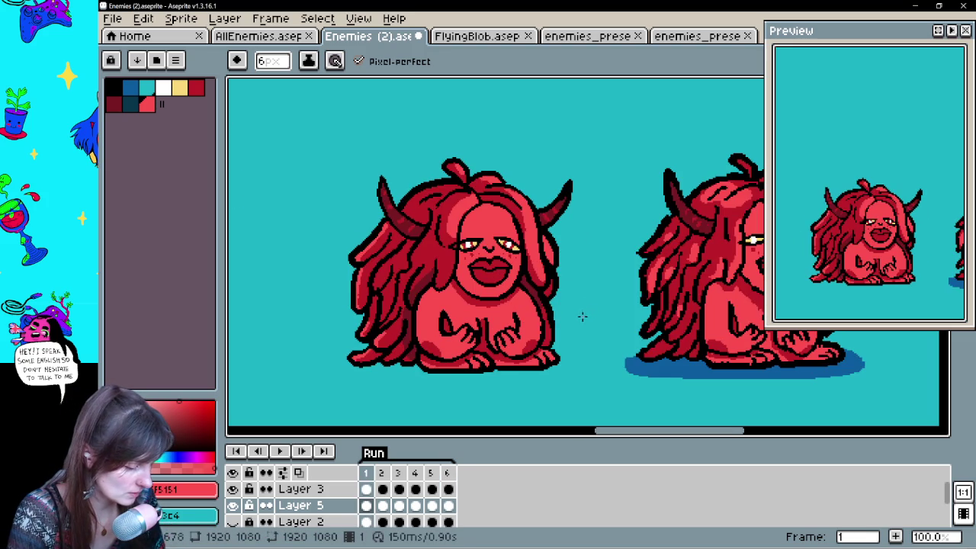
key(Left)
key(Left)
key(Left)
key(Left)
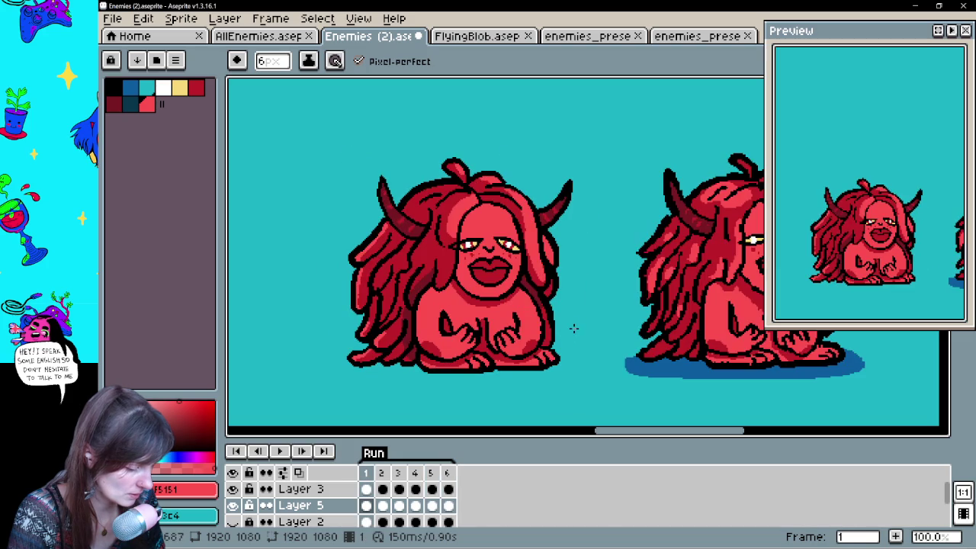
key(Left)
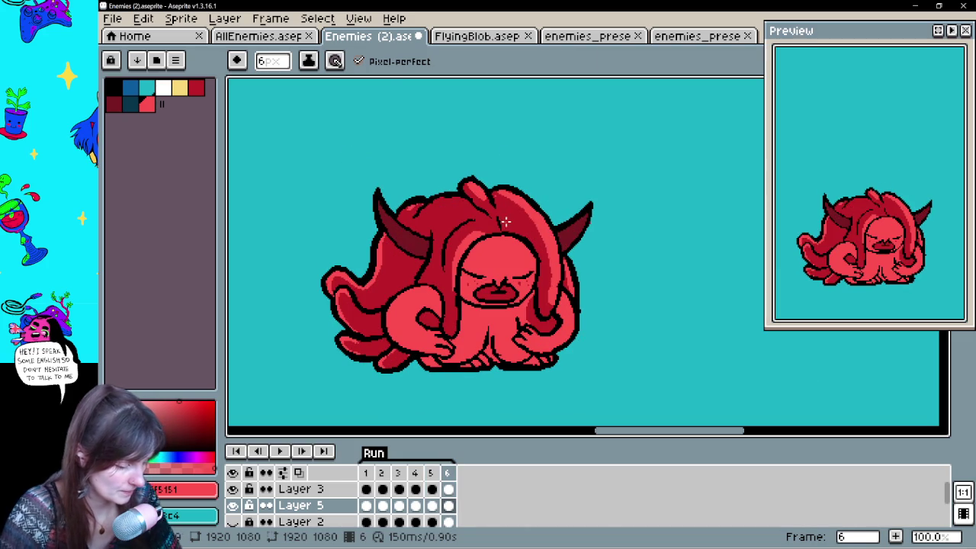
alt+click(456, 268)
drag(393, 316, 385, 336)
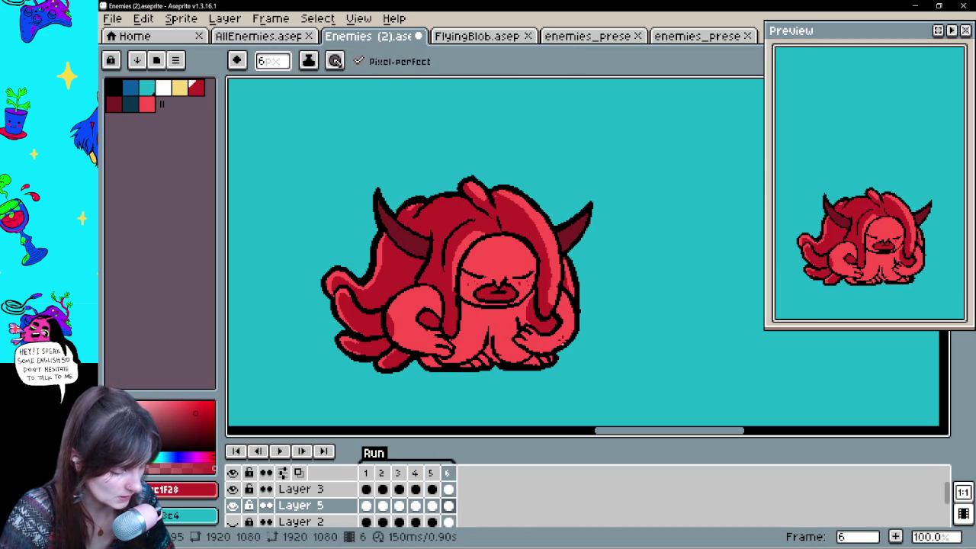
key(Left)
key(Right)
key(Right)
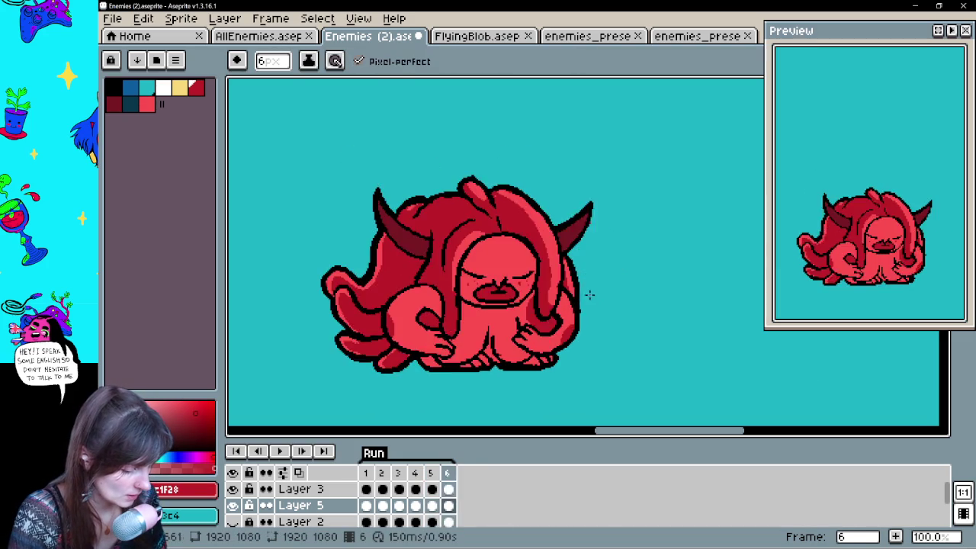
key(Left)
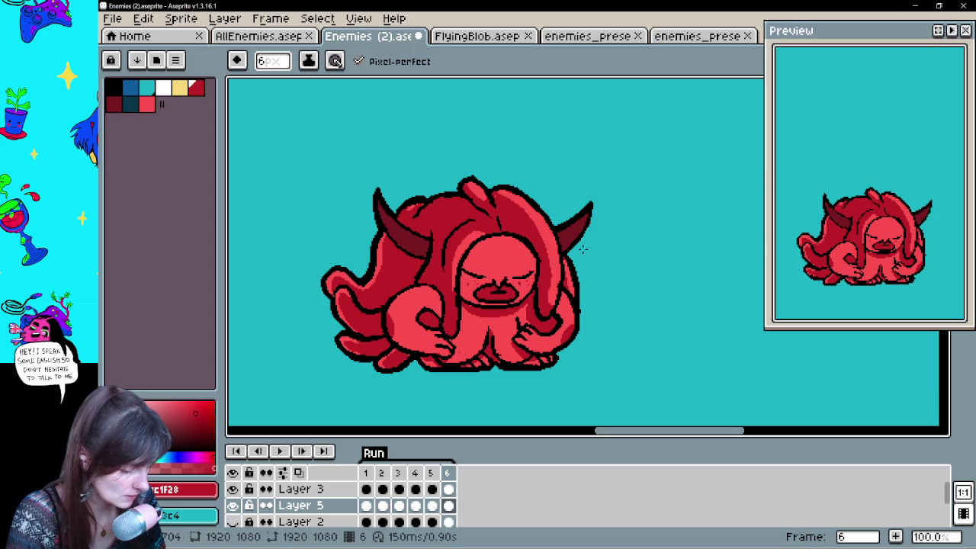
Flip between frames 1 and 6 to compare, ending on frame 2.
key(Right)
key(Left)
key(Right)
key(Left)
key(Right)
key(Left)
key(Right)
key(Right)
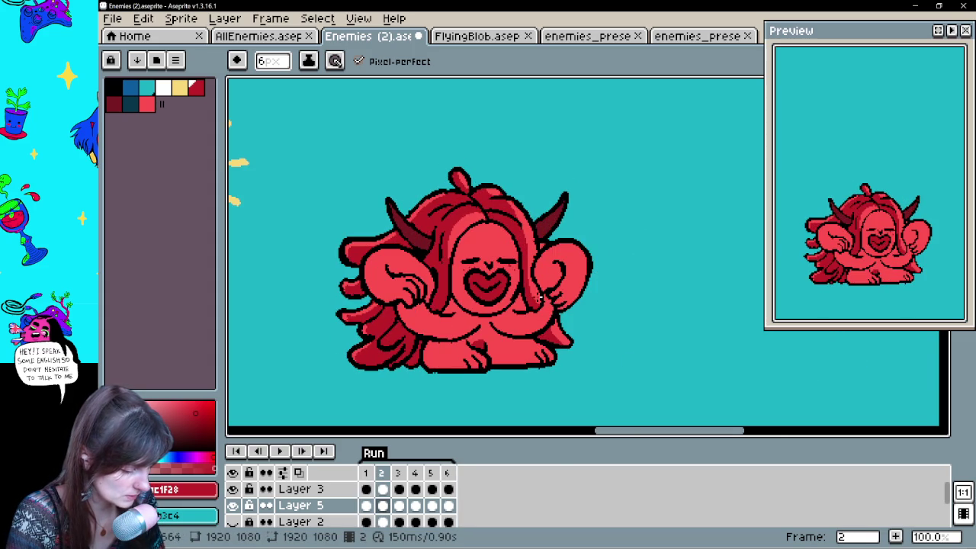
Shade the lower body, a curve below the face and the right hand in dark red.
mouse_move(473, 345)
mouse_down()
mouse_move(436, 345)
mouse_move(474, 336)
mouse_move(519, 343)
mouse_up()
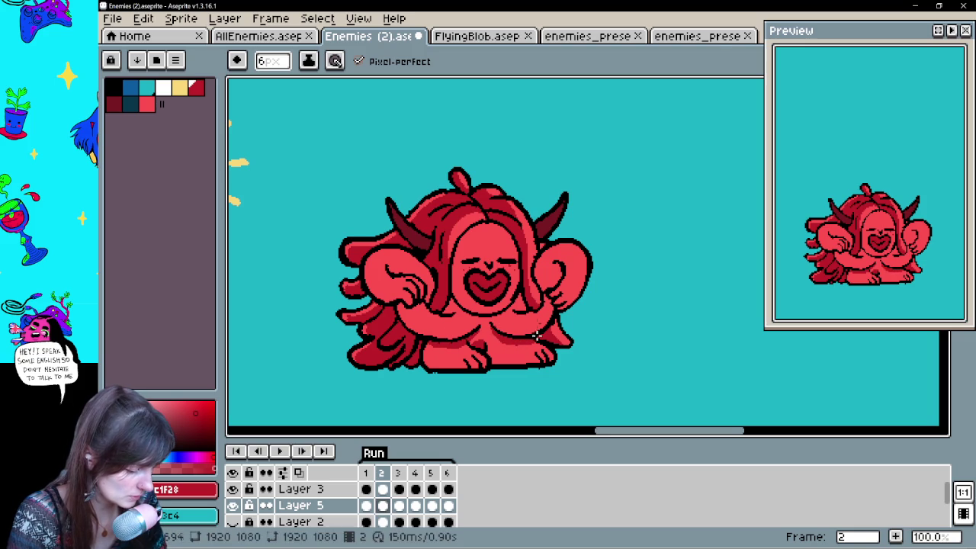
mouse_move(449, 299)
mouse_down()
mouse_move(469, 319)
mouse_move(517, 305)
mouse_up()
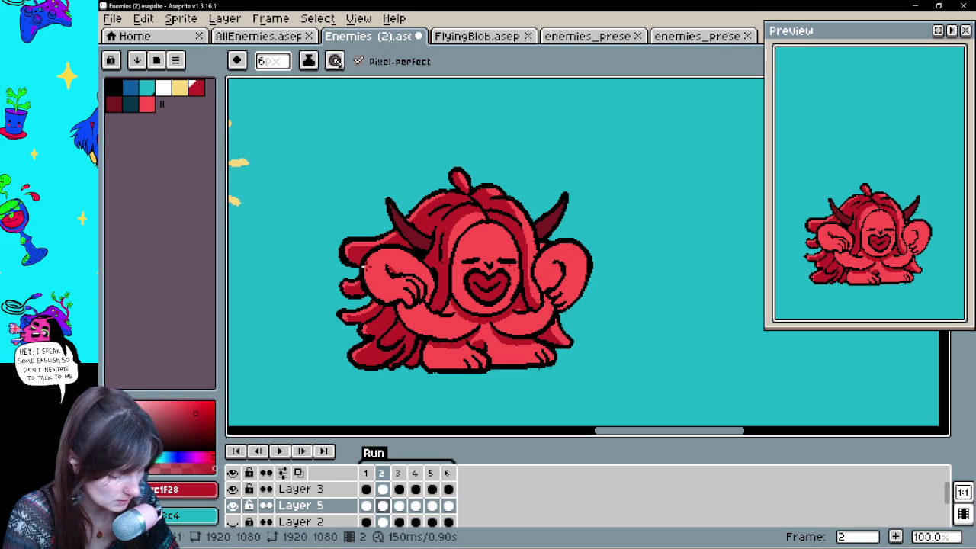
drag(581, 246, 552, 285)
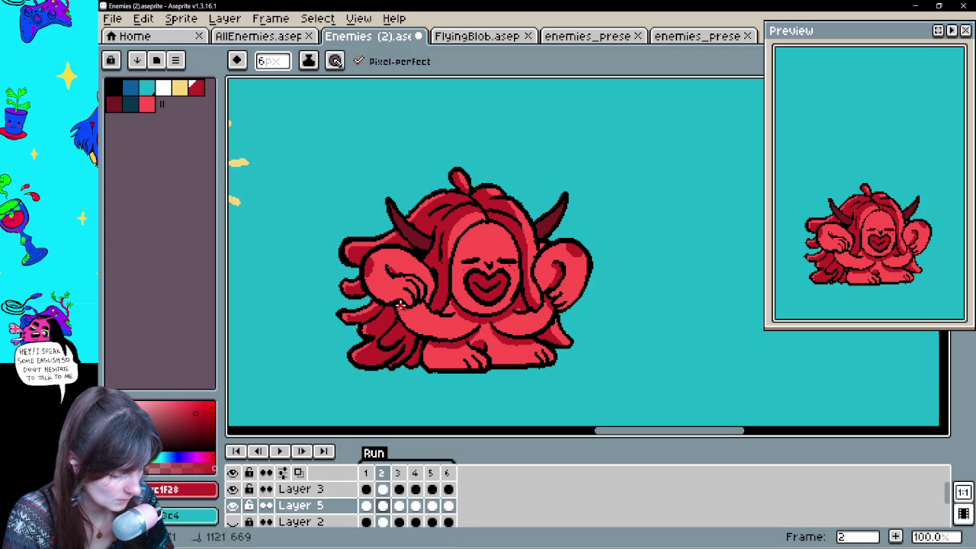
Advance through frame 3 to frame 4 of the Run animation, adjusting the view.
key(Right)
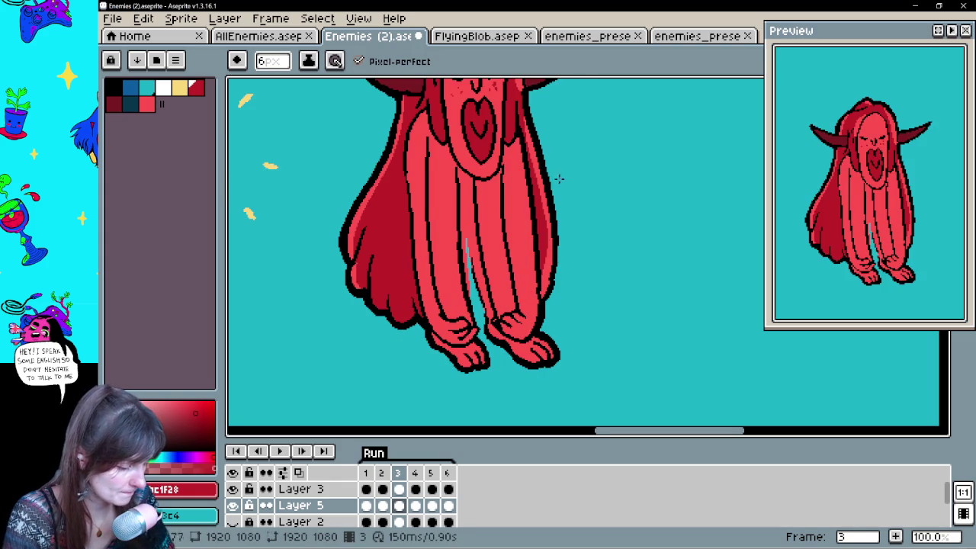
scroll(560, 175, up, 2)
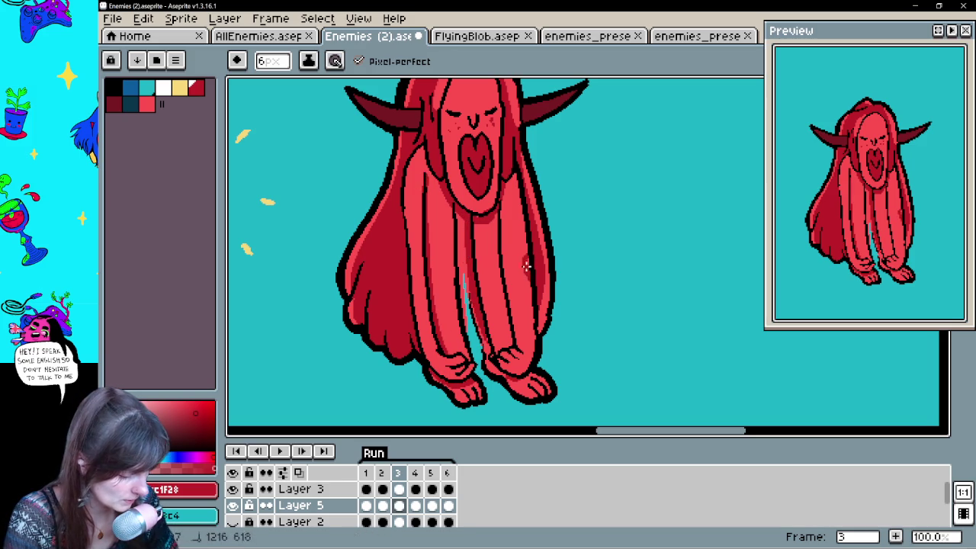
mouse_move(544, 229)
mouse_down()
mouse_move(555, 270)
mouse_move(588, 298)
mouse_up()
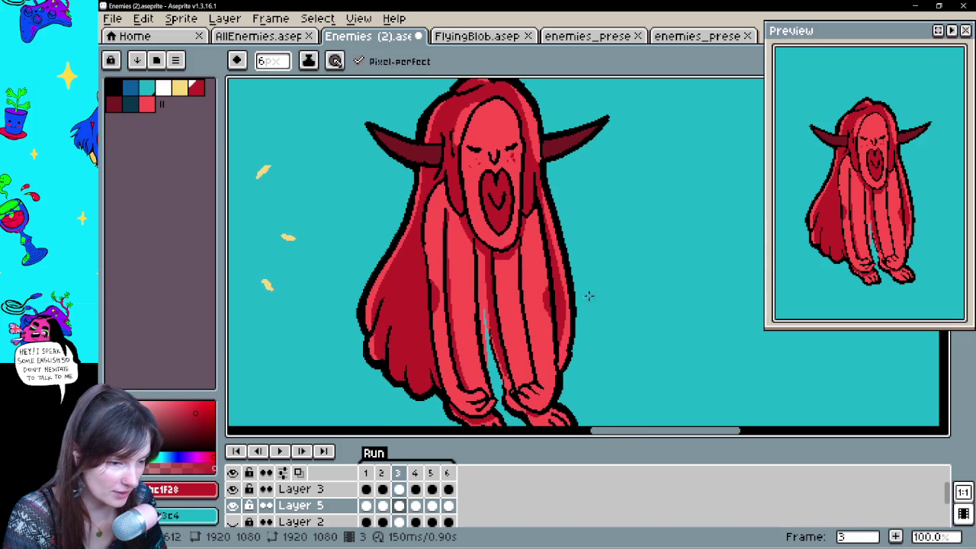
mouse_move(602, 228)
mouse_down()
mouse_move(578, 310)
mouse_move(562, 309)
mouse_move(562, 279)
mouse_up()
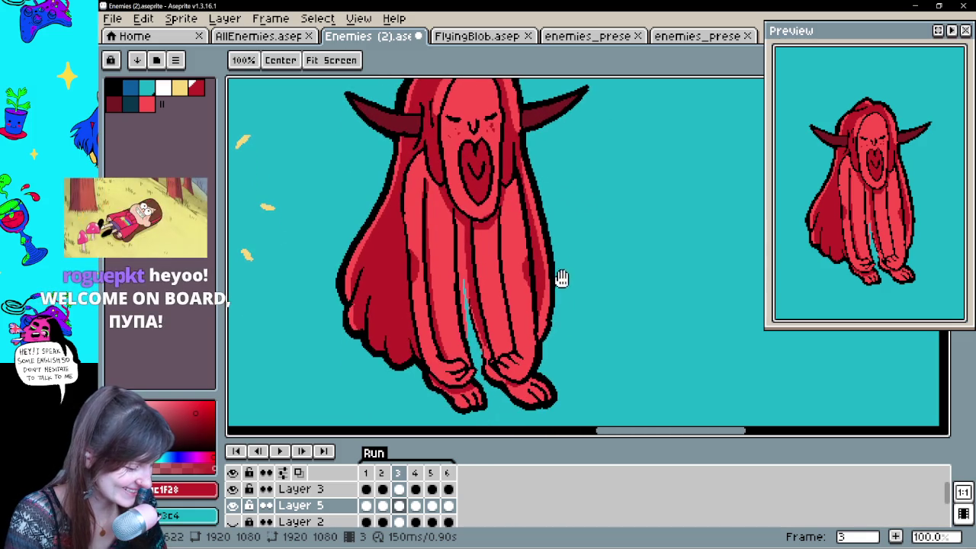
key(Right)
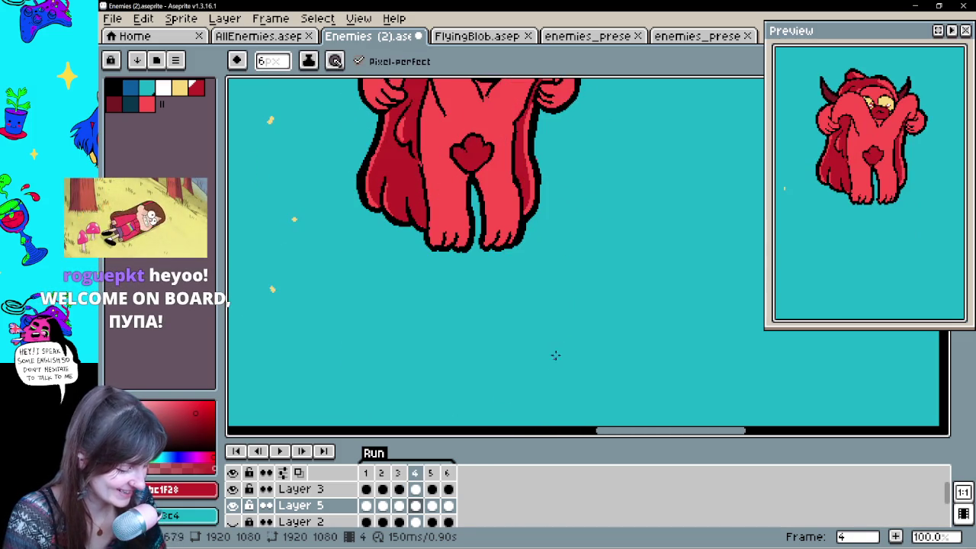
Outline the arm and left leg of the frame 4 pose, then return to frame 2.
mouse_move(396, 209)
mouse_down()
mouse_move(404, 199)
mouse_move(427, 223)
mouse_move(431, 250)
mouse_up()
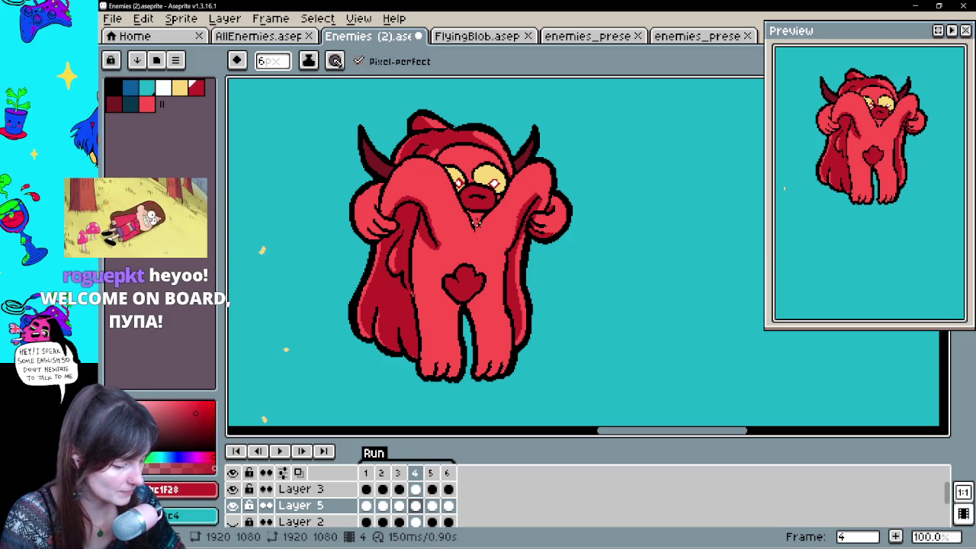
drag(415, 228, 416, 371)
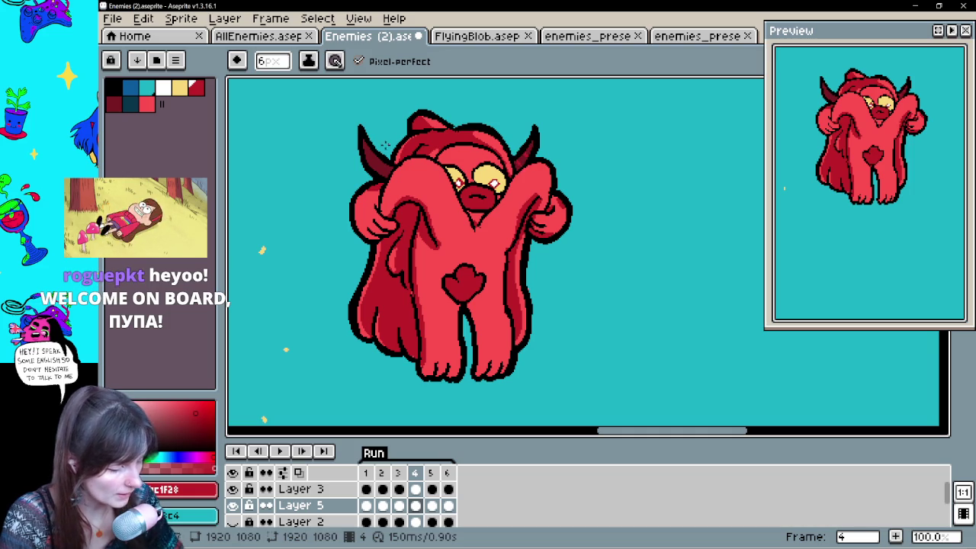
key(comma)
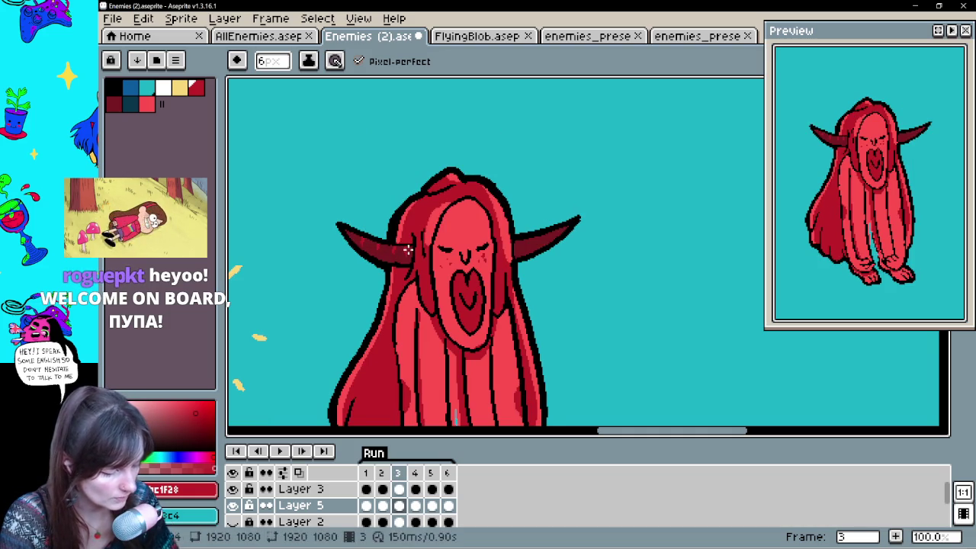
key(comma)
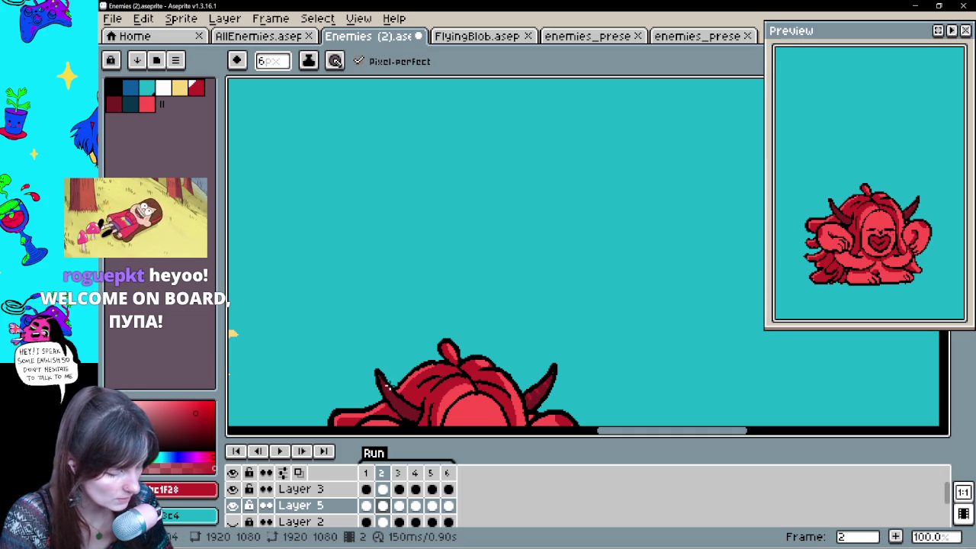
Flip between frames 1 and 2, then advance to frame 4 to review the poses.
key(comma)
key(period)
key(comma)
key(period)
key(comma)
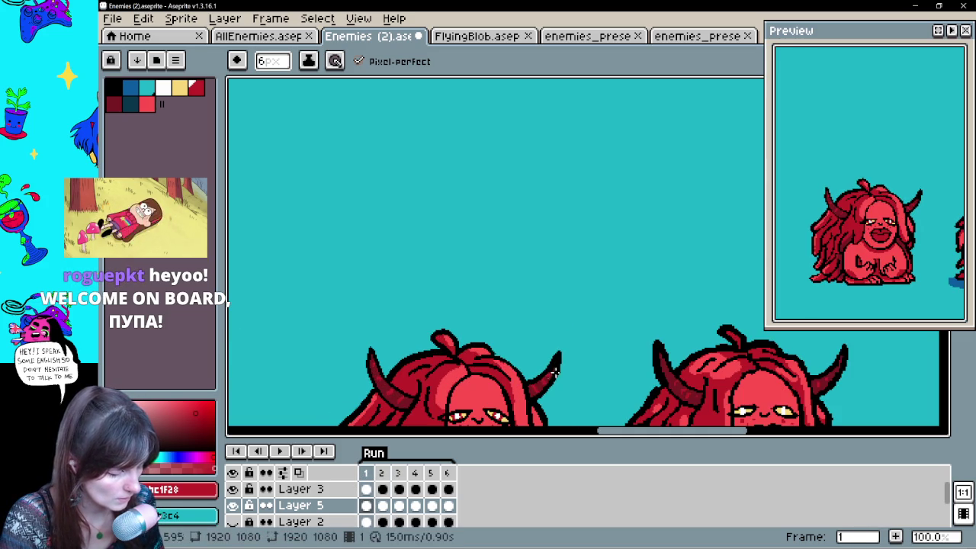
key(period)
key(period)
key(period)
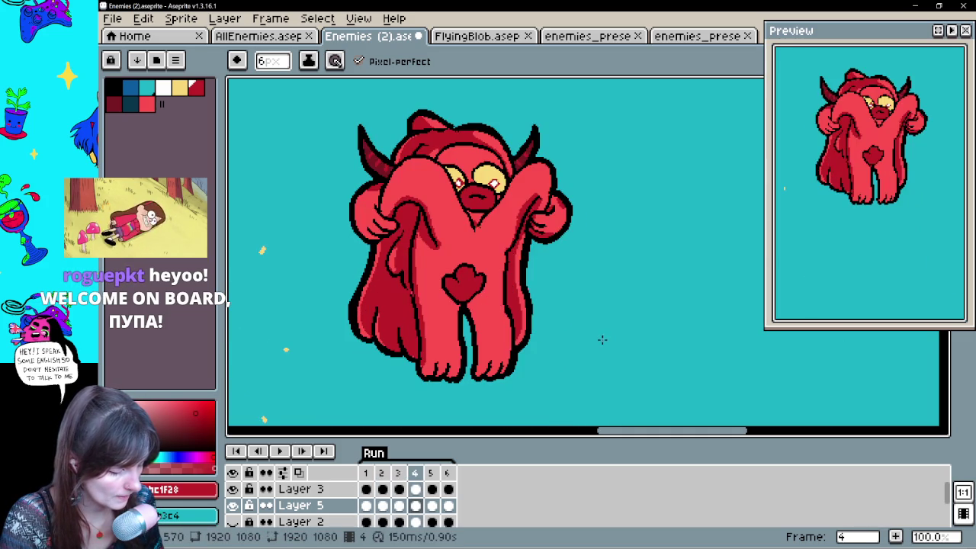
key(period)
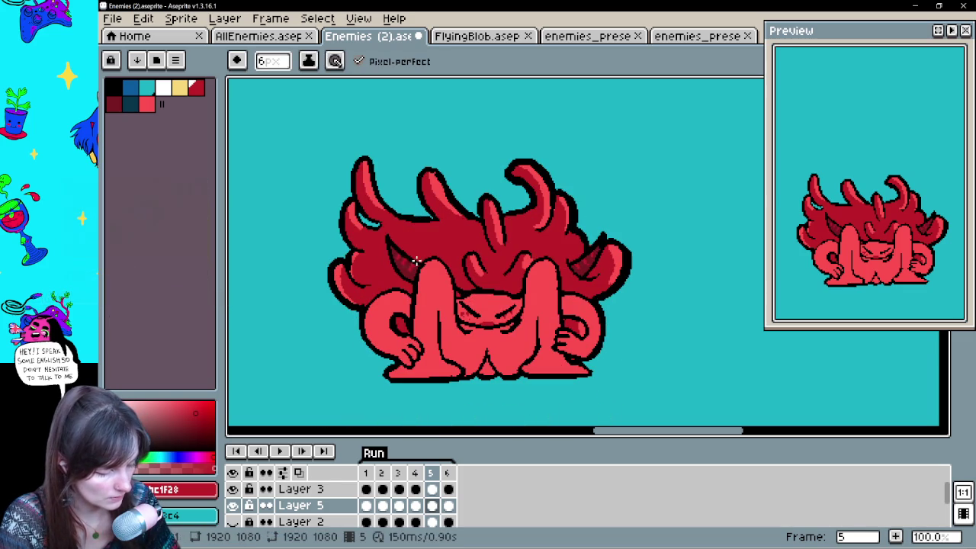
Reposition the view on frames 4 and 5 and step through to frame 6.
drag(593, 312, 600, 290)
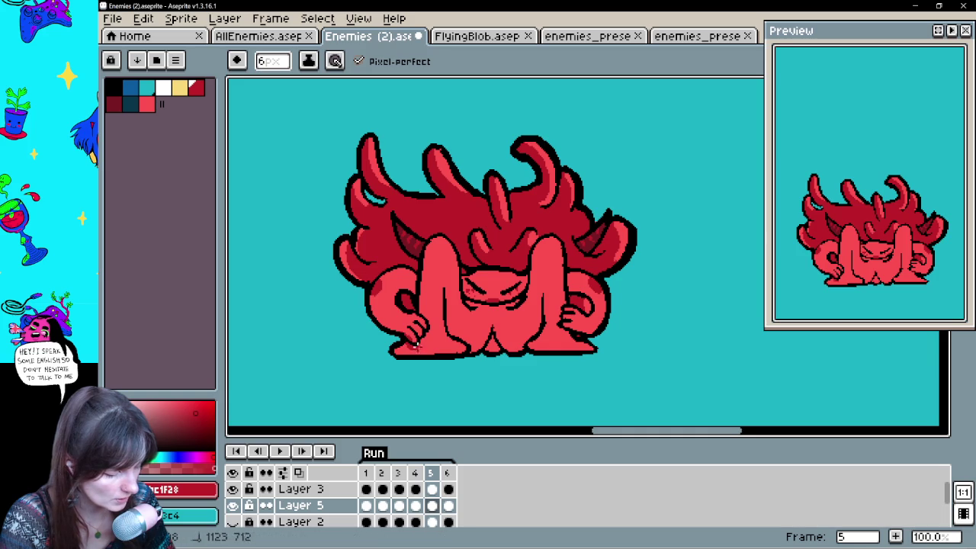
scroll(534, 295, right, 2)
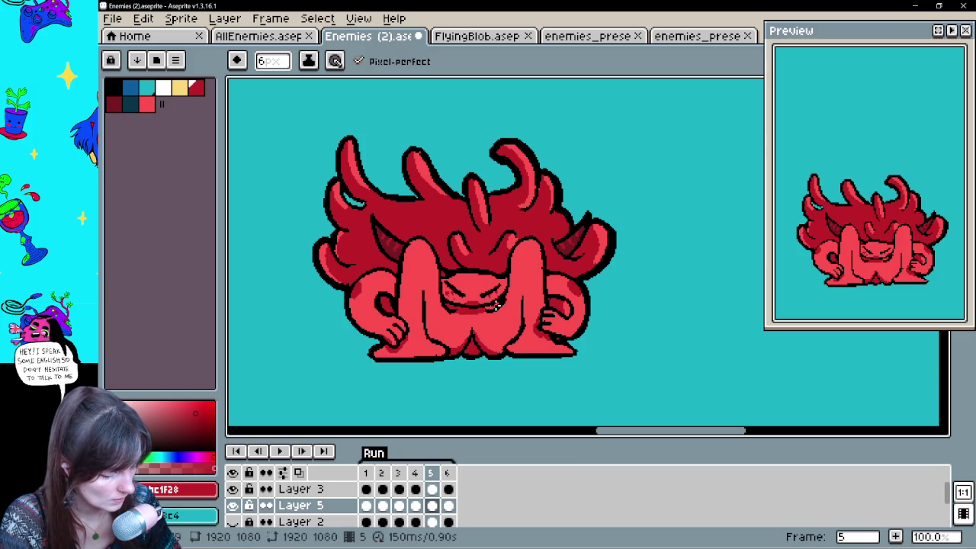
mouse_move(509, 322)
mouse_down()
mouse_move(525, 294)
mouse_move(544, 312)
mouse_up()
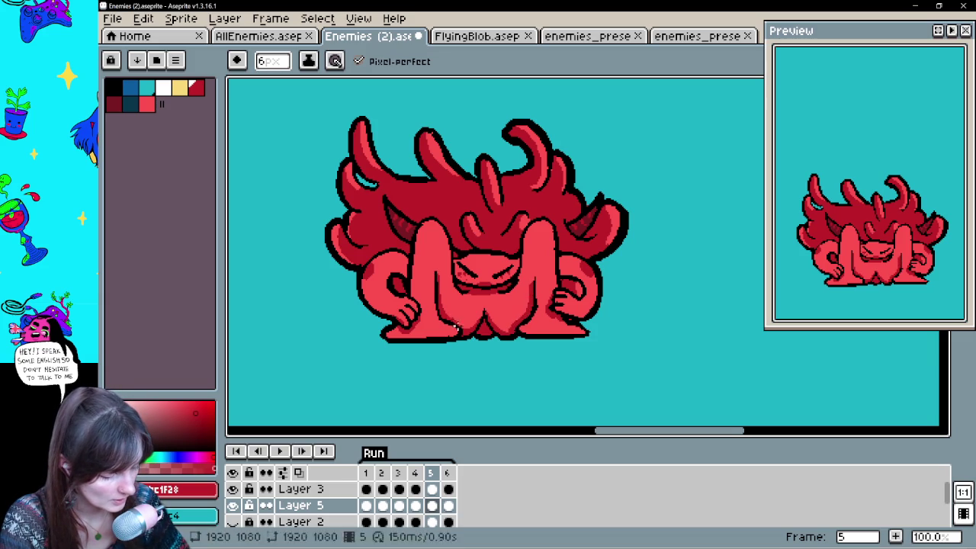
drag(475, 228, 468, 236)
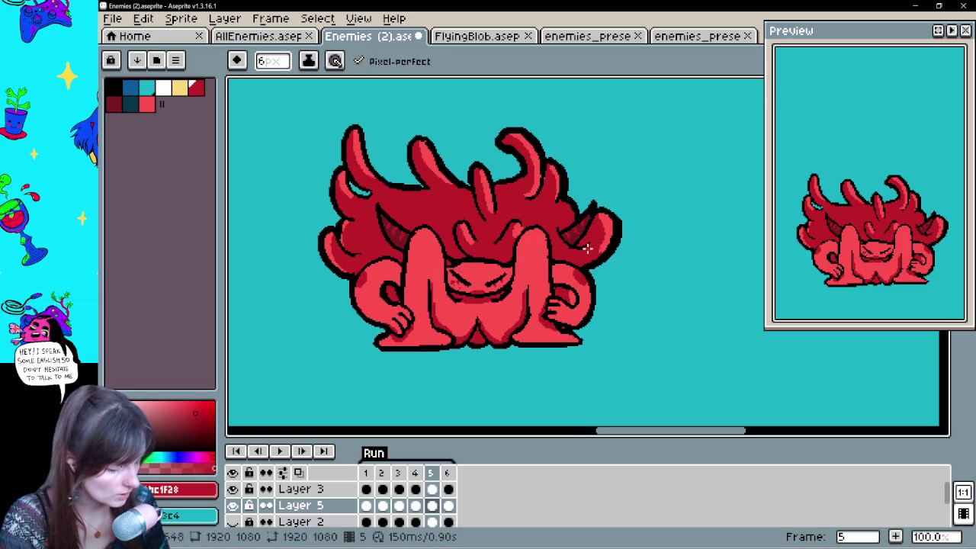
key(Left)
key(Left)
key(Left)
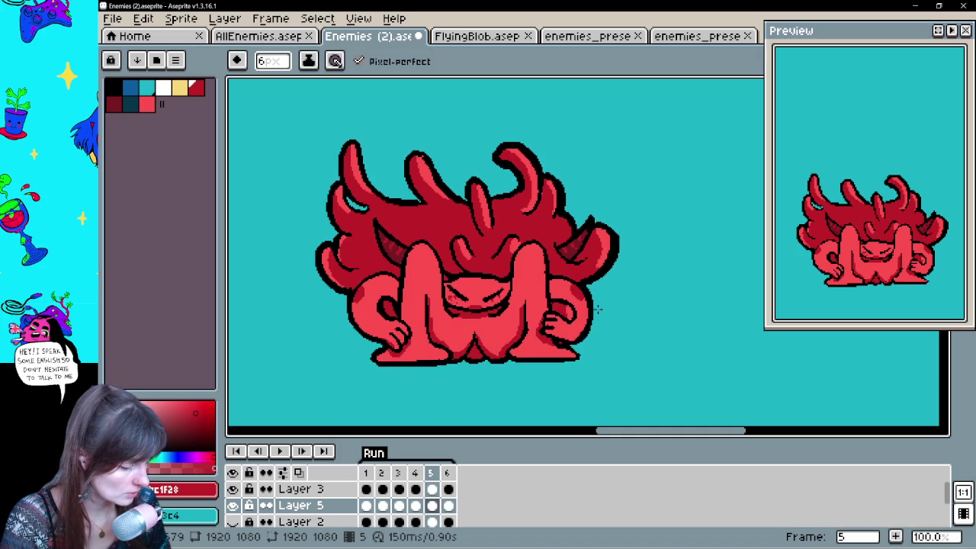
key(Right)
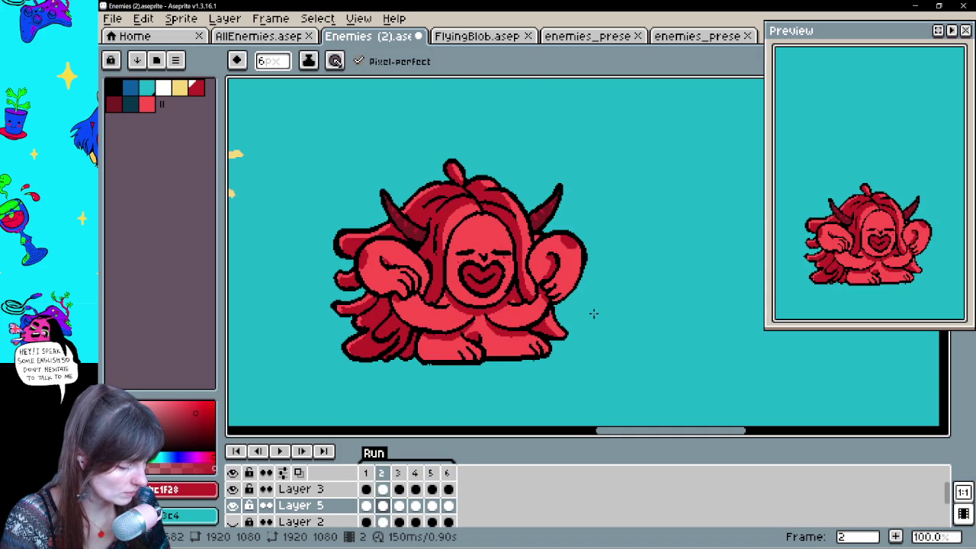
key(Right)
key(Right)
key(Right)
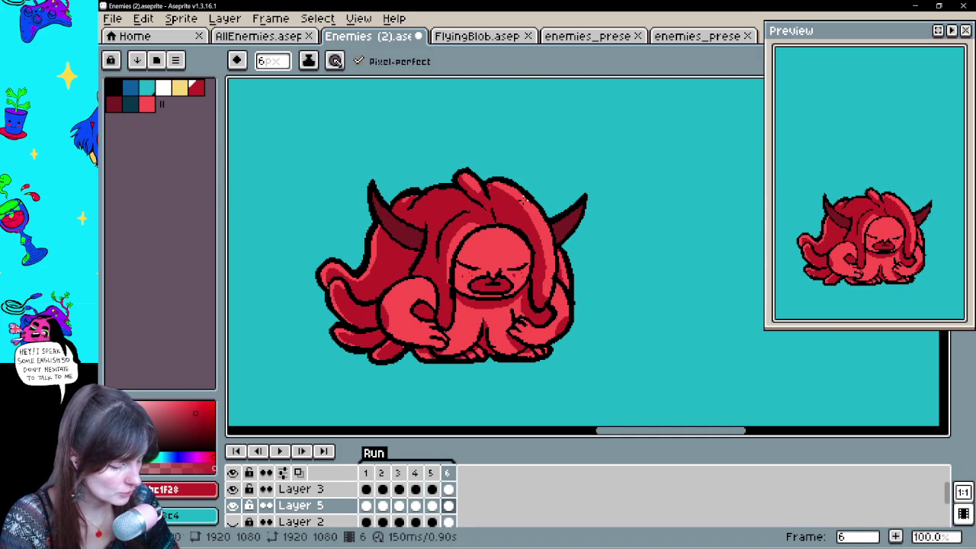
Compare frames 5 and 6, sample the sprite's red, and play the Run animation.
click(431, 489)
click(449, 490)
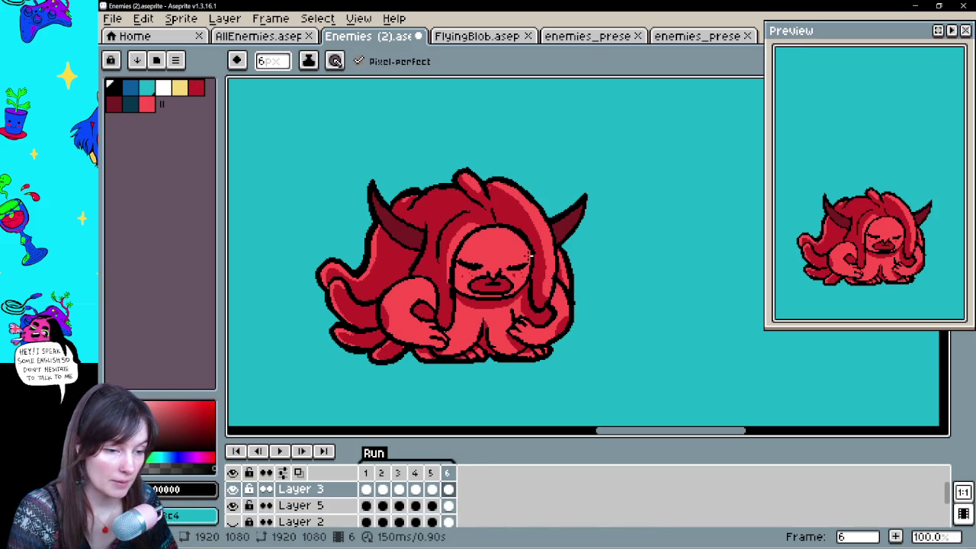
alt+click(554, 315)
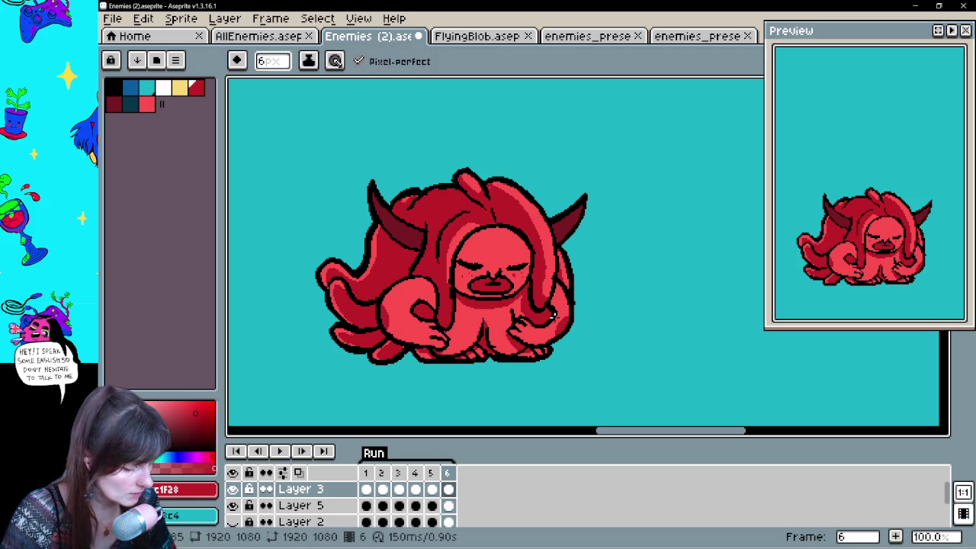
text(1)
key(Return)
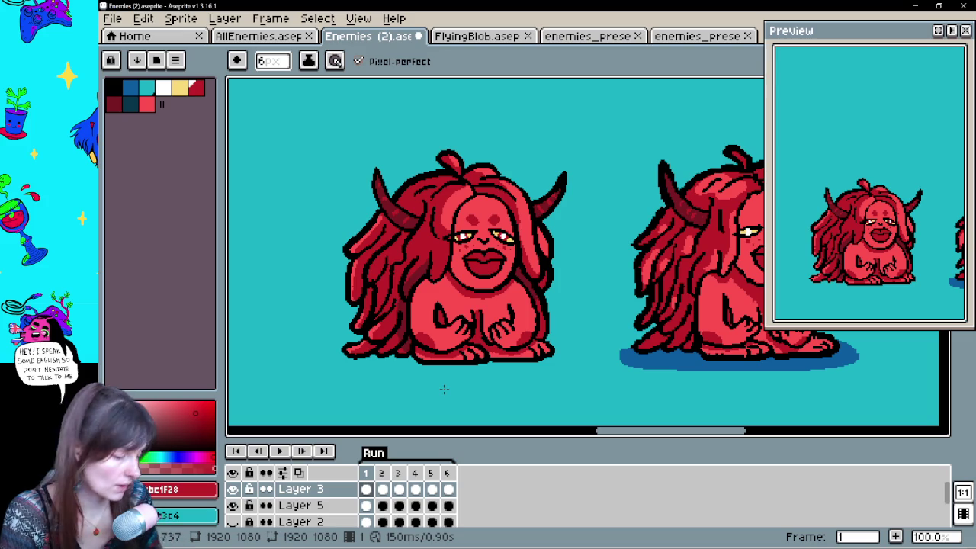
Undo a pencil stroke, return to frame 1 and eyedrop the demon's pink skin colour.
mouse_move(662, 304)
mouse_down()
mouse_move(538, 323)
mouse_move(555, 321)
mouse_move(558, 366)
mouse_up()
key(ctrl+z)
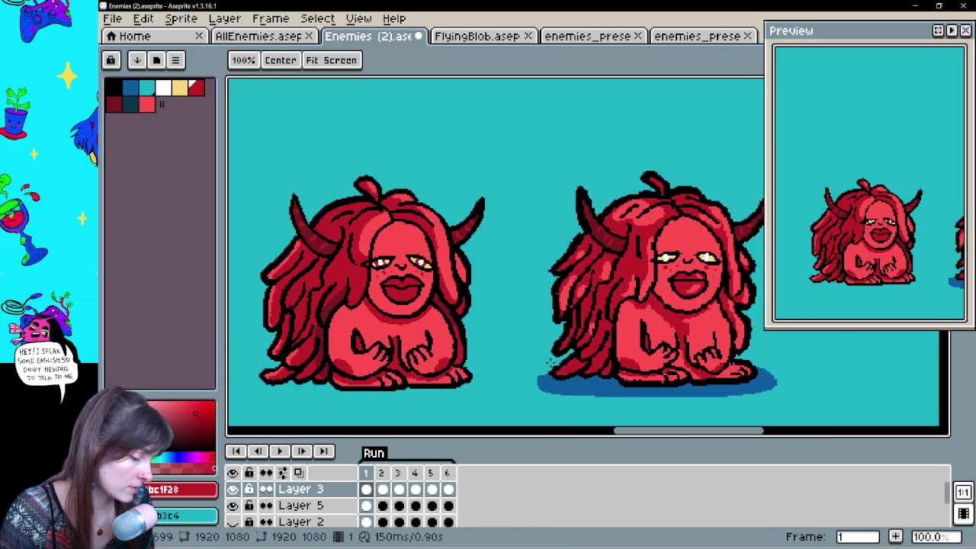
key(b)
key(Right)
key(Left)
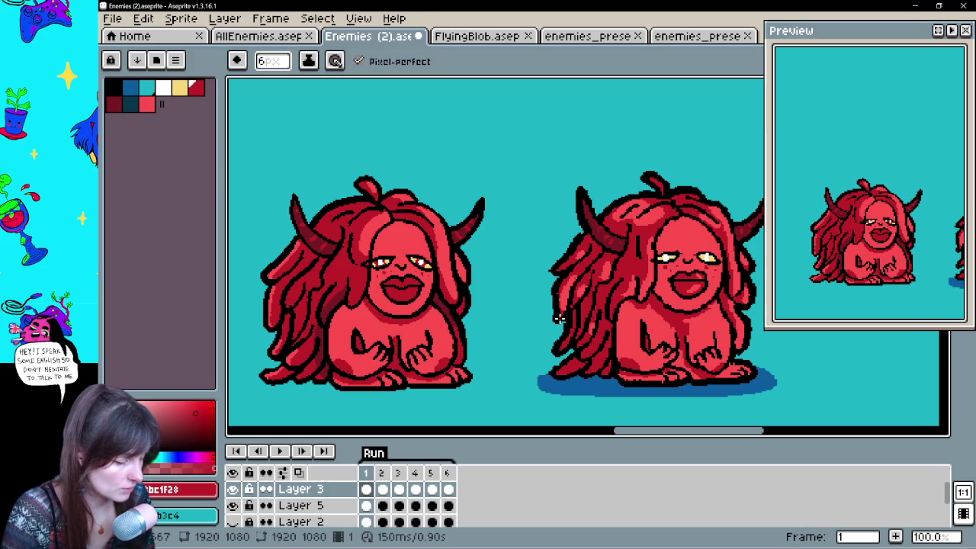
alt+click(421, 324)
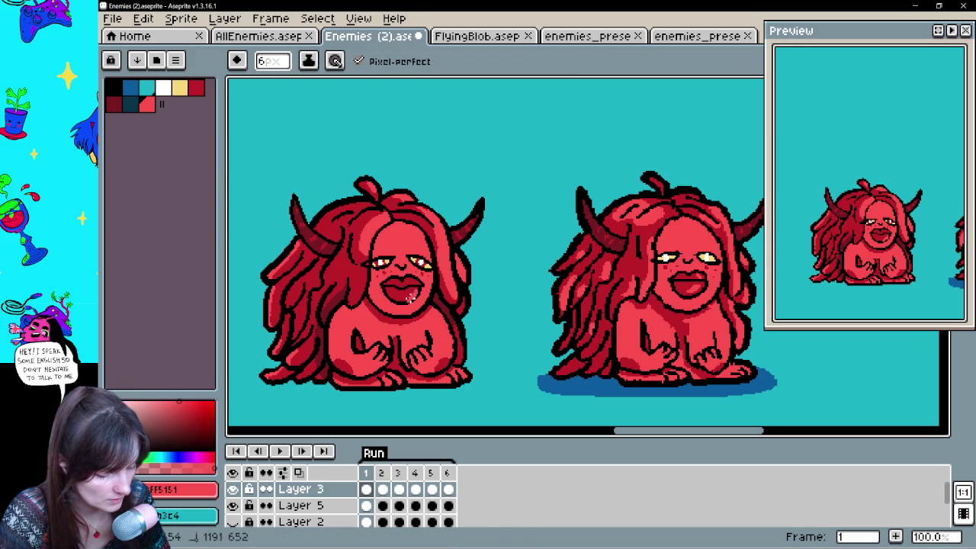
Undo then redo the teeth pixels in the mouth, and advance to frame 2.
key(ctrl+z)
click(367, 505)
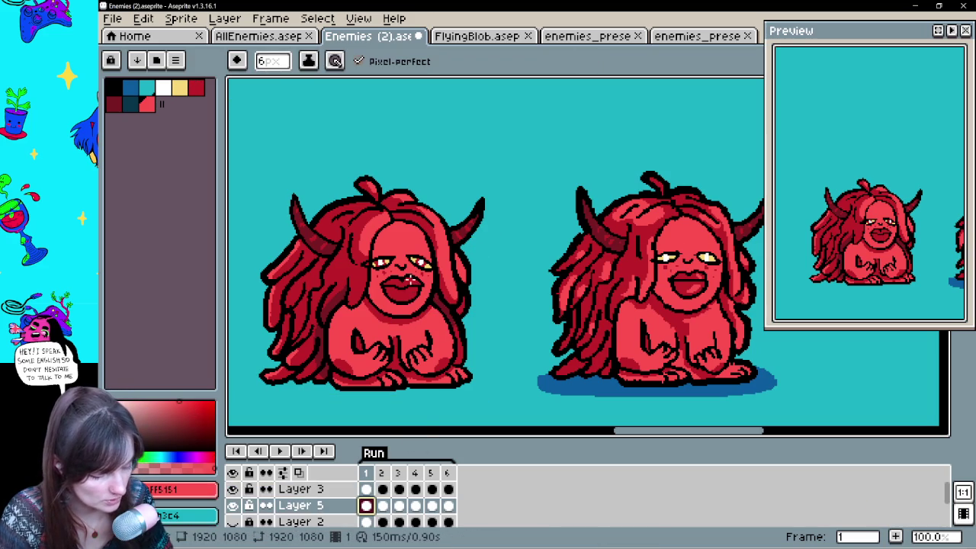
key(ctrl+y)
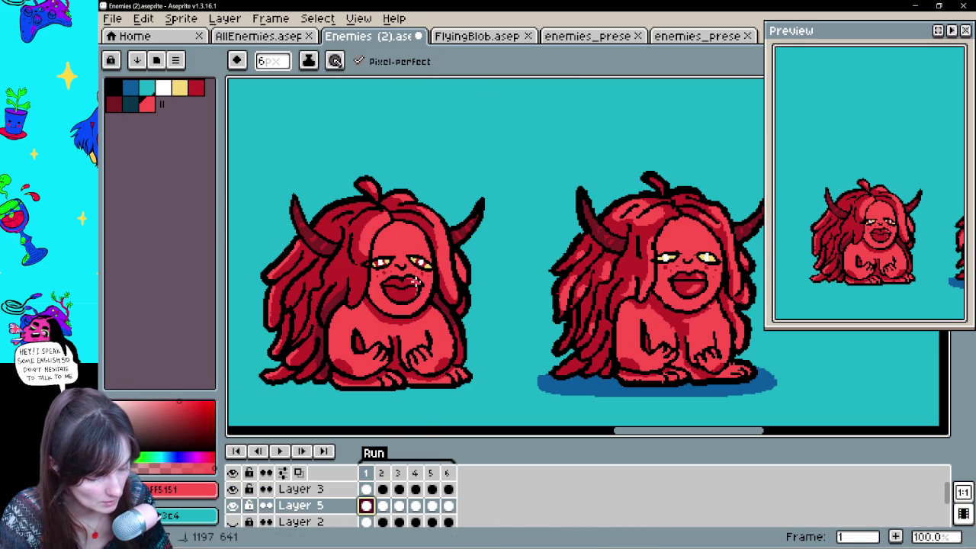
click(416, 284)
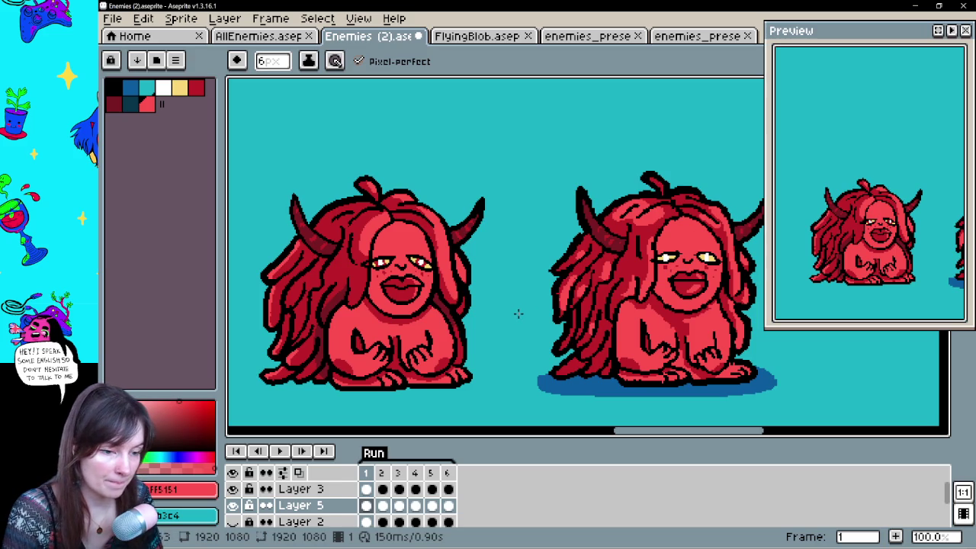
key(Right)
scroll(493, 307, left, 2)
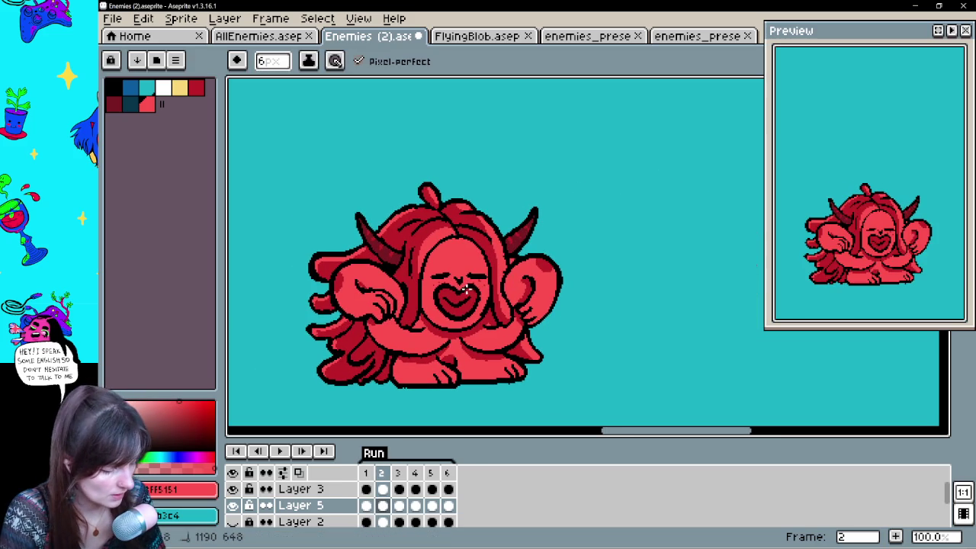
key(Right)
drag(556, 231, 555, 338)
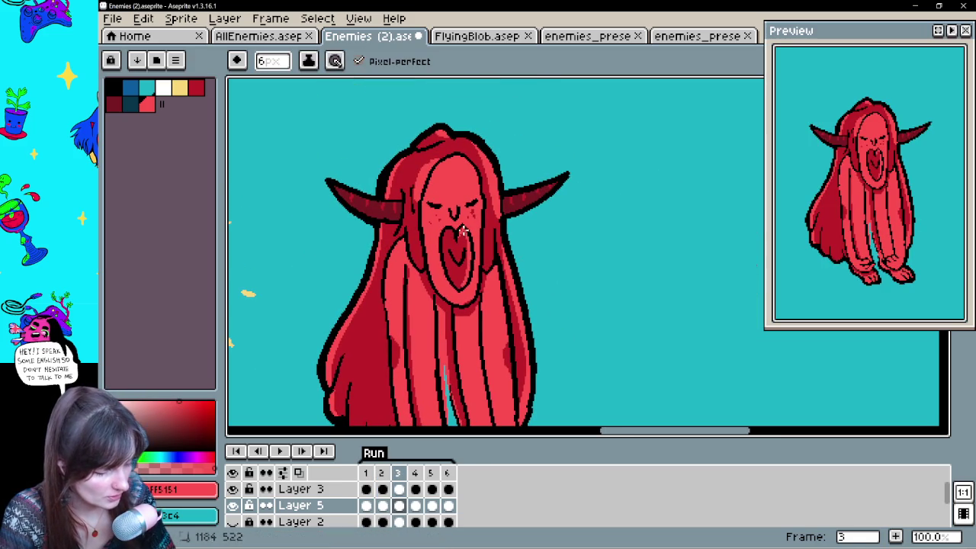
key(Right)
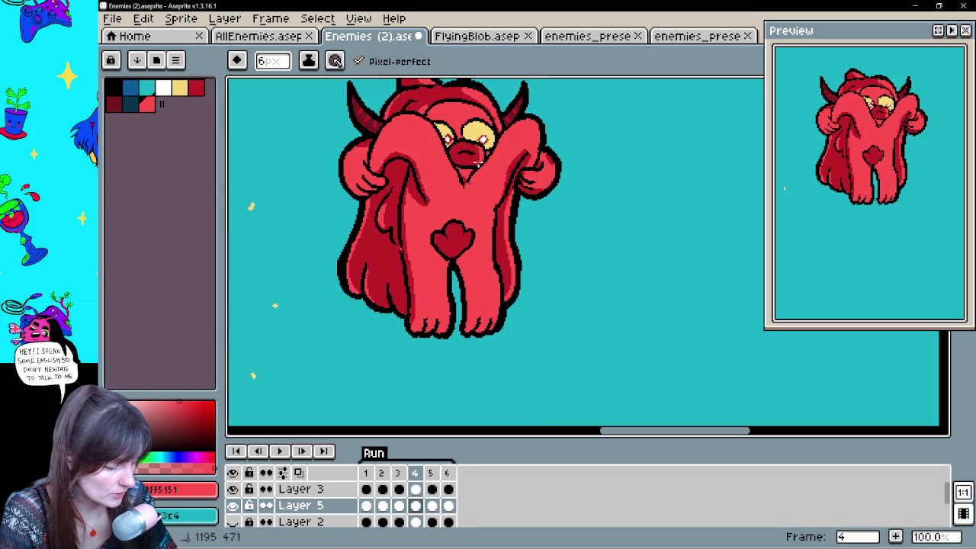
key(Right)
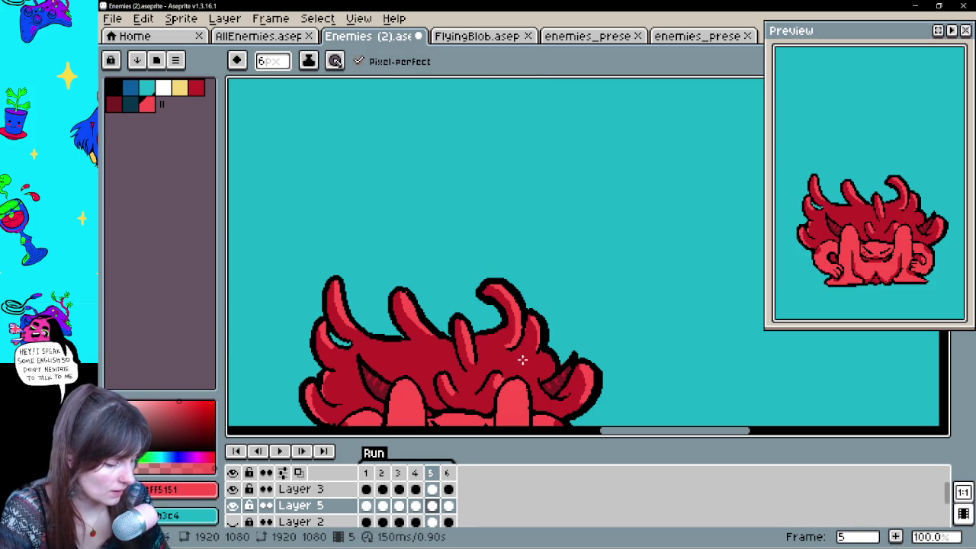
drag(520, 351, 555, 155)
key(Right)
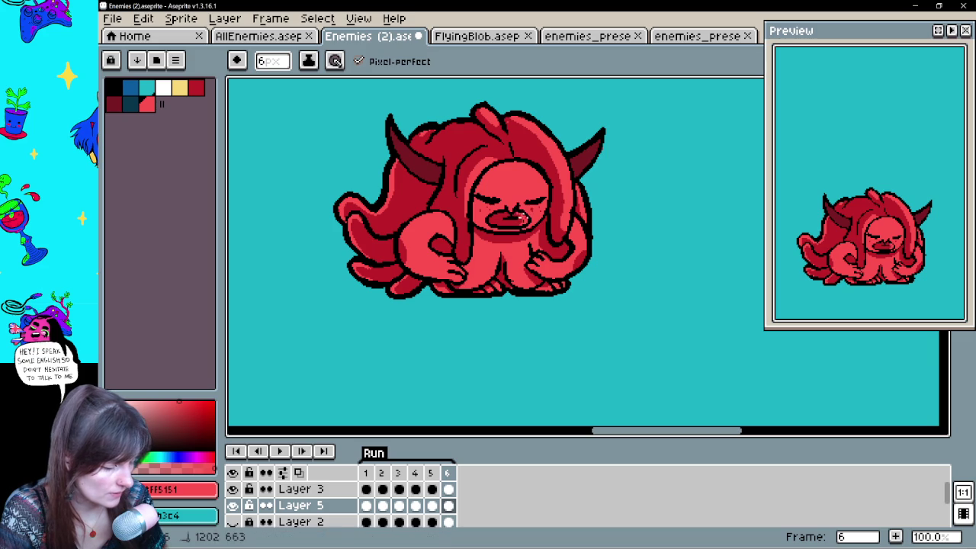
key(Right)
key(Right)
key(Right)
key(Right)
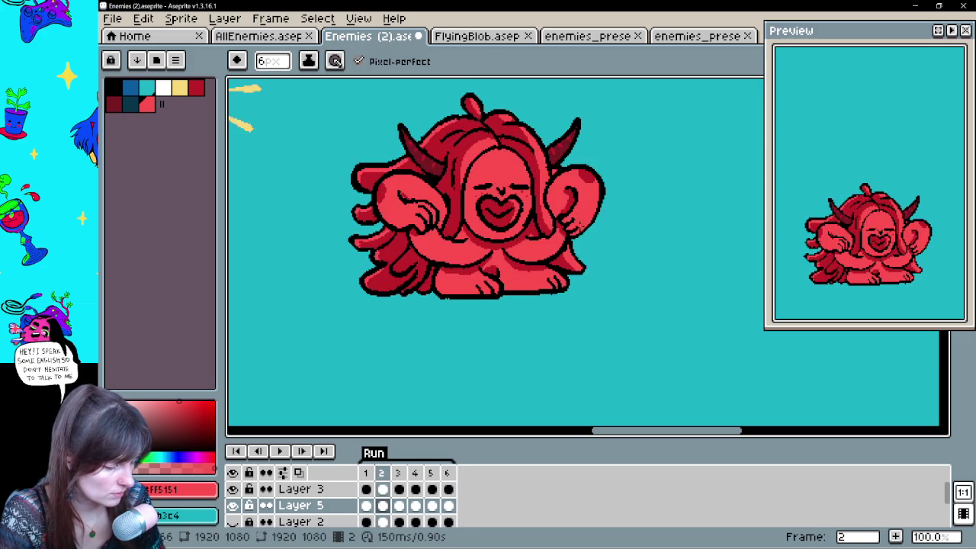
click(280, 452)
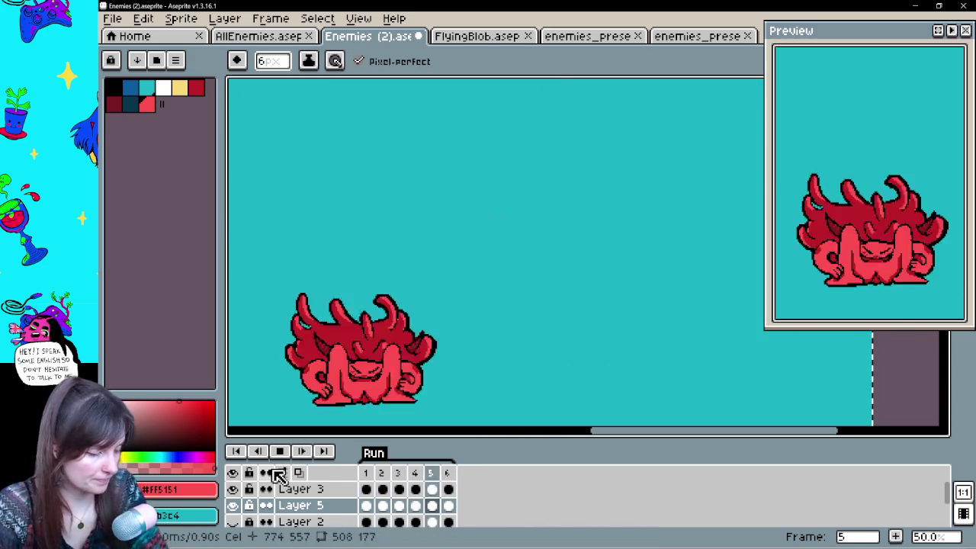
scroll(641, 347, down, 2)
key(space)
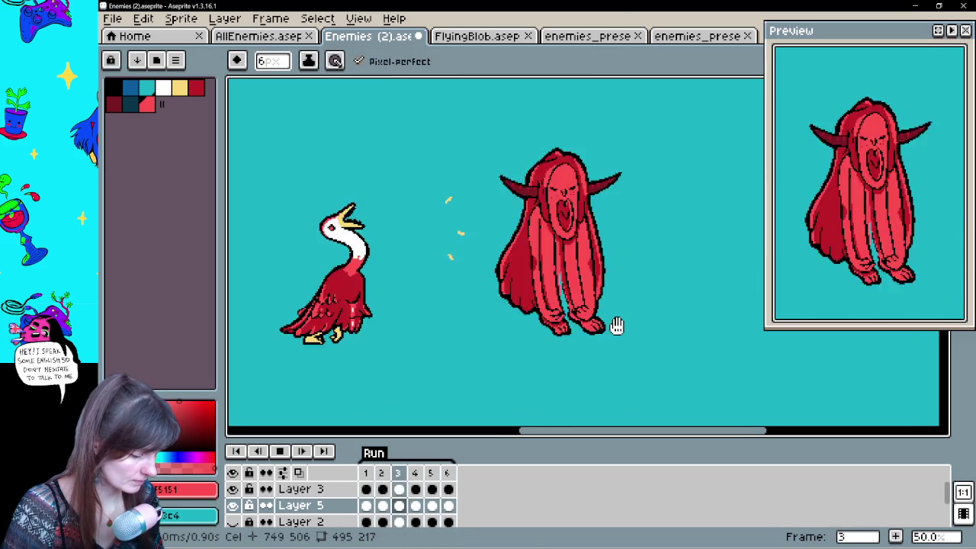
drag(616, 325, 504, 356)
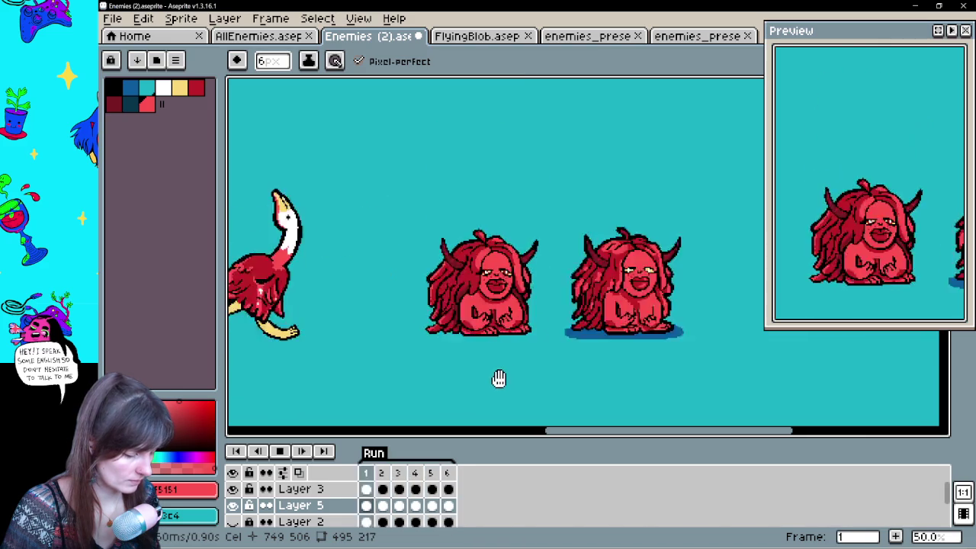
click(283, 452)
click(436, 488)
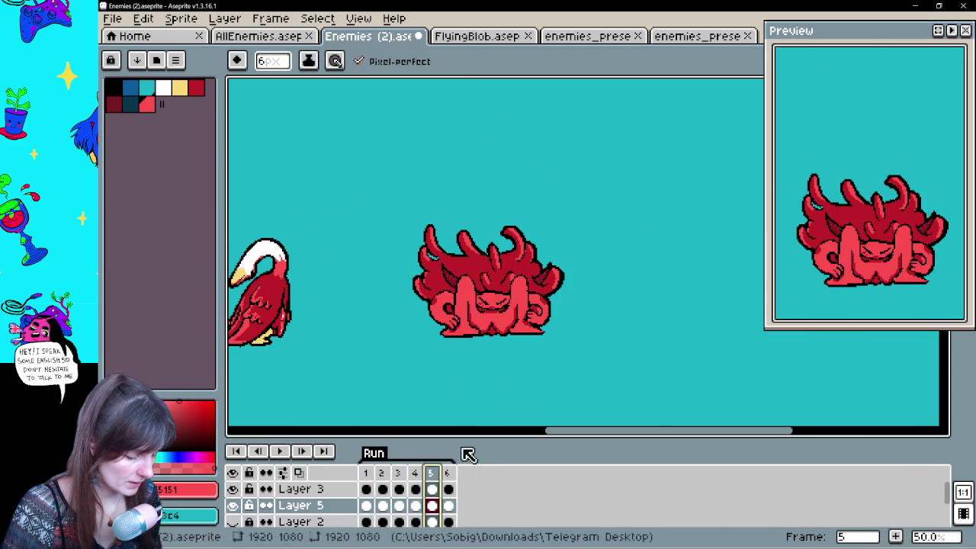
Pick the yellow swatch and add a new layer, Layer 6, for the sparks.
click(183, 89)
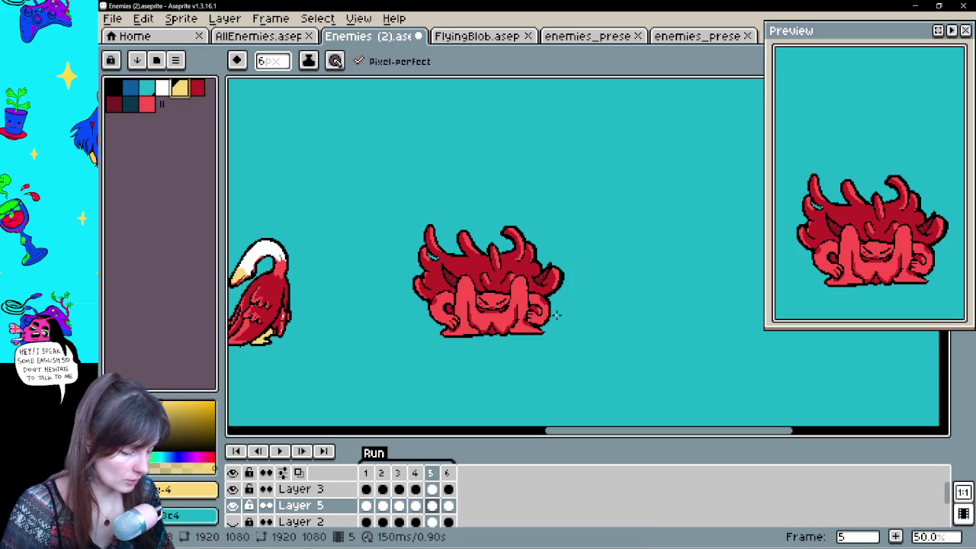
scroll(560, 305, up, 2)
mouse_move(557, 299)
mouse_down()
mouse_move(647, 307)
mouse_move(568, 358)
mouse_move(639, 309)
mouse_up()
key(ctrl+z)
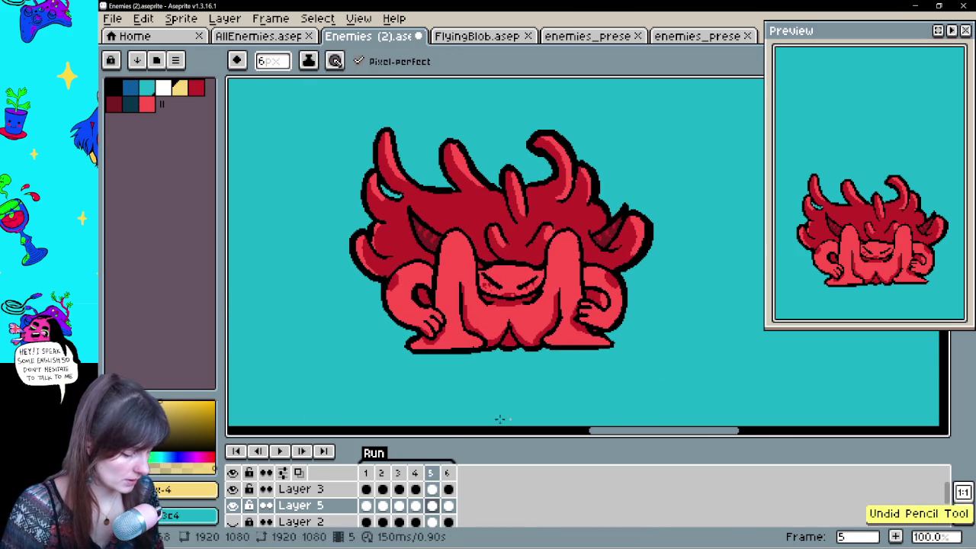
click(432, 489)
click(432, 505)
drag(533, 364, 518, 376)
right_click(312, 491)
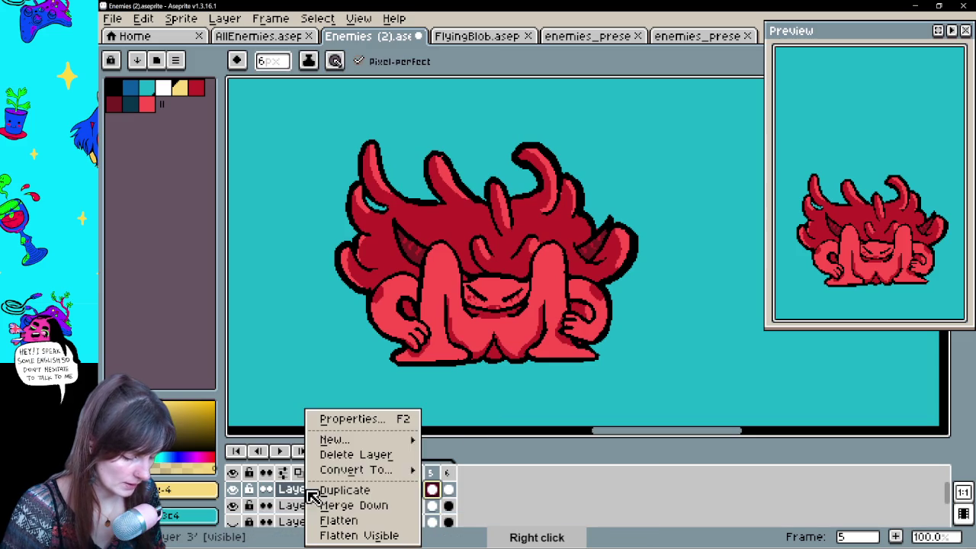
mouse_move(363, 446)
click(469, 439)
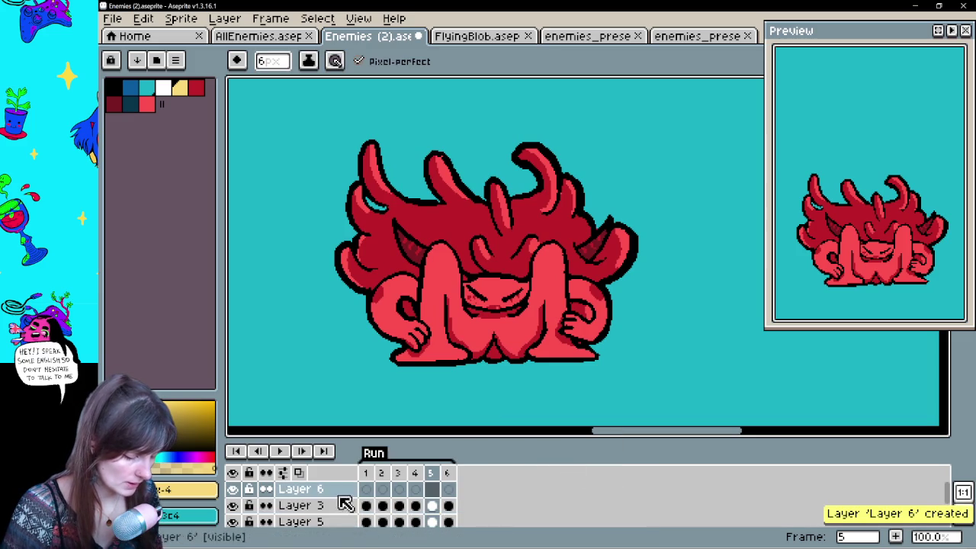
drag(562, 366, 617, 360)
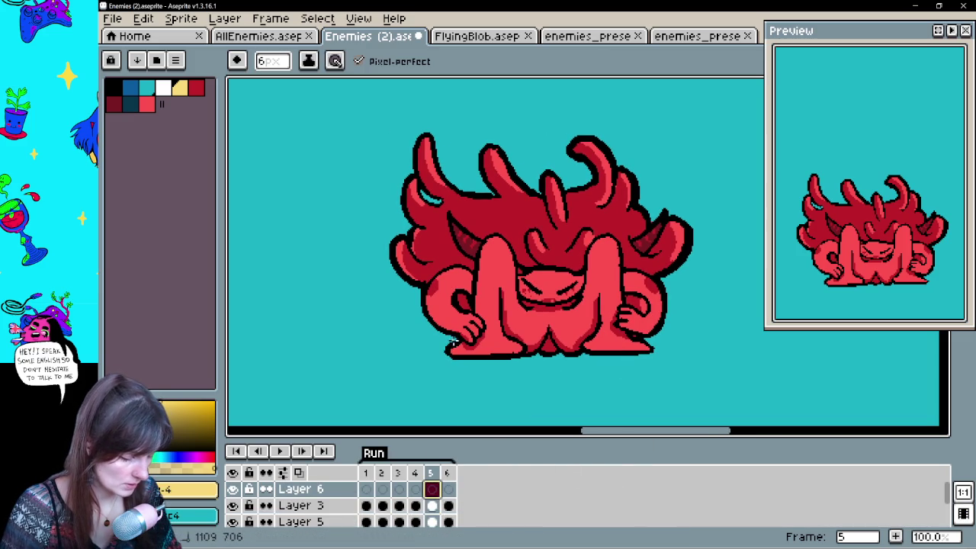
Draw yellow lightning zigzags on both sides of the demon and ground lines beside its feet.
mouse_move(442, 336)
mouse_down()
mouse_move(379, 272)
mouse_move(392, 338)
mouse_move(338, 348)
mouse_up()
mouse_move(634, 366)
mouse_down()
mouse_move(527, 368)
mouse_move(577, 300)
mouse_move(578, 333)
mouse_move(603, 340)
mouse_move(714, 312)
mouse_up()
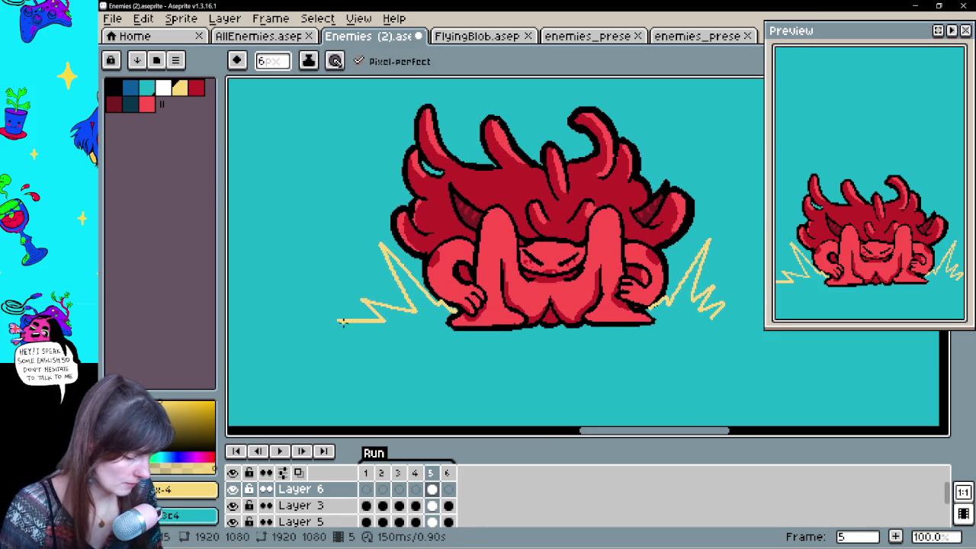
shift+click(347, 323)
key(ctrl+z)
shift+click(346, 322)
key(ctrl+z)
shift+click(437, 322)
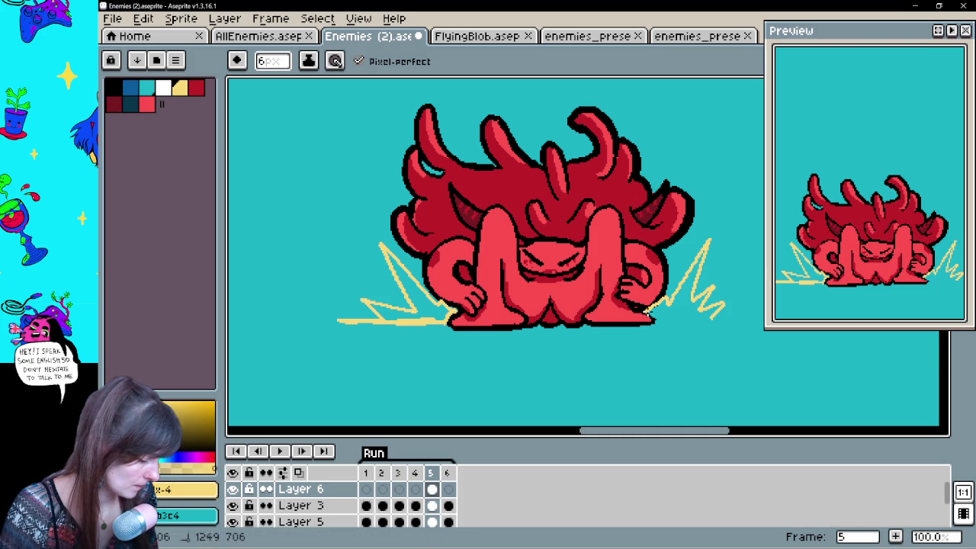
drag(666, 319, 737, 319)
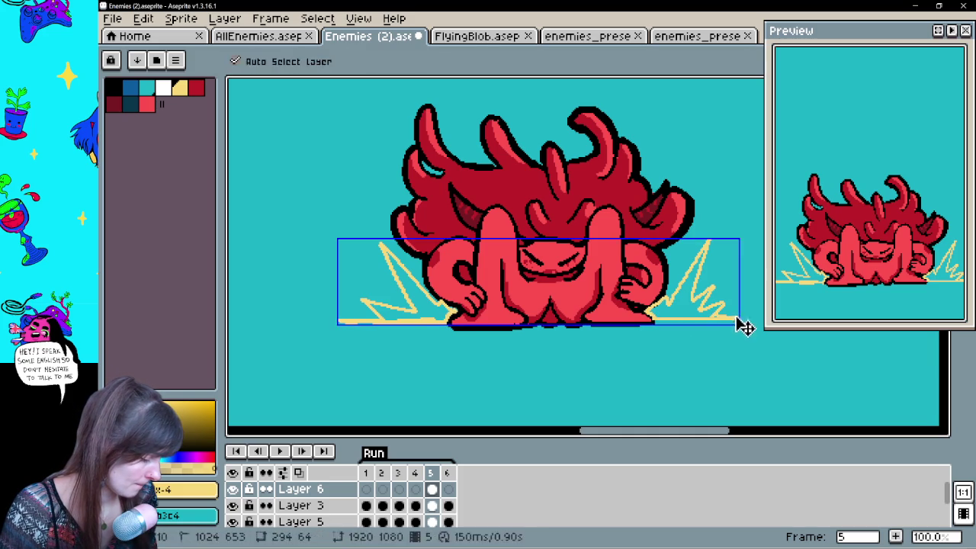
Fill the left and right lightning bursts on frame 5 with yellow.
key(g)
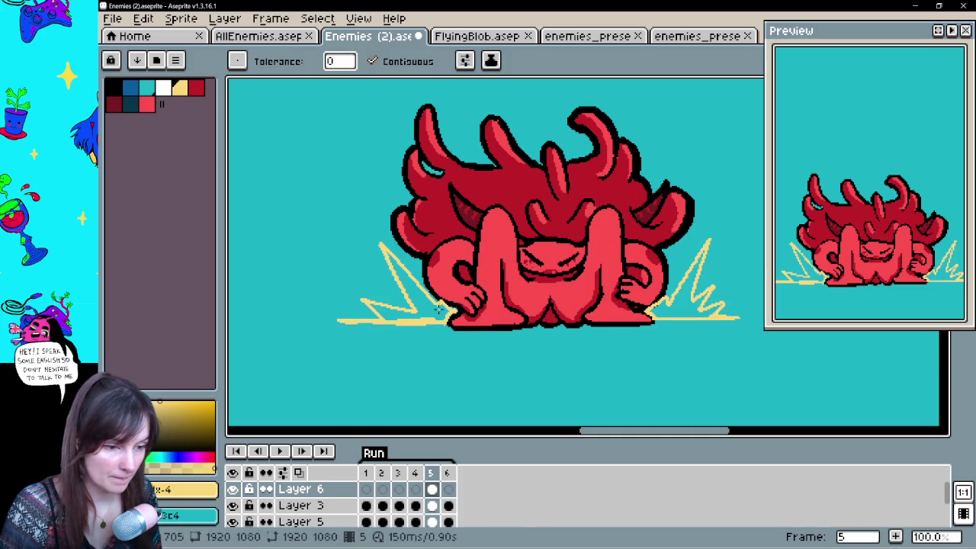
click(422, 305)
click(683, 305)
drag(610, 336, 511, 349)
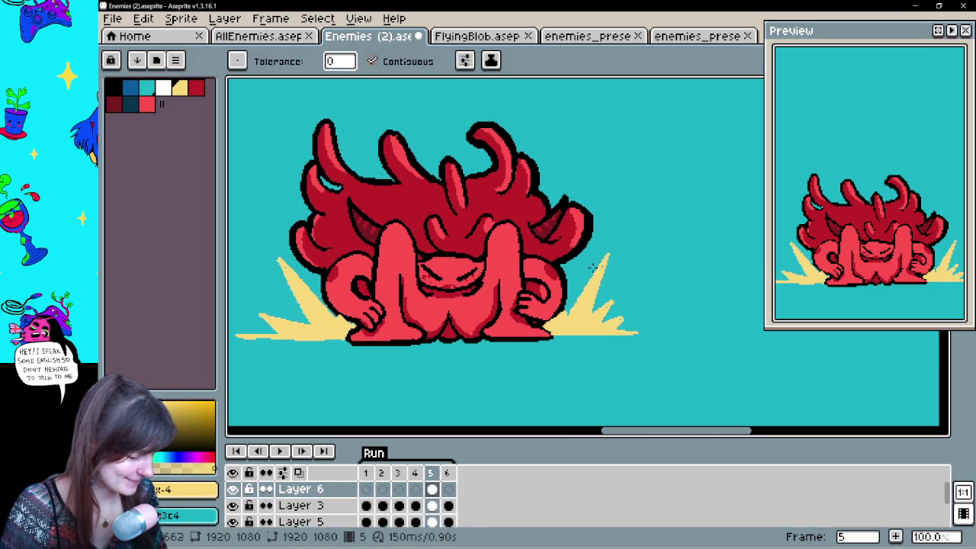
key(b)
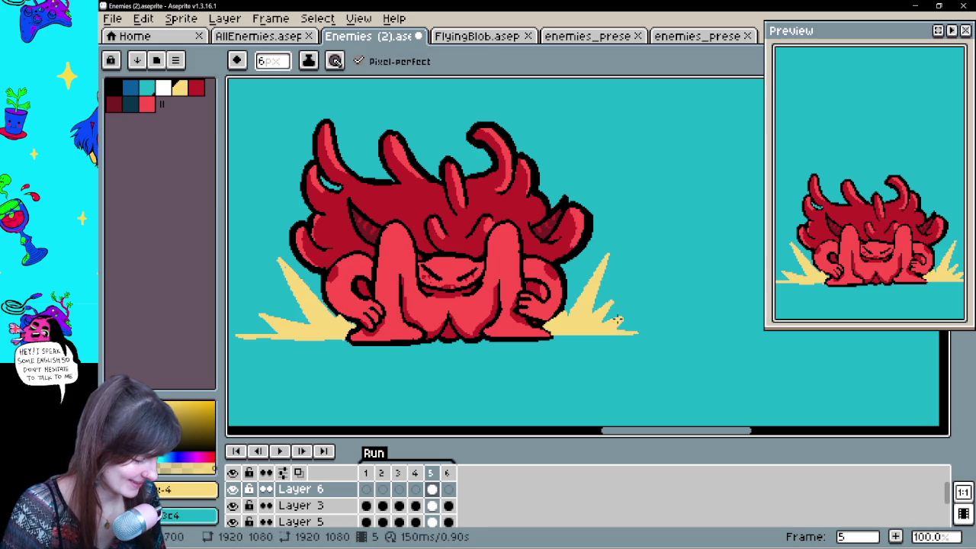
Draw a small yellow spark on the demon's body, then make it longer and thicker.
key(space)
mouse_move(545, 366)
mouse_down()
mouse_move(587, 379)
mouse_move(696, 344)
mouse_up()
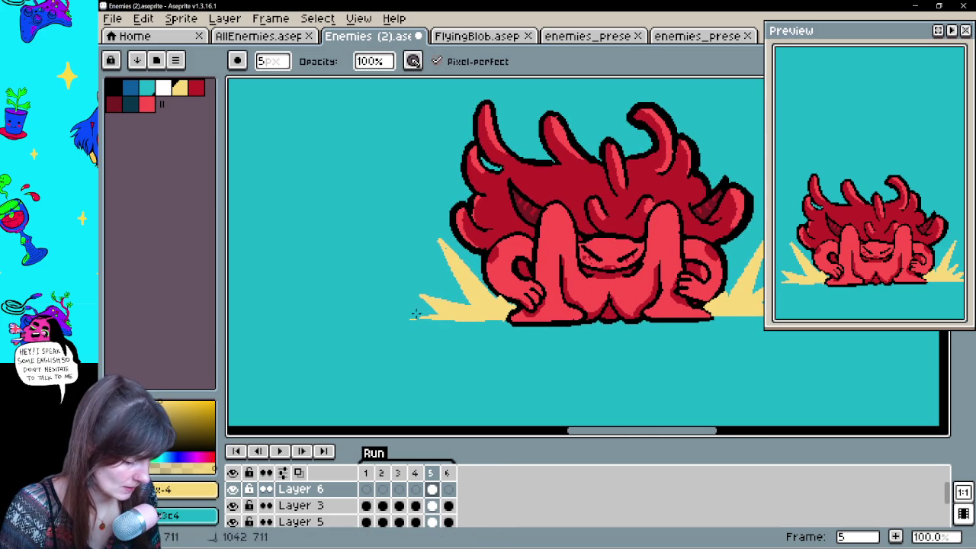
key(e)
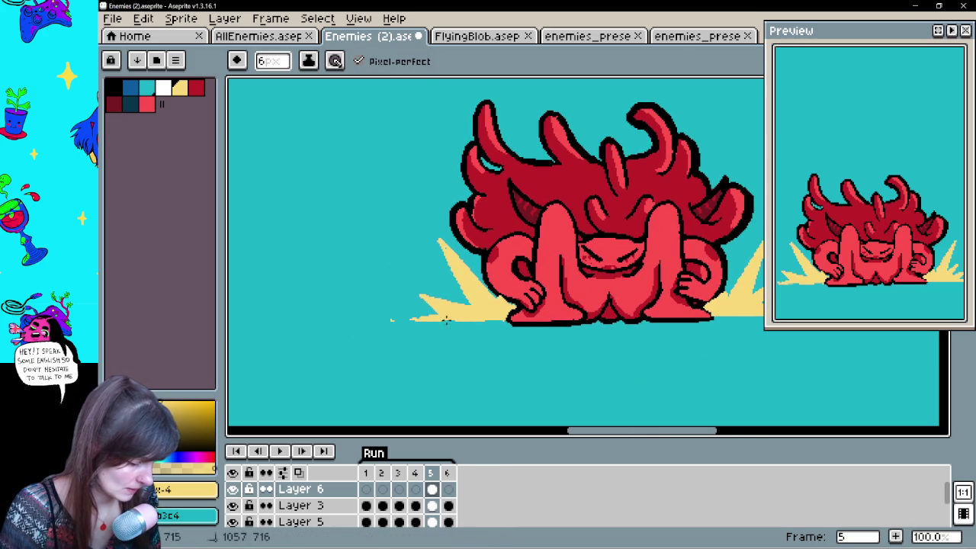
key(space)
drag(497, 312, 333, 312)
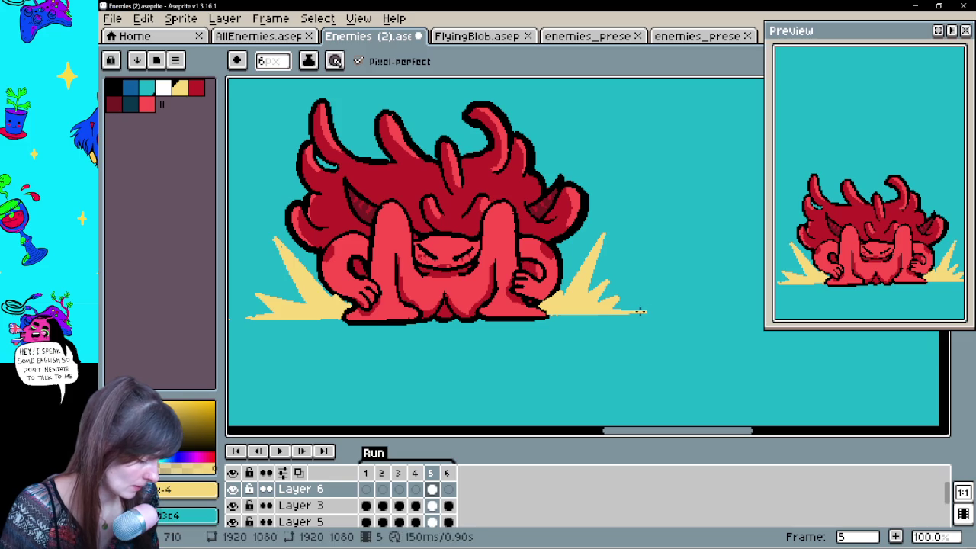
key(space)
drag(644, 312, 698, 319)
drag(489, 293, 478, 315)
key(ctrl+z)
key(ctrl+y)
mouse_move(474, 323)
mouse_down()
mouse_move(485, 306)
mouse_move(513, 296)
mouse_move(524, 325)
mouse_up()
Touch up the yellow bursts with pencil and eraser, undoing unwanted strokes.
key(e)
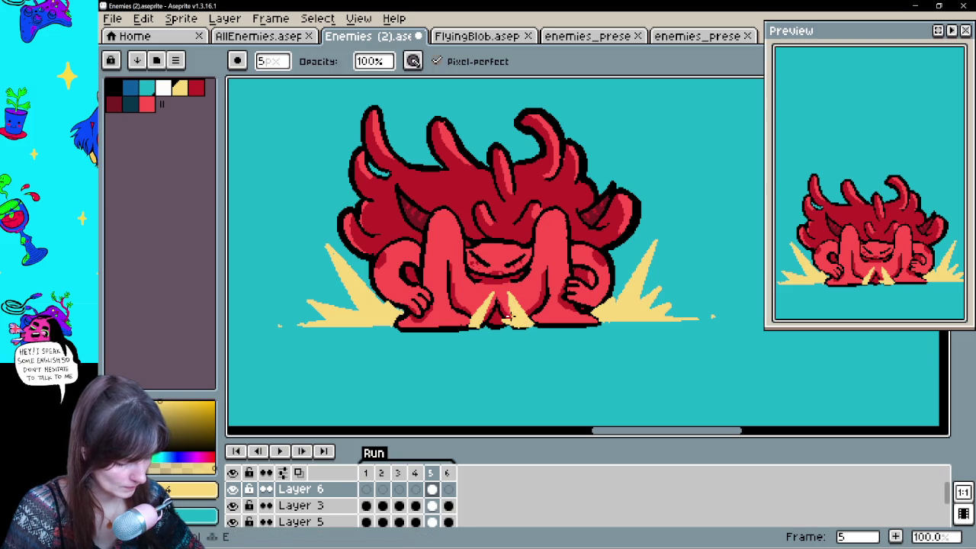
key(b)
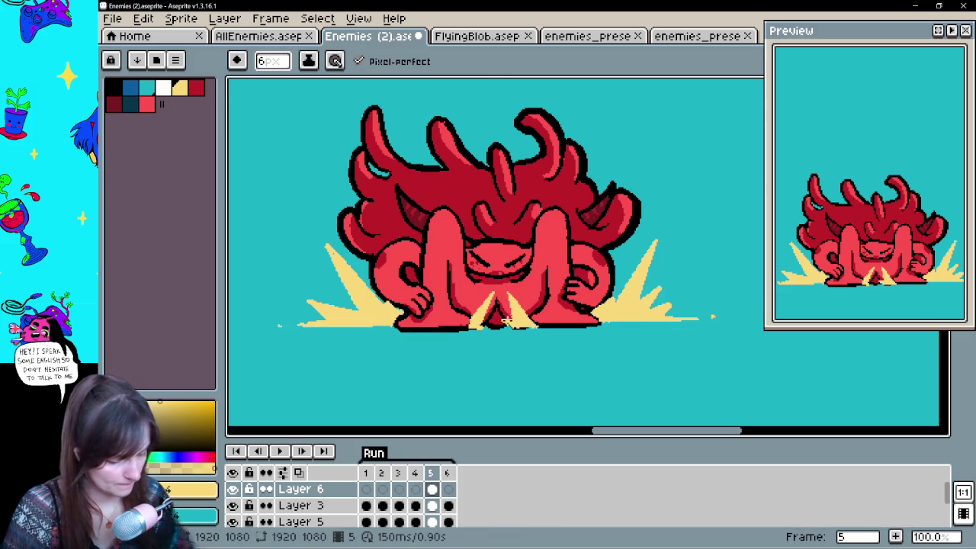
key(ctrl+z)
key(ctrl+z)
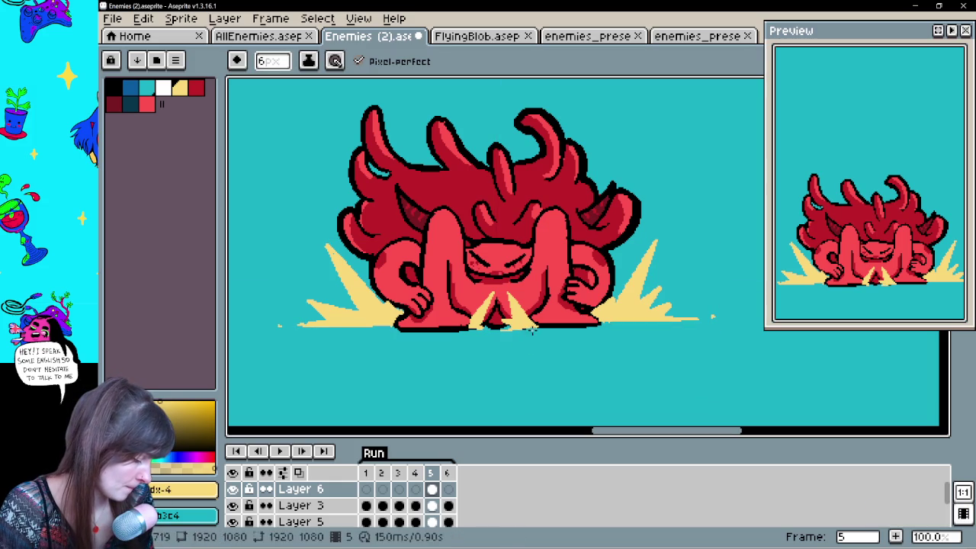
key(ctrl+z)
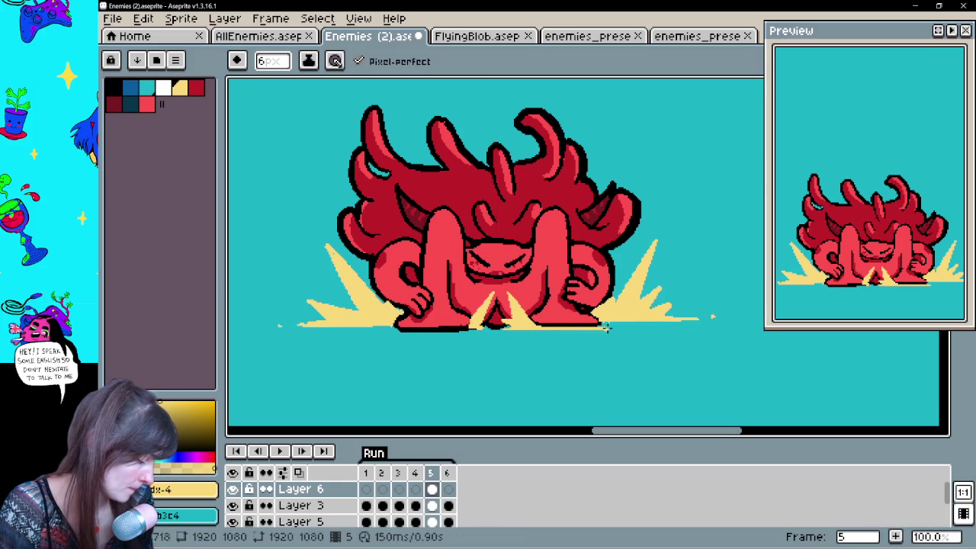
mouse_move(656, 302)
mouse_down()
mouse_move(676, 244)
mouse_move(658, 255)
mouse_up()
key(b)
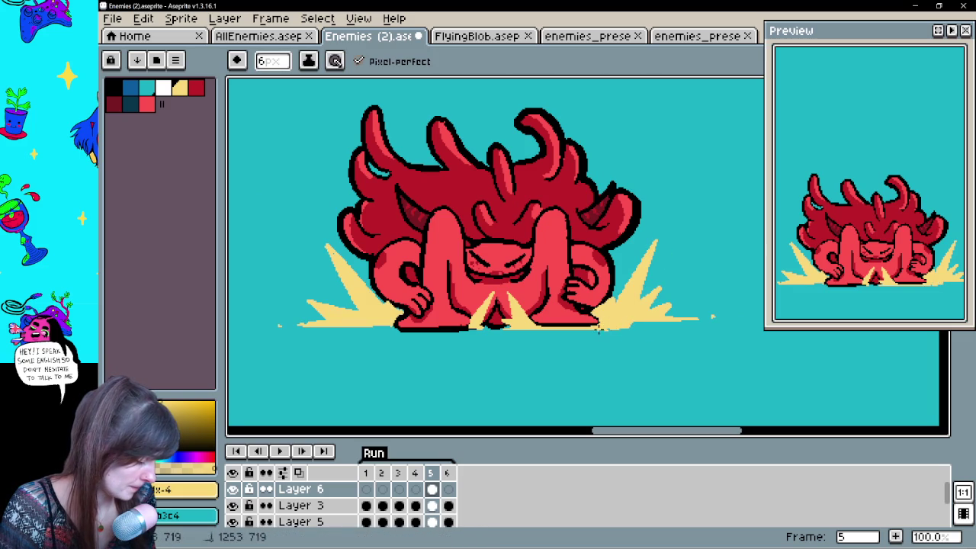
key(ctrl+z)
key(e)
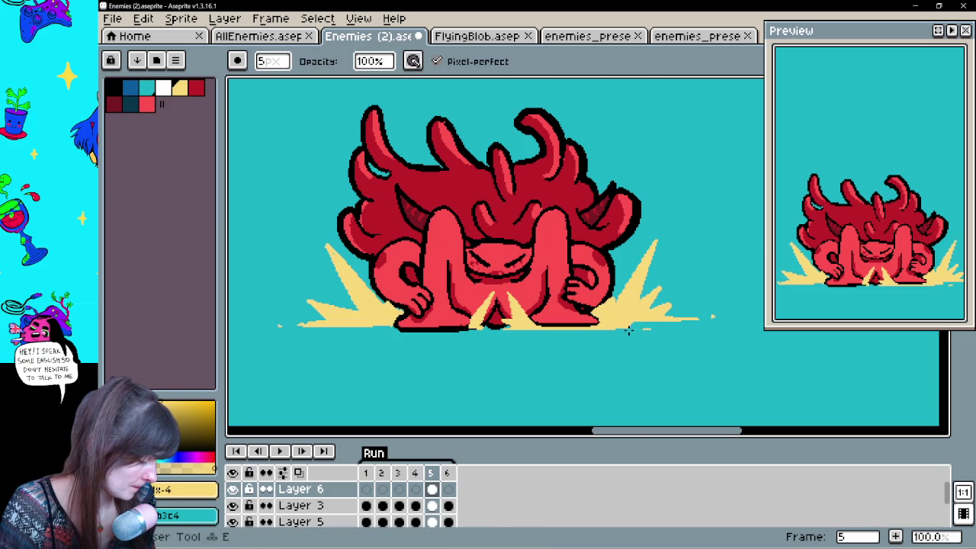
key(b)
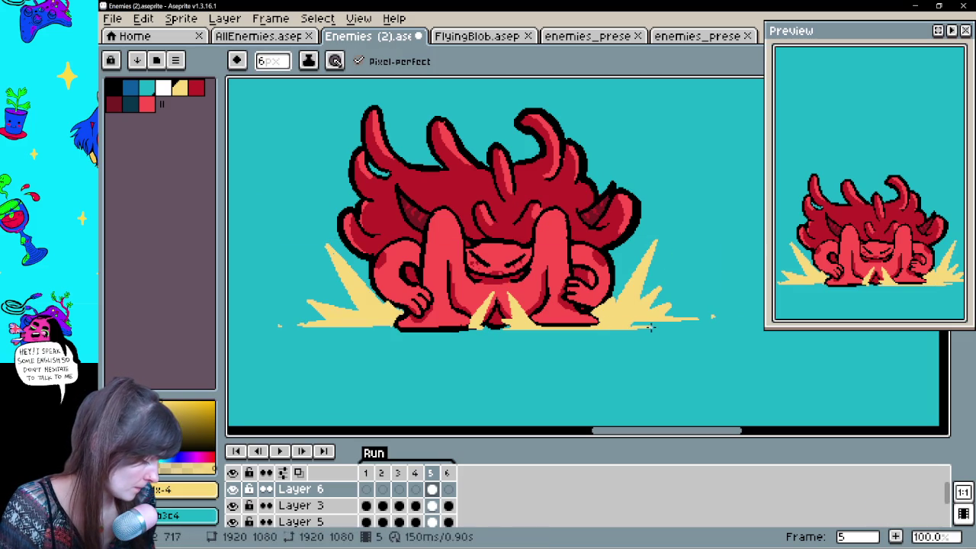
key(e)
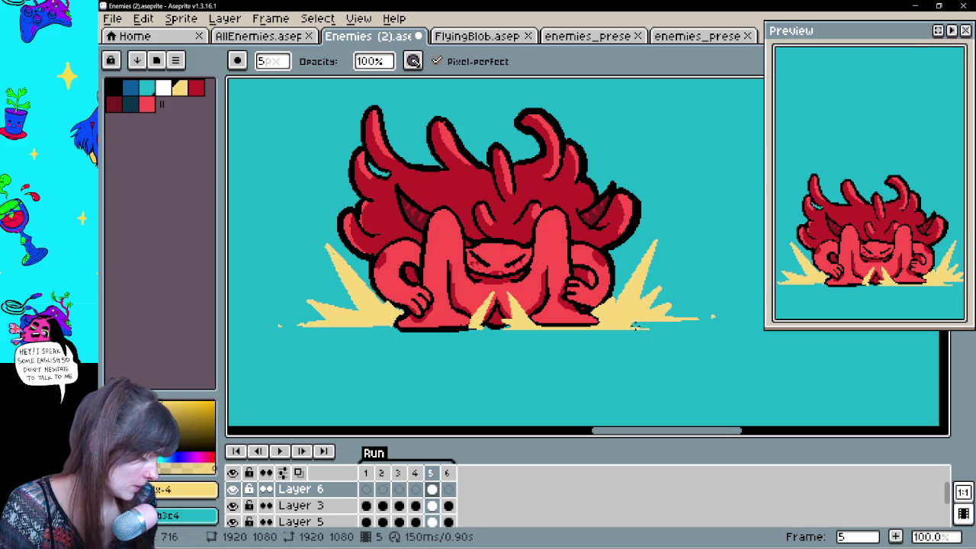
mouse_move(544, 330)
mouse_down()
mouse_move(513, 374)
mouse_move(554, 370)
mouse_move(480, 355)
mouse_move(563, 363)
mouse_up()
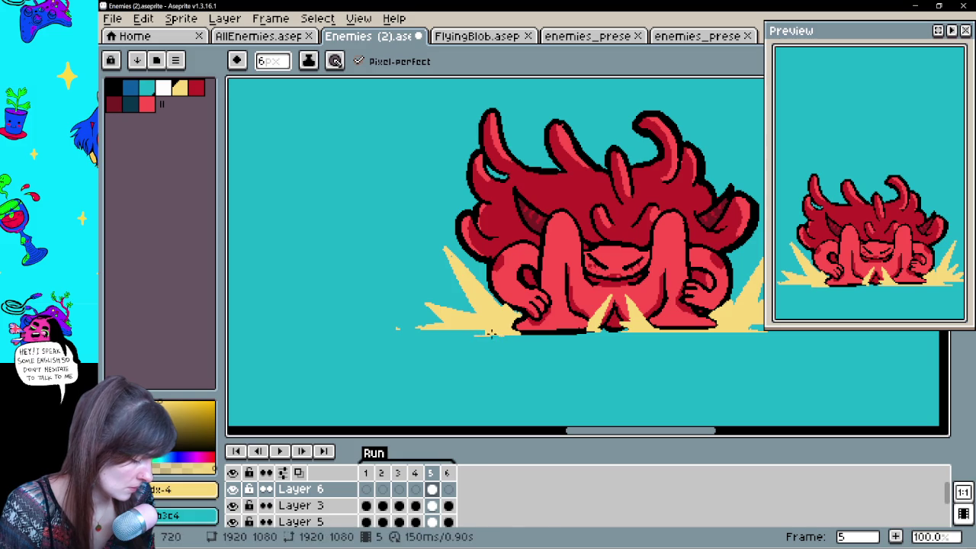
Keep refining the bursts beside the demon's feet, erasing and redrawing yellow pixels.
key(e)
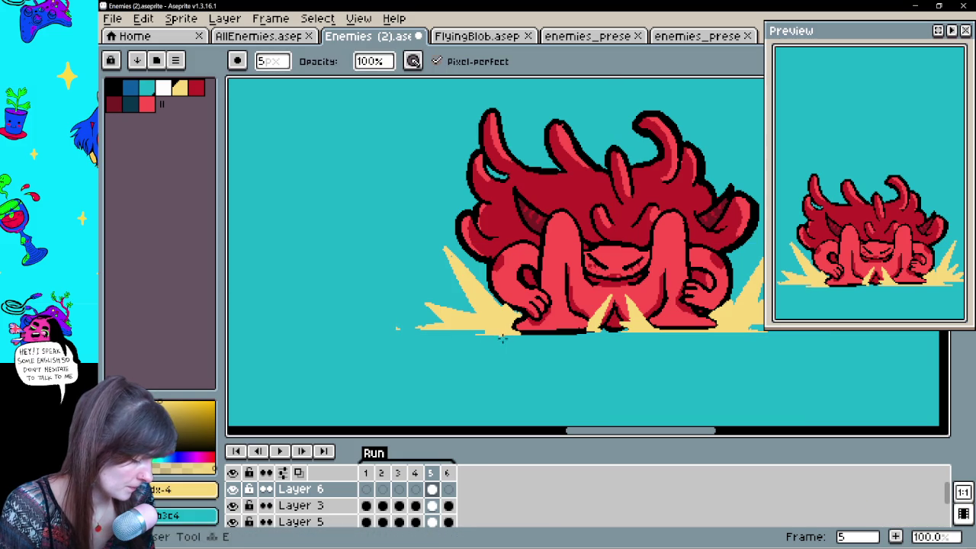
key(b)
mouse_move(583, 370)
mouse_down()
mouse_move(468, 375)
mouse_move(477, 360)
mouse_move(566, 359)
mouse_up()
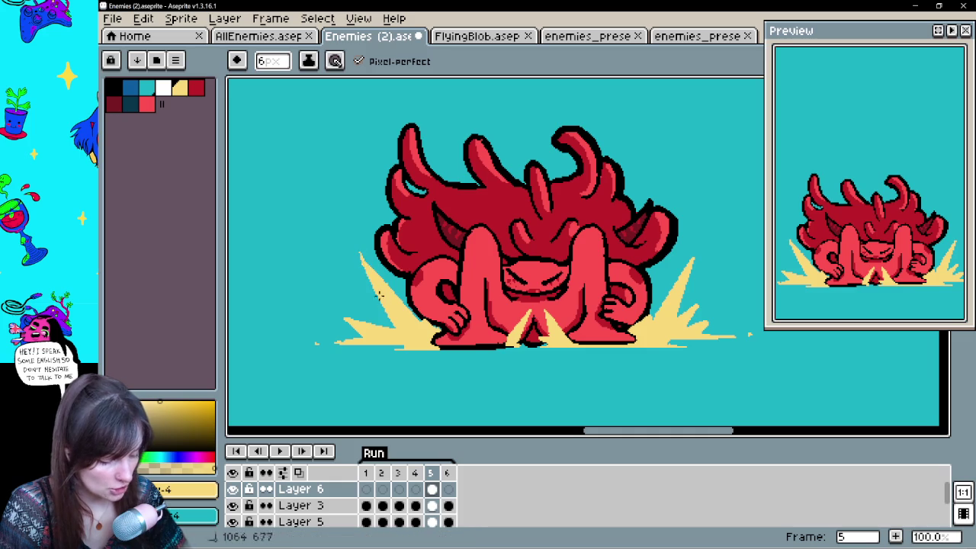
key(e)
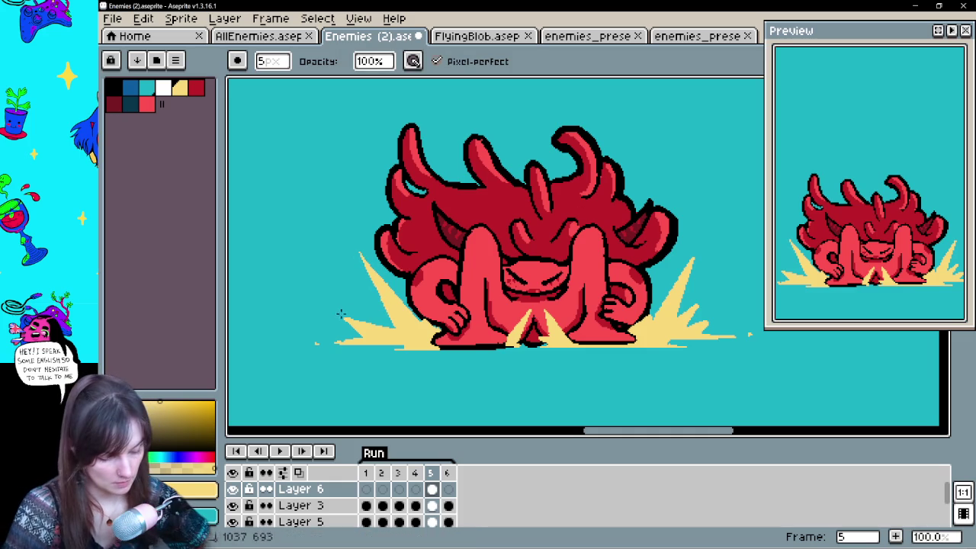
drag(686, 333, 551, 341)
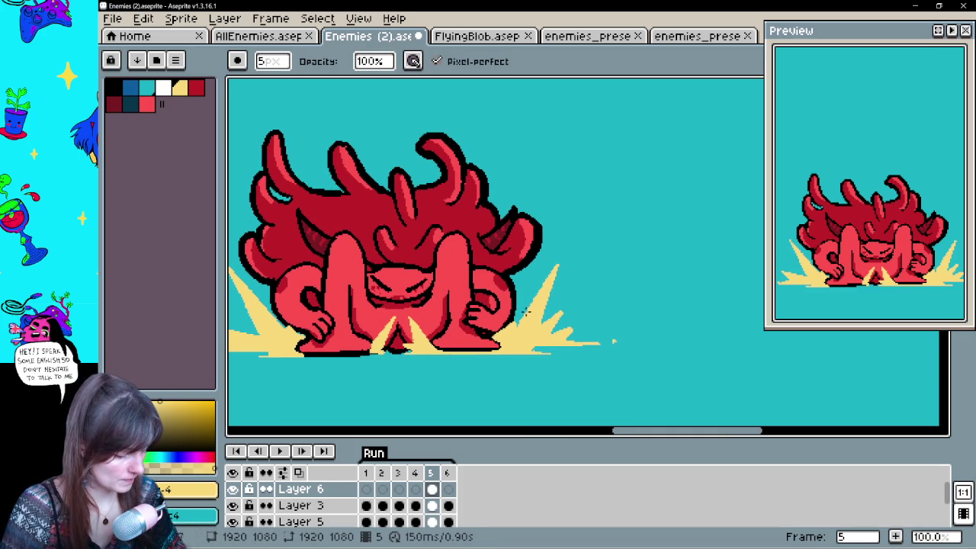
key(ctrl+z)
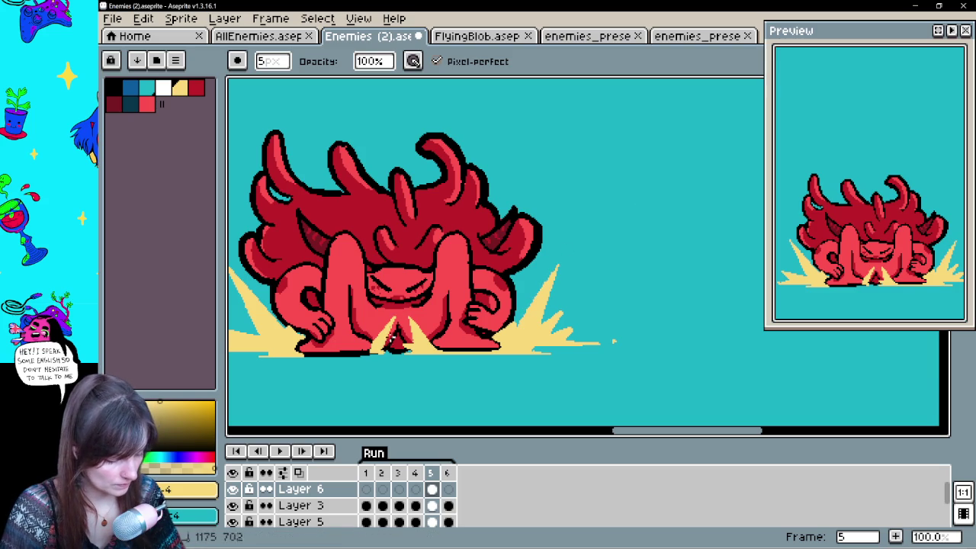
drag(353, 262, 499, 279)
key(b)
mouse_move(623, 411)
mouse_down()
mouse_move(603, 369)
mouse_move(541, 366)
mouse_up()
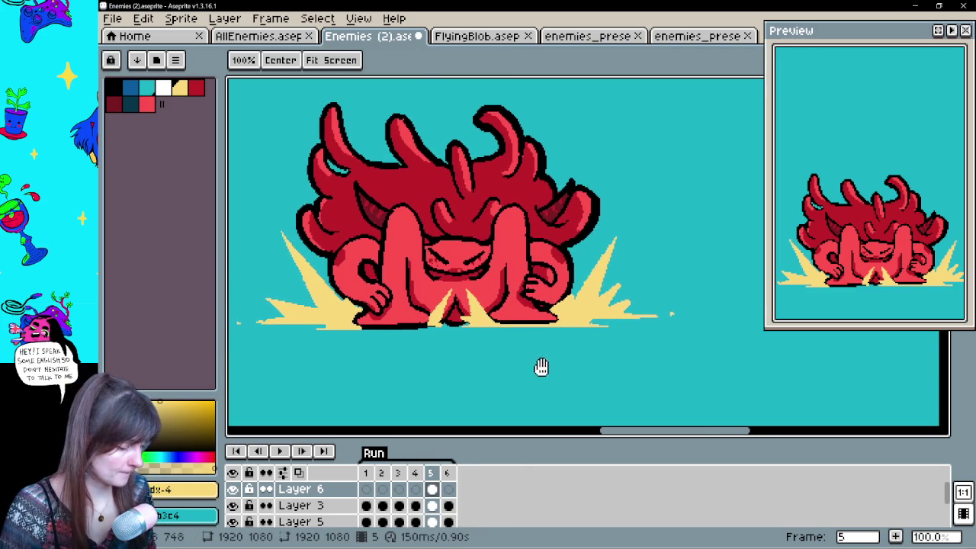
Finish cleaning the bursts between the demon's feet and switch to the lanfeust image results in Firefox.
key(e)
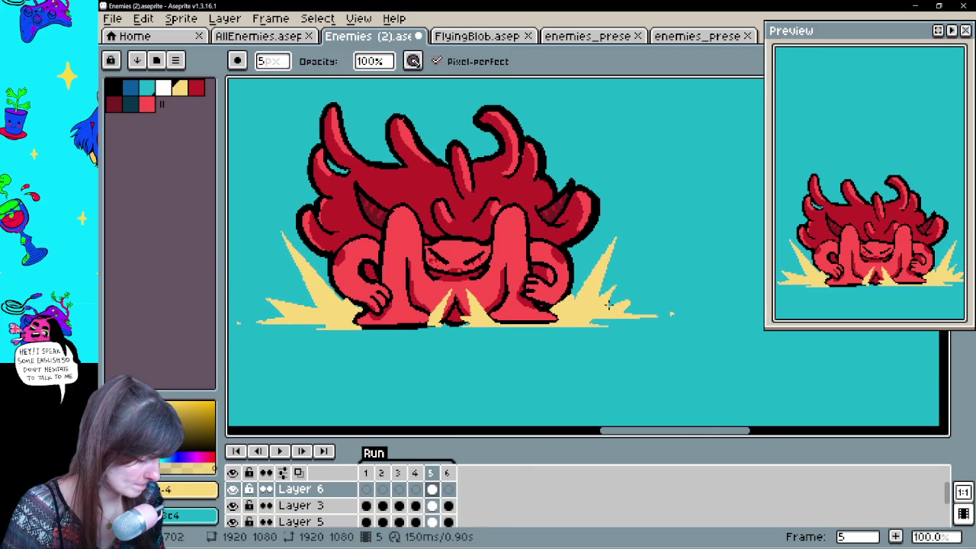
key(b)
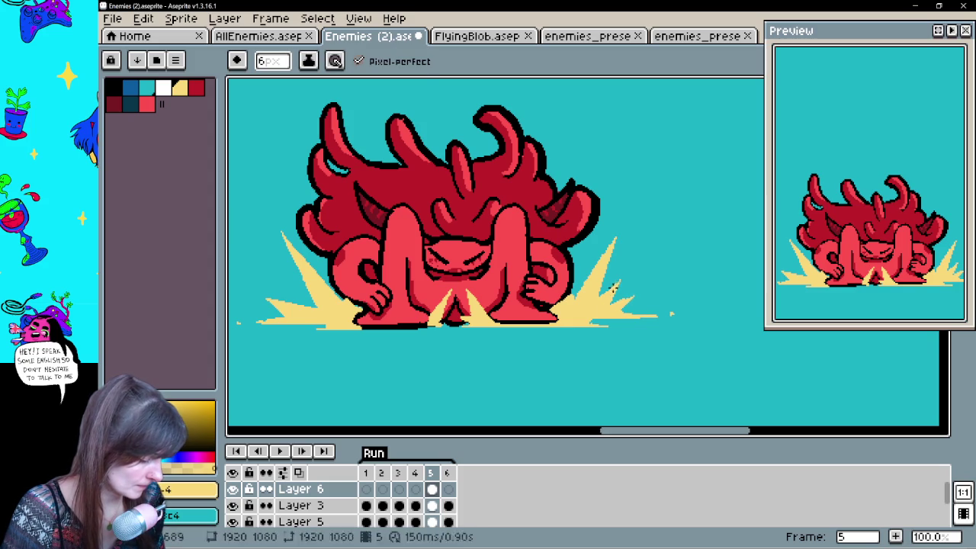
key(e)
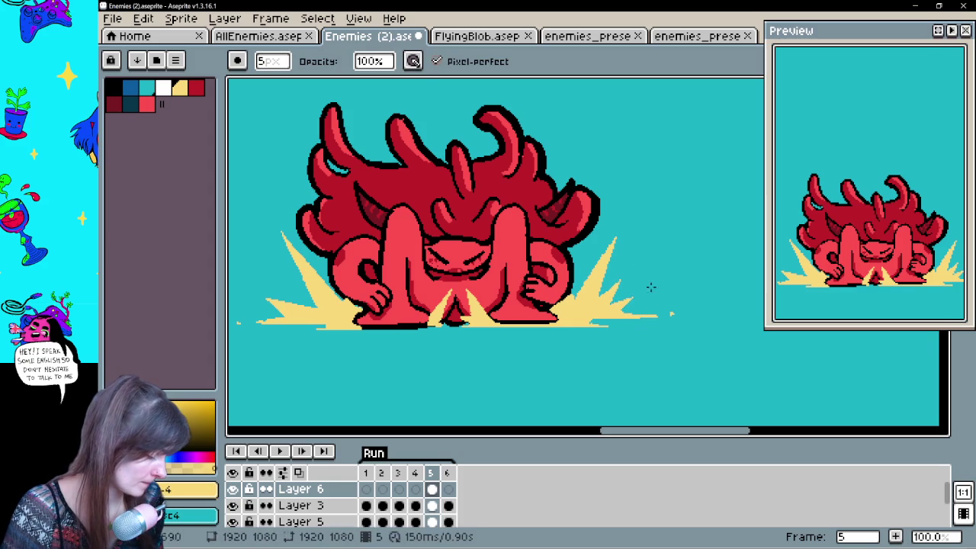
key(space)
drag(644, 349, 682, 364)
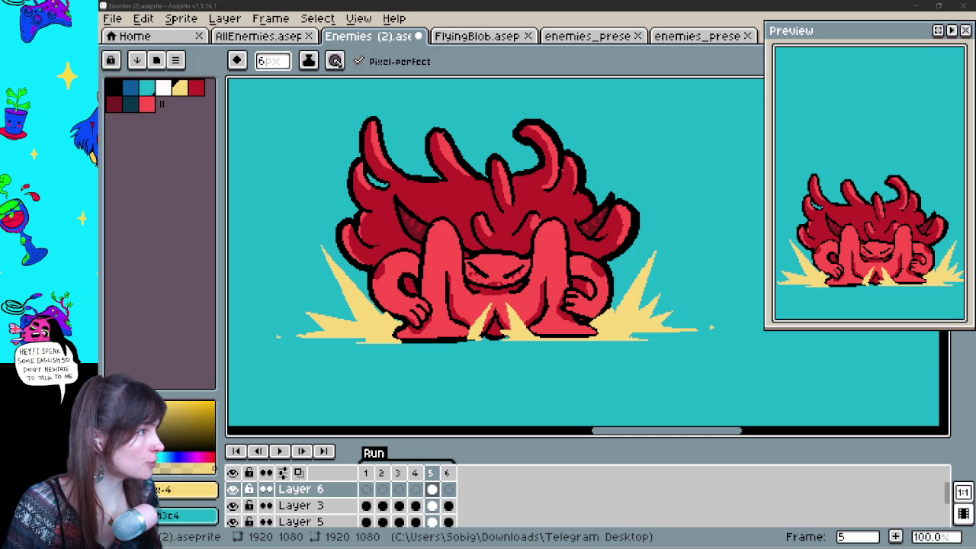
key(alt+Tab)
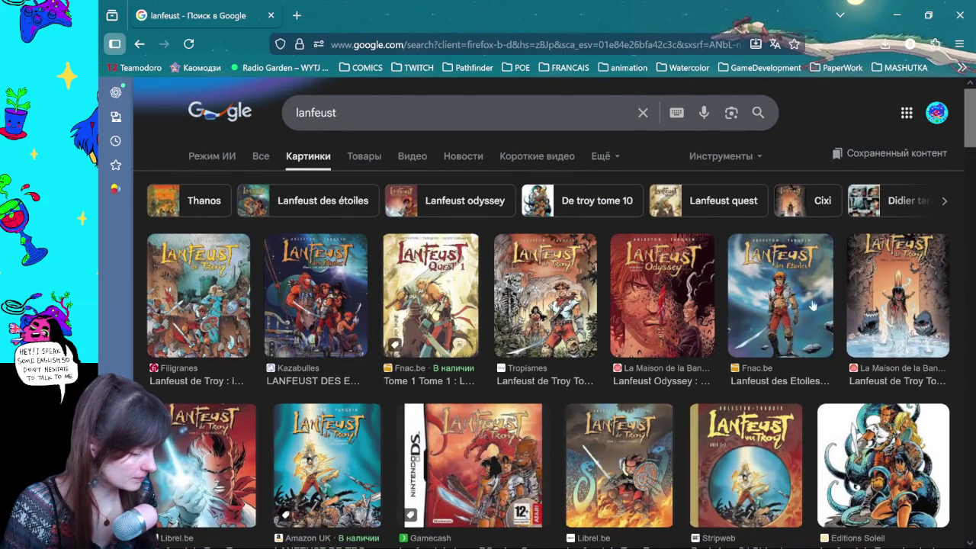
Preview the Fnac.be Lanfeust des Etoiles cover in the image results, then return to Aseprite.
click(782, 305)
scroll(539, 359, down, 1)
scroll(539, 358, down, 1)
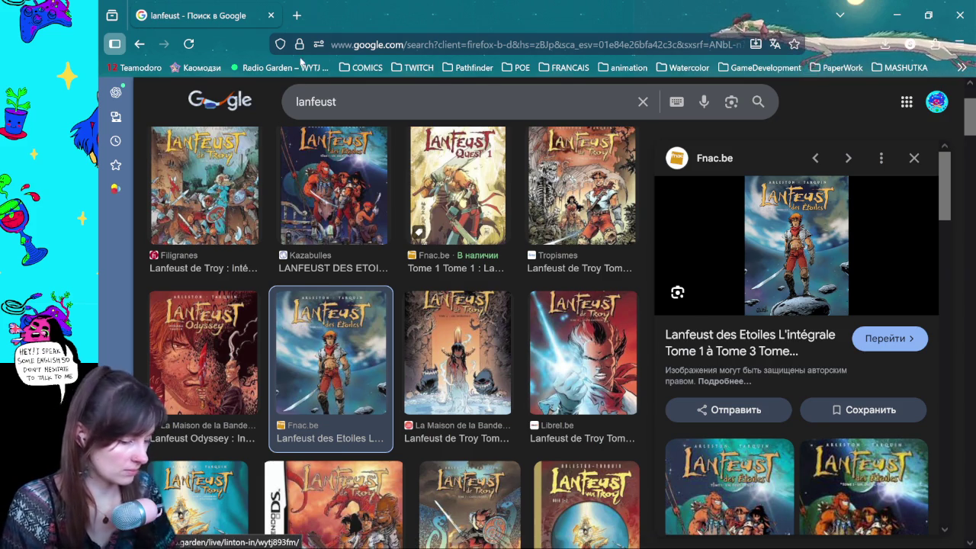
key(alt+Tab)
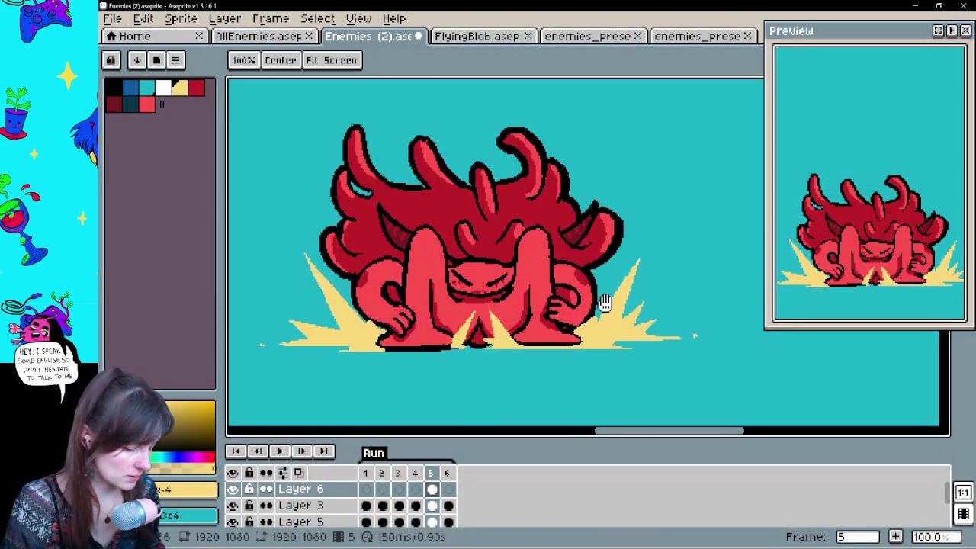
Select frame 6 of Layer 6, comparing it against frame 5.
drag(604, 303, 585, 315)
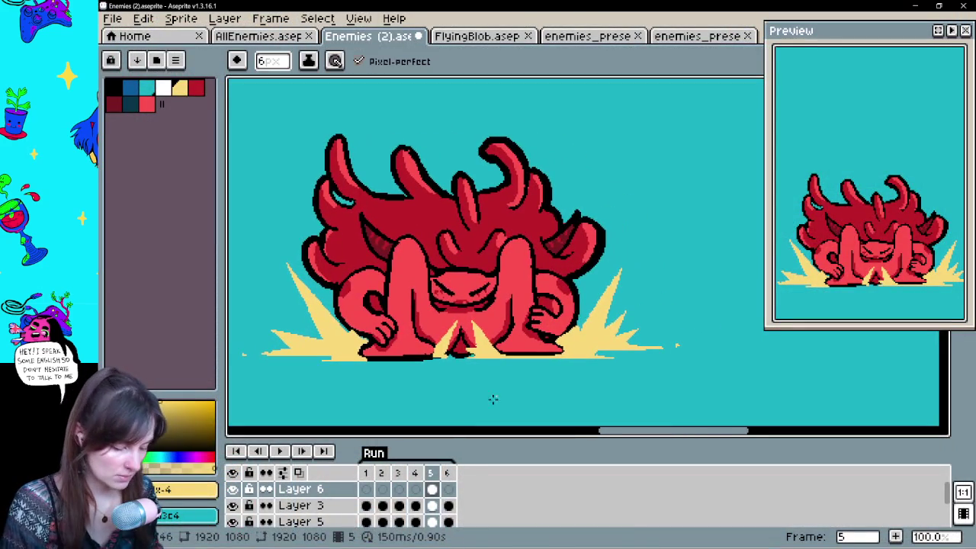
click(448, 490)
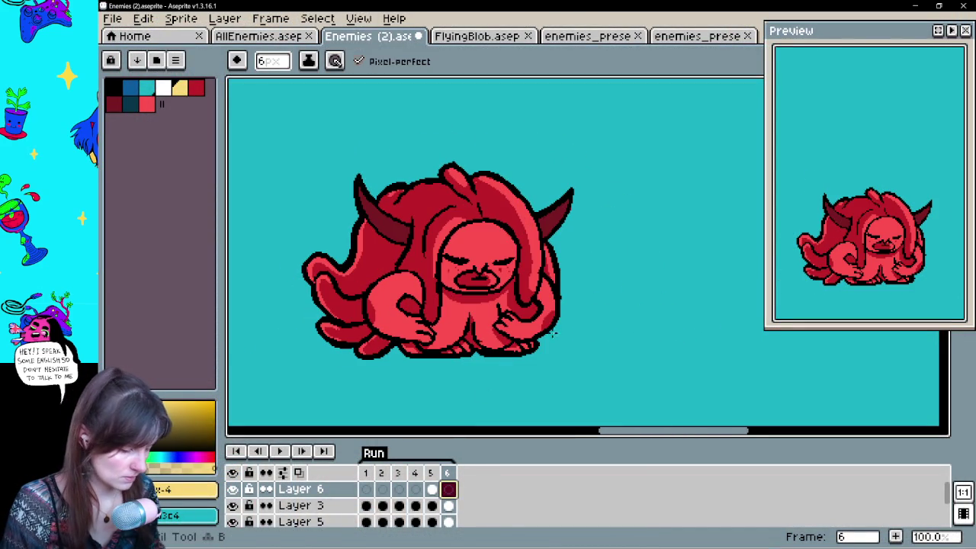
click(431, 490)
click(450, 492)
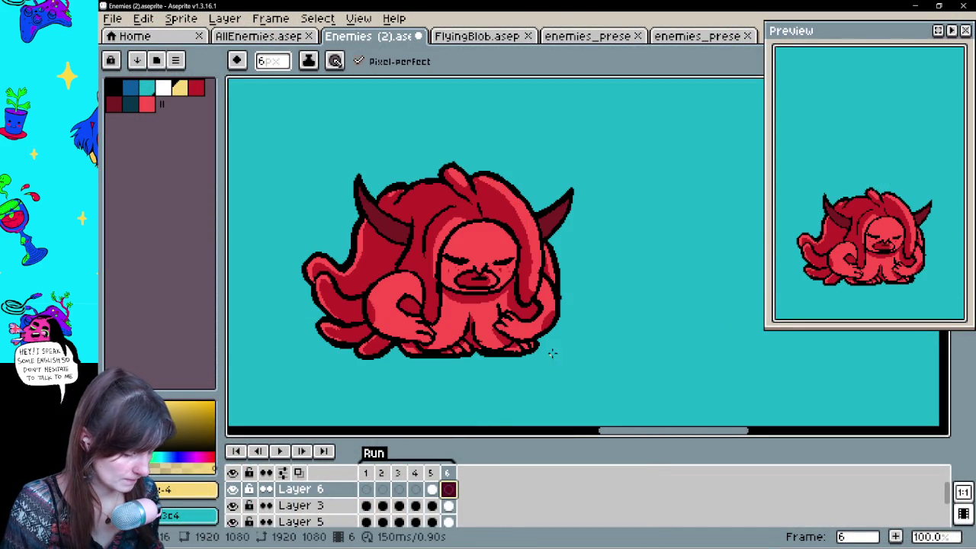
key(Left)
key(Right)
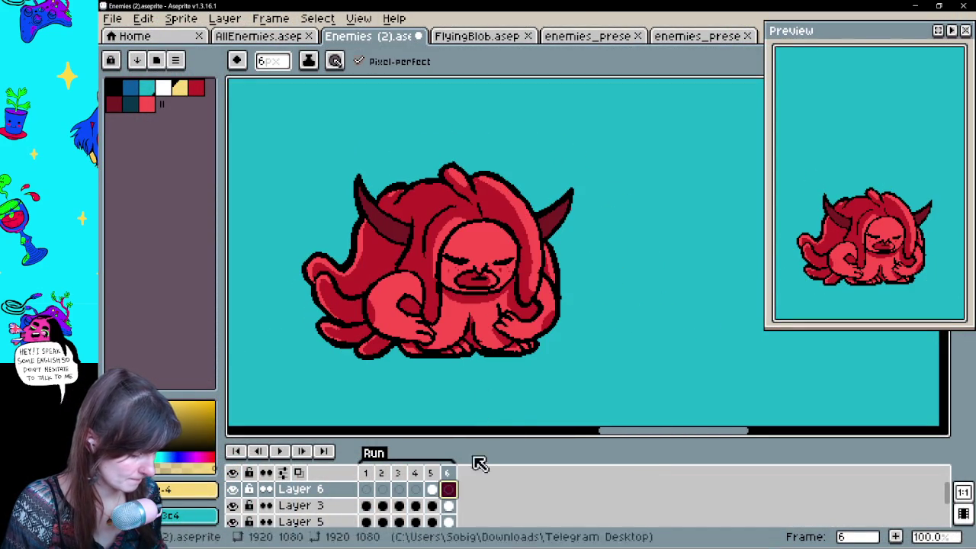
Draw a yellow spike outline beside the demon and fill it solid yellow.
mouse_move(630, 337)
mouse_down()
mouse_move(675, 324)
mouse_move(690, 335)
mouse_move(640, 338)
mouse_move(687, 332)
mouse_move(685, 355)
mouse_up()
key(g)
click(663, 330)
key(b)
Add a small yellow spike on the left and dot yellow sparks onto the demon's body.
click(431, 492)
click(447, 491)
mouse_move(273, 341)
mouse_down()
mouse_move(277, 315)
mouse_move(292, 339)
mouse_up()
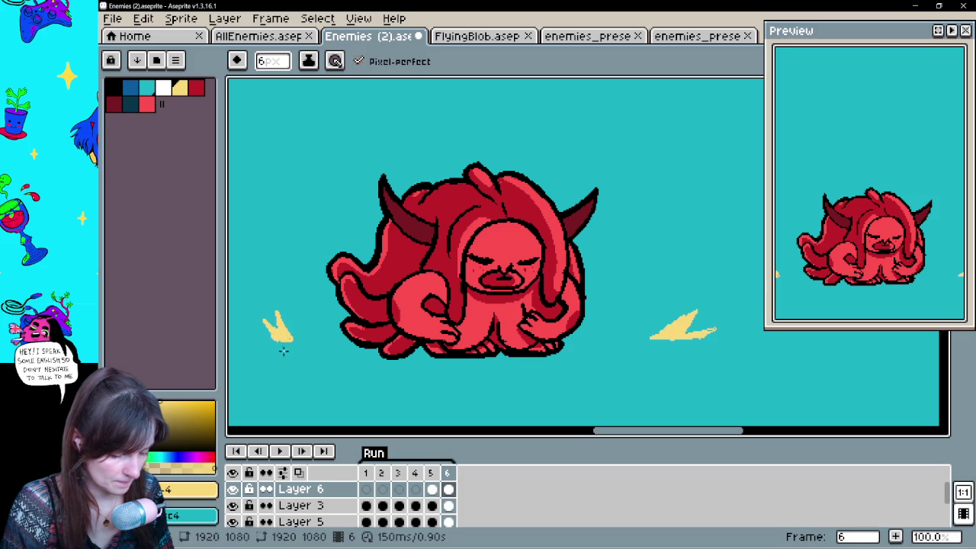
click(431, 489)
click(448, 489)
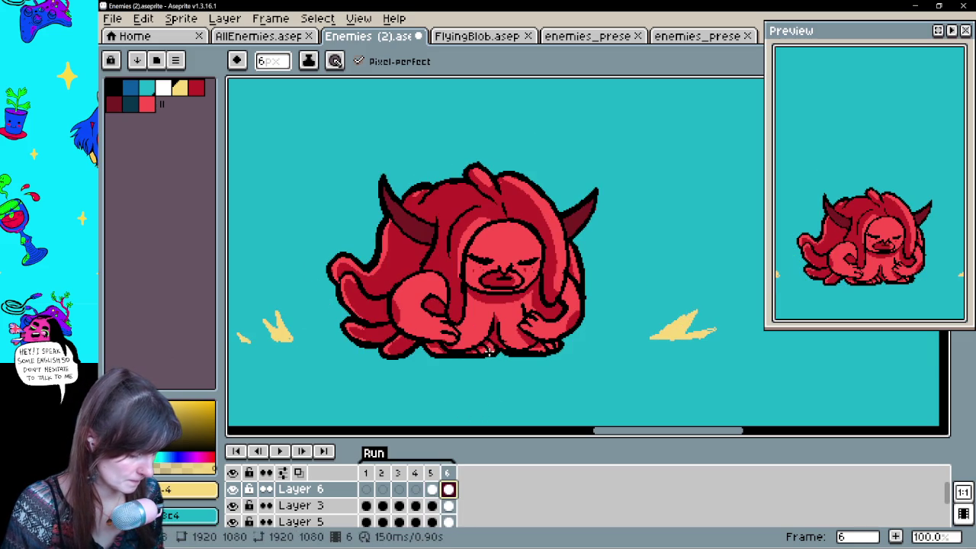
click(486, 314)
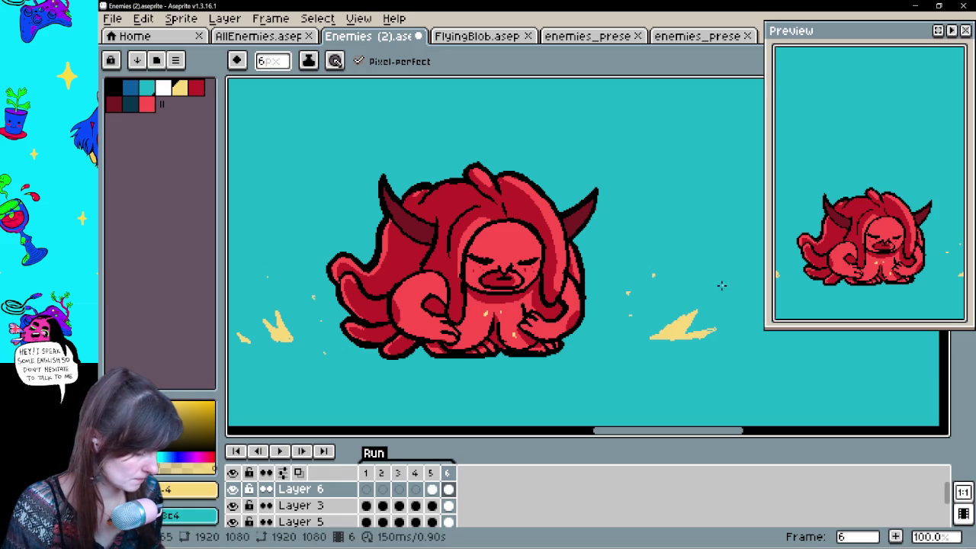
Clean up the frame 6 sparks, alternating eraser and pencil.
drag(531, 355, 557, 360)
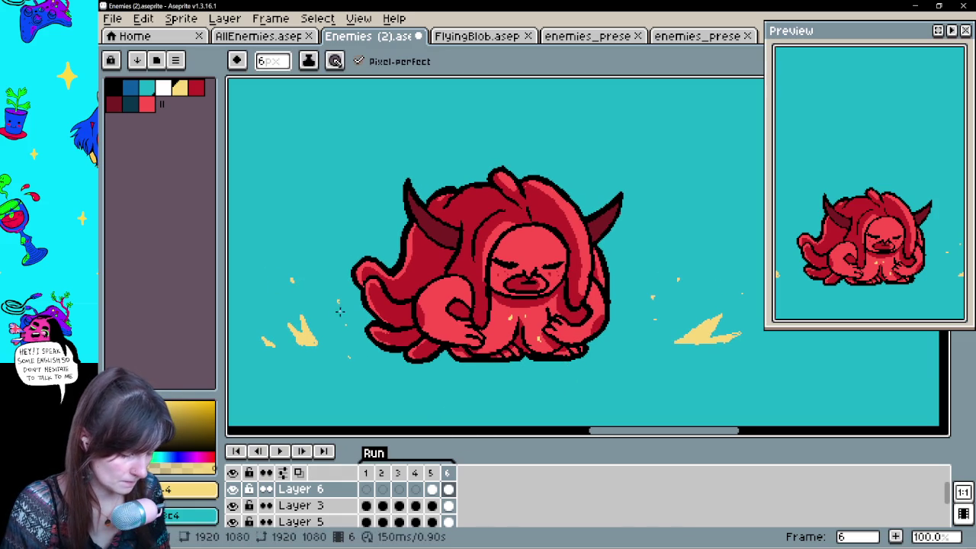
key(e)
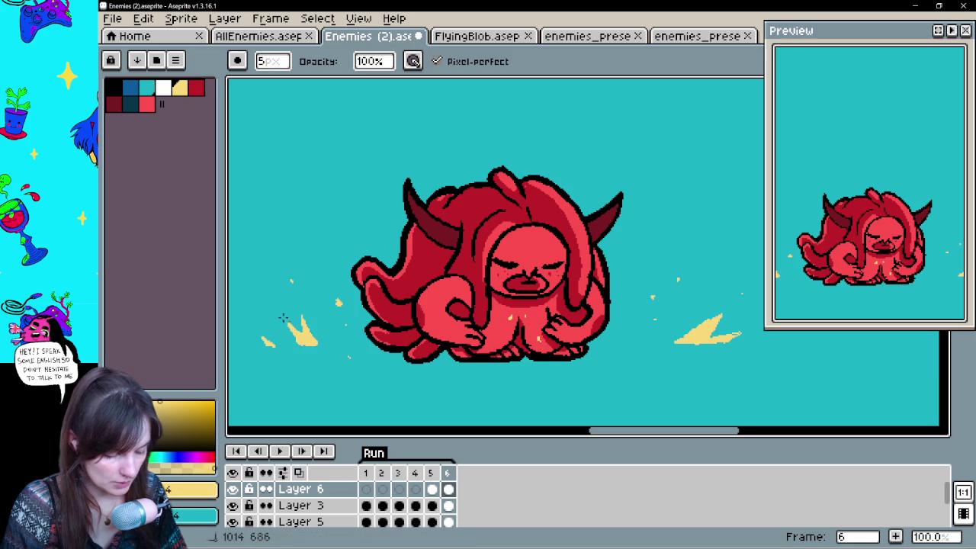
key(b)
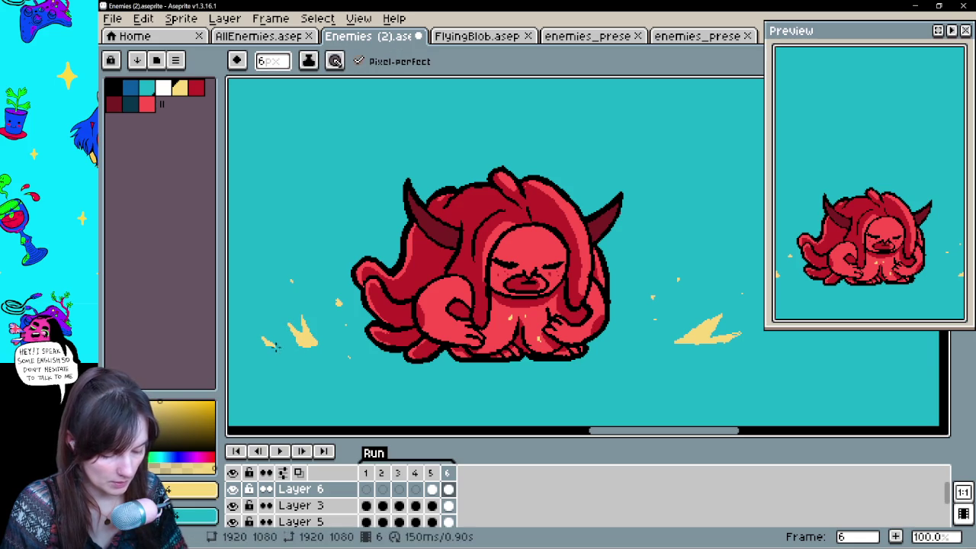
key(e)
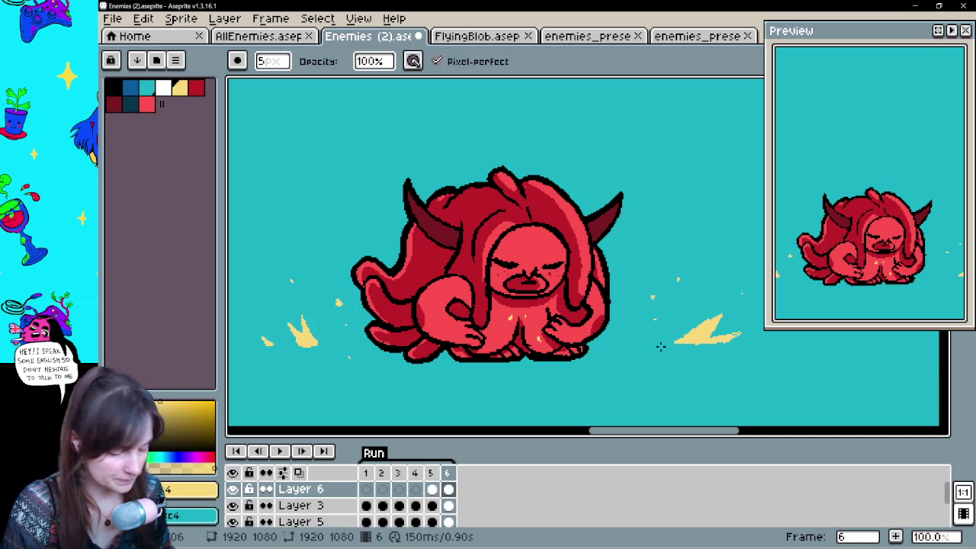
key(b)
key(e)
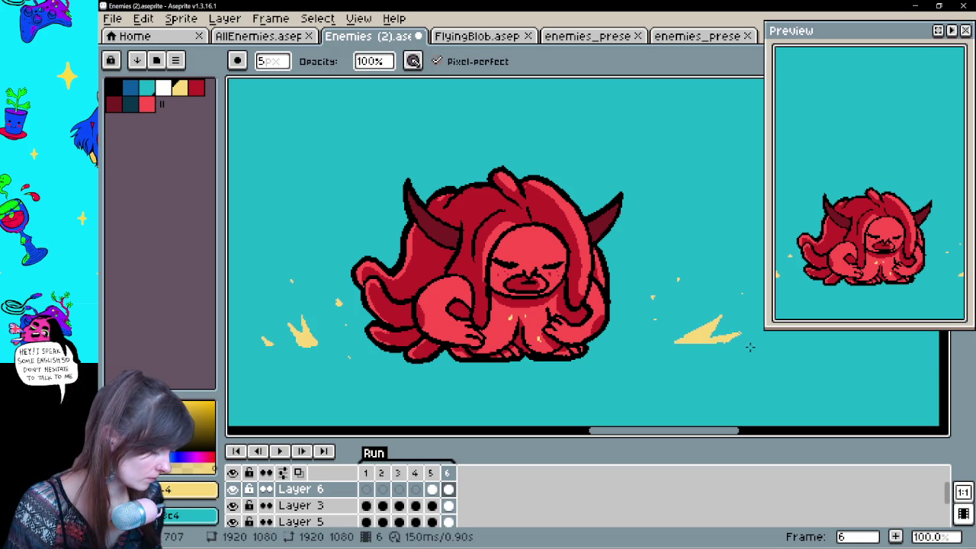
key(b)
mouse_move(650, 368)
mouse_down()
mouse_move(641, 348)
mouse_move(619, 355)
mouse_up()
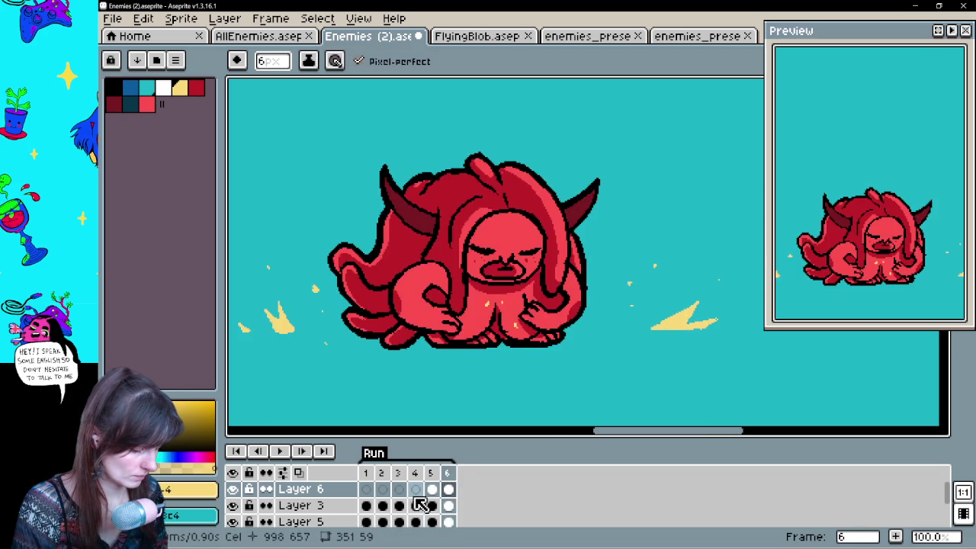
Review the animation, then add white highlights along the left yellow spike on frame 5.
click(279, 464)
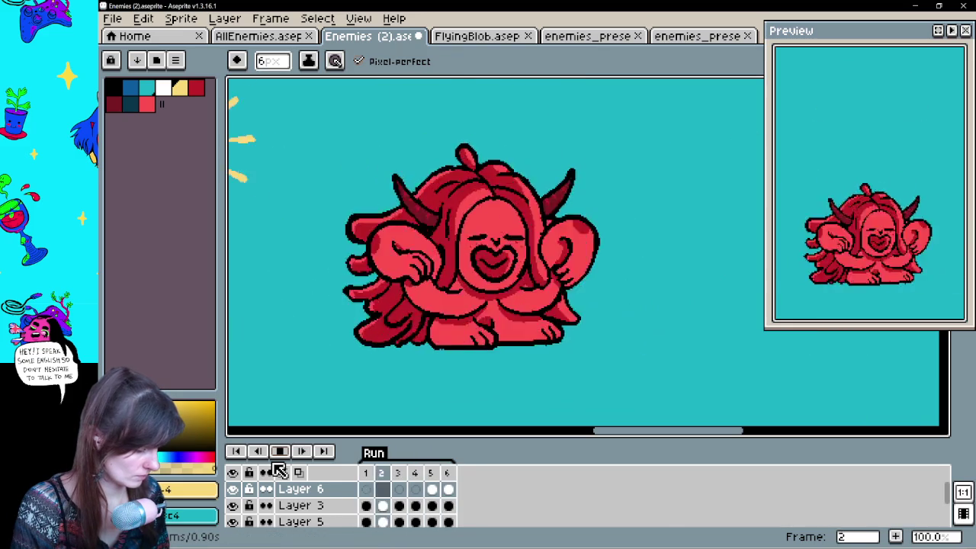
click(291, 455)
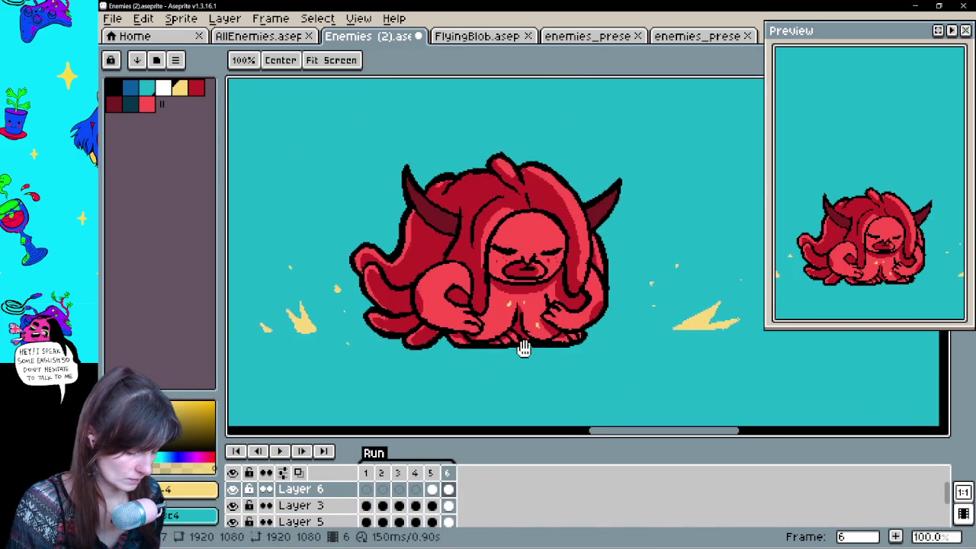
click(431, 489)
click(163, 88)
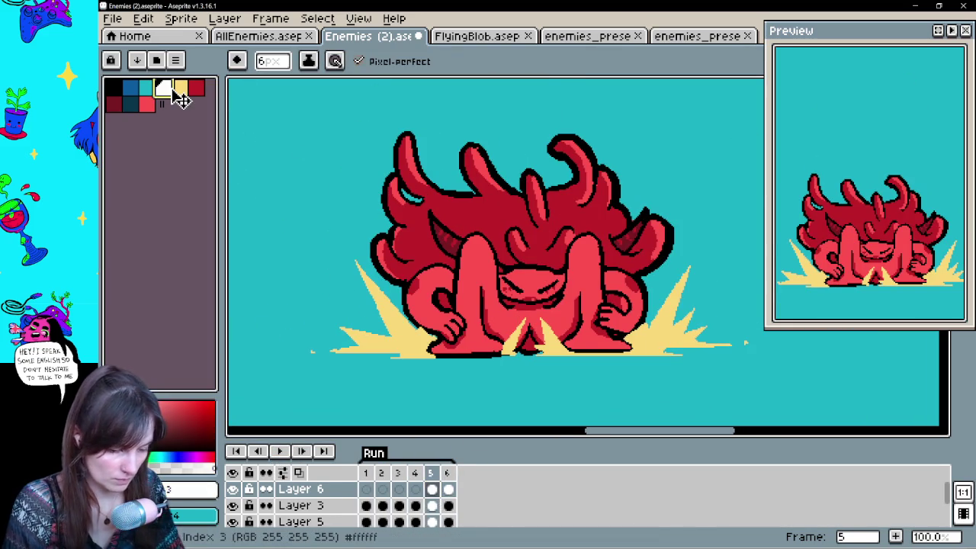
drag(411, 346, 403, 326)
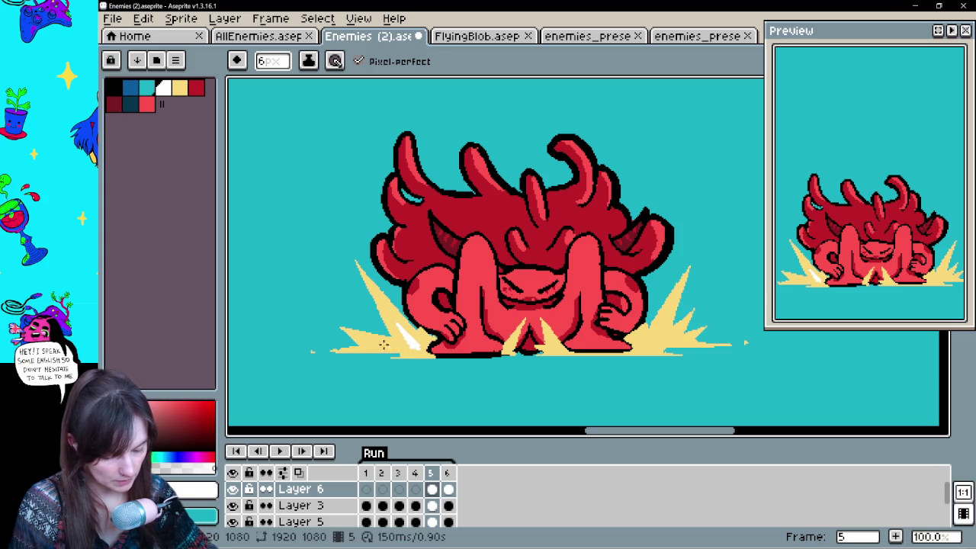
drag(395, 348, 418, 346)
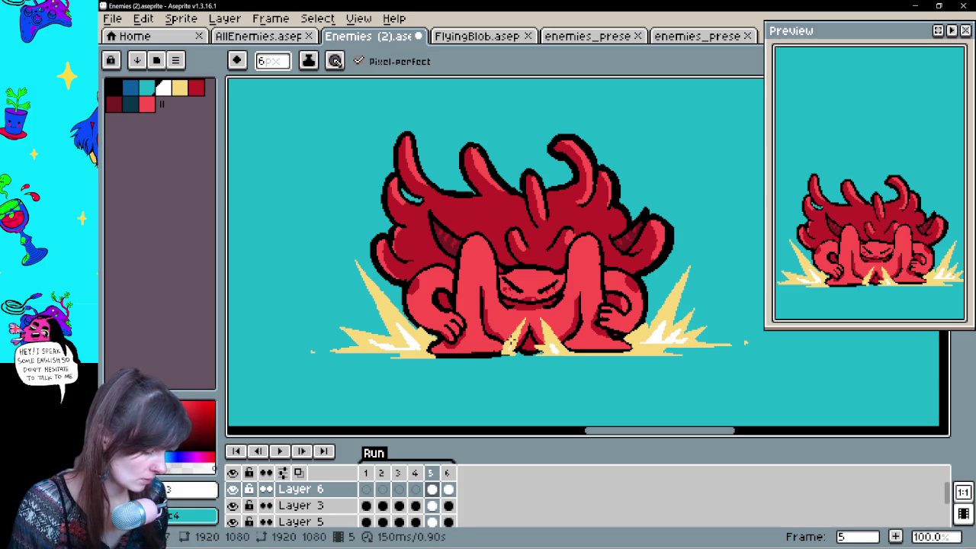
Step through the frames, replay the animation and save Enemies (2).aseprite.
key(Right)
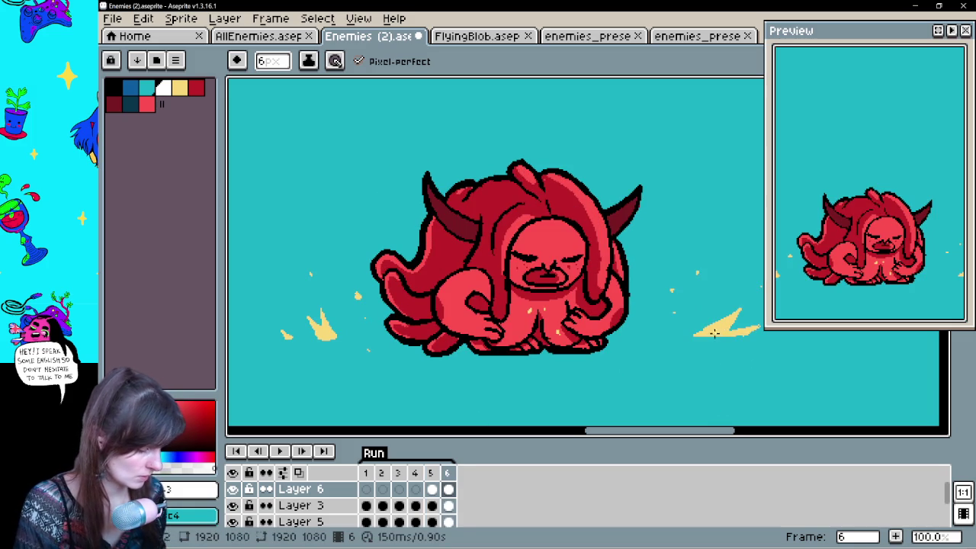
key(Right)
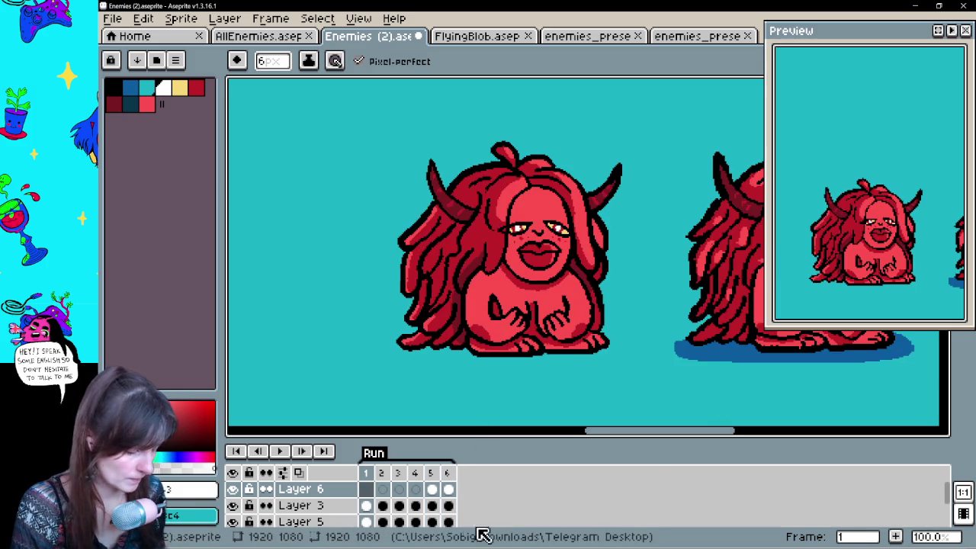
click(279, 452)
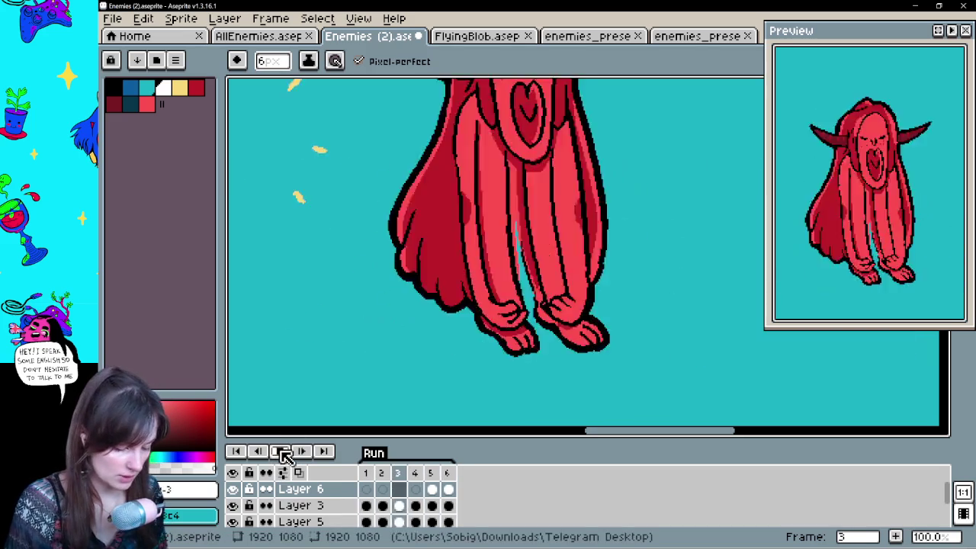
click(283, 452)
key(ctrl+s)
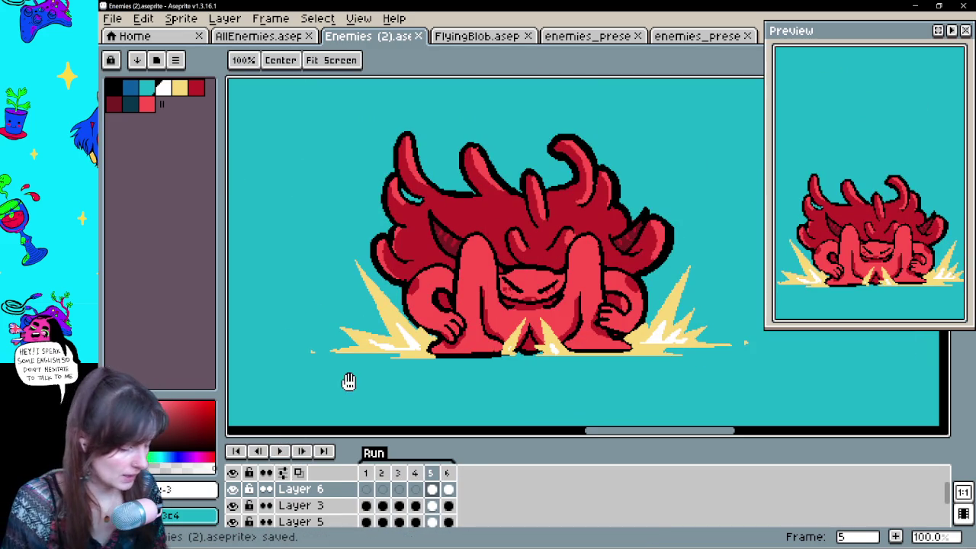
drag(348, 382, 321, 412)
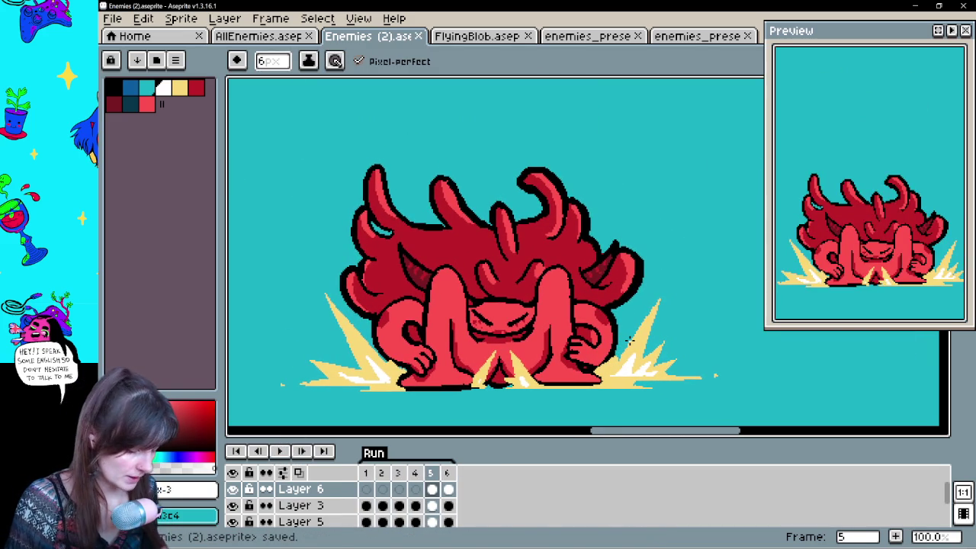
Hide Layers 6, 3 and 5, show the Layer 2 sketch and set its opacity to 100%.
click(233, 489)
click(233, 505)
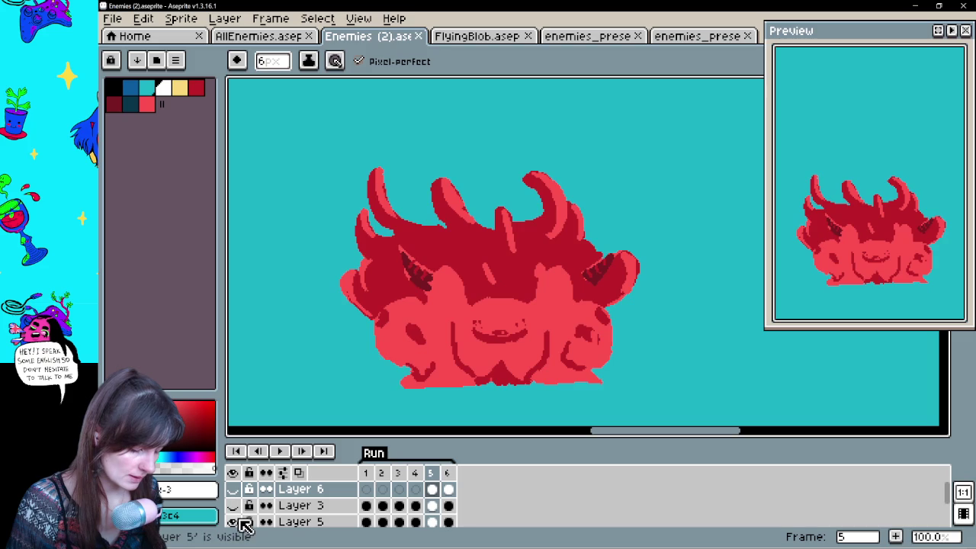
click(238, 522)
scroll(239, 519, down, 1)
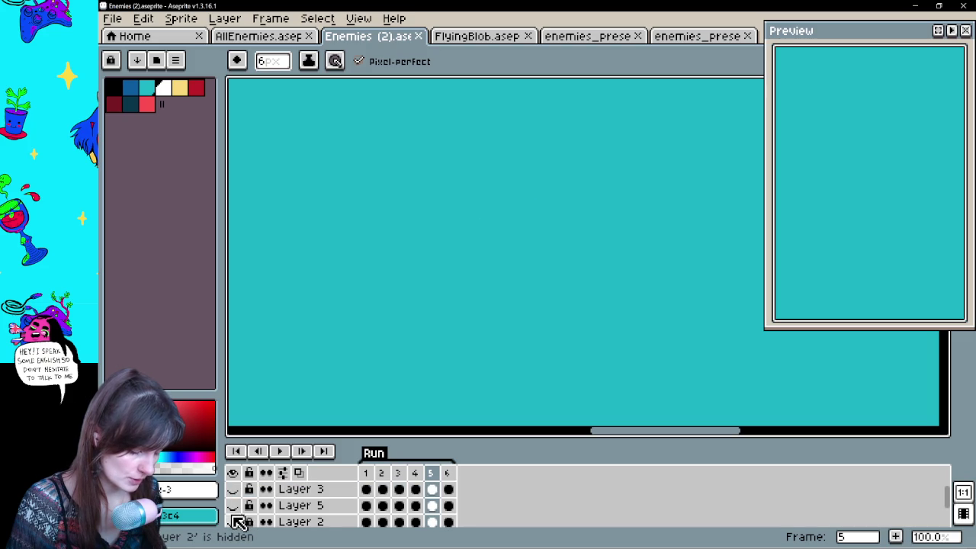
click(235, 525)
double_click(290, 522)
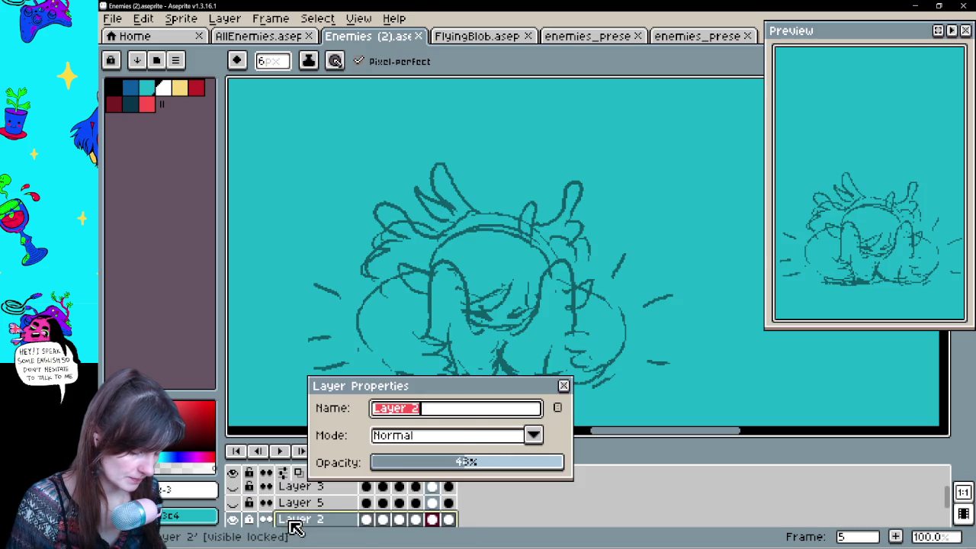
drag(464, 471, 595, 462)
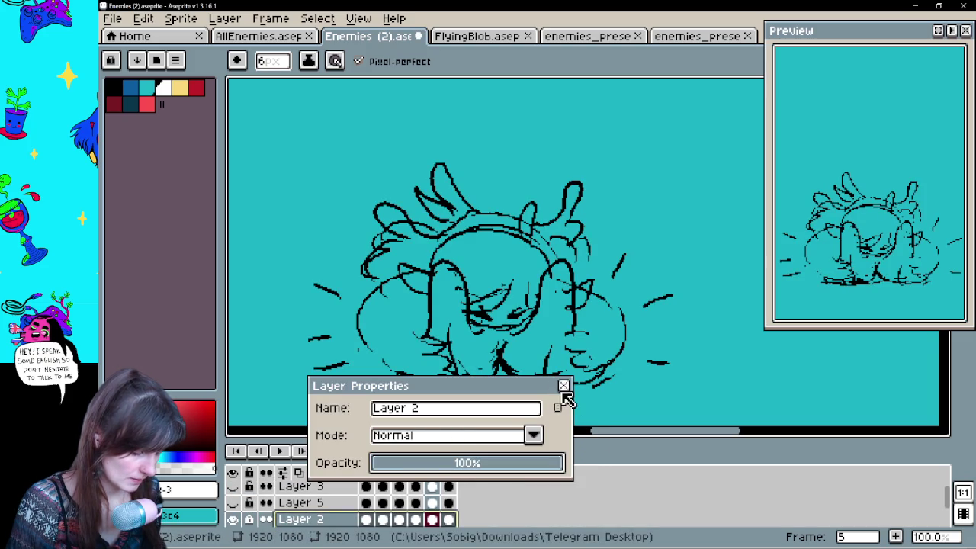
click(565, 387)
Play the sketch animation with the timeline shrunk to enlarge the canvas.
click(279, 451)
scroll(532, 221, down, 1)
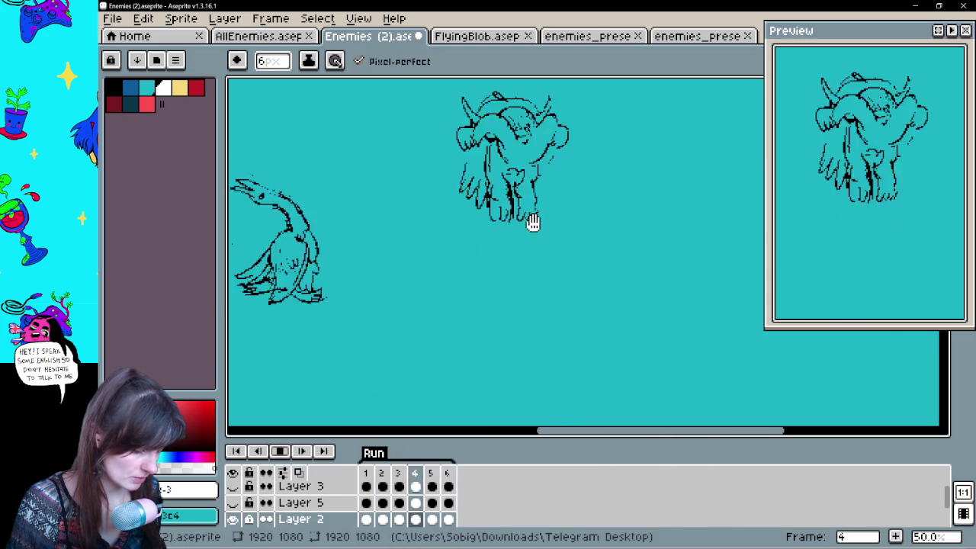
scroll(554, 313, up, 1)
drag(554, 323, 592, 366)
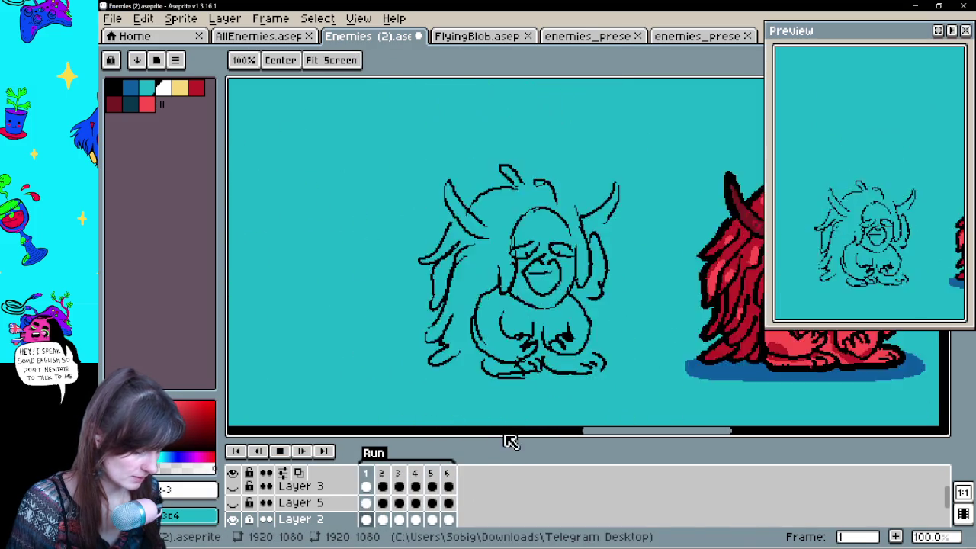
drag(505, 437, 515, 506)
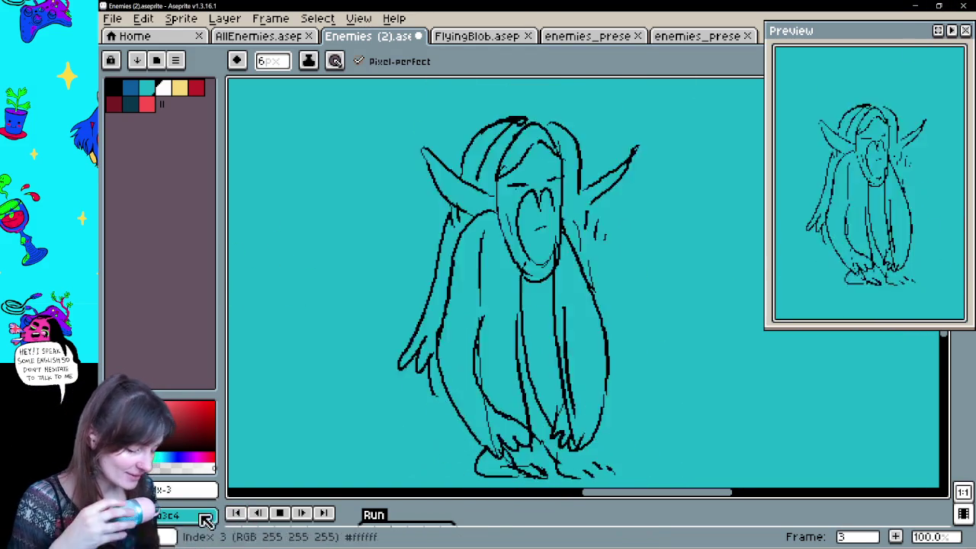
click(286, 516)
drag(463, 501, 464, 374)
scroll(314, 494, up, 2)
Hide the Layer 2 sketch again and play back the coloured enemy animation.
click(233, 482)
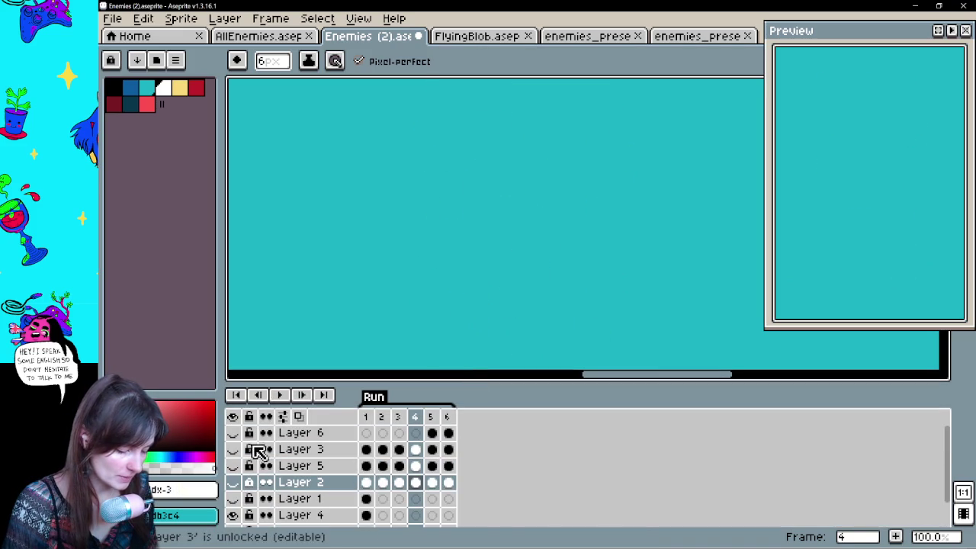
click(279, 394)
drag(523, 377, 532, 519)
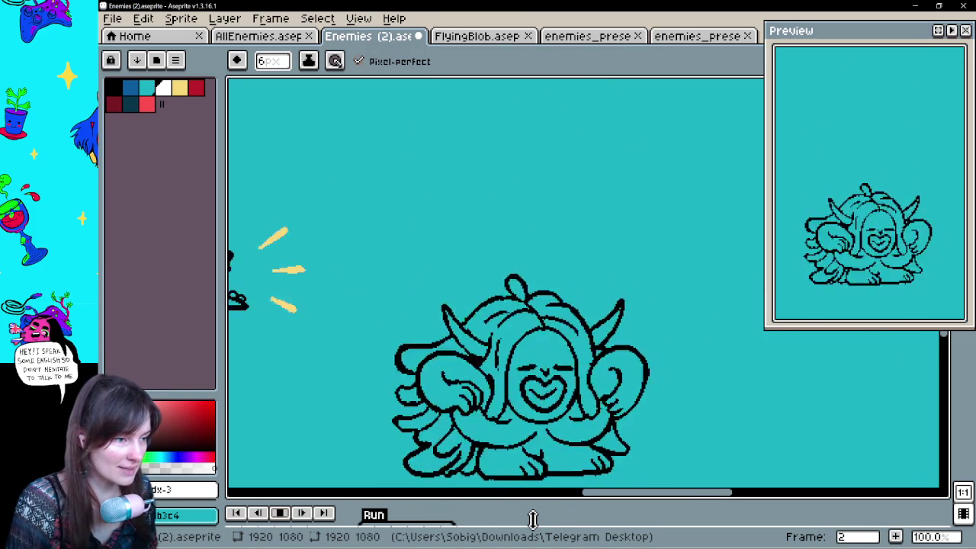
mouse_move(532, 519)
mouse_down()
mouse_move(553, 454)
mouse_move(504, 390)
mouse_up()
click(232, 468)
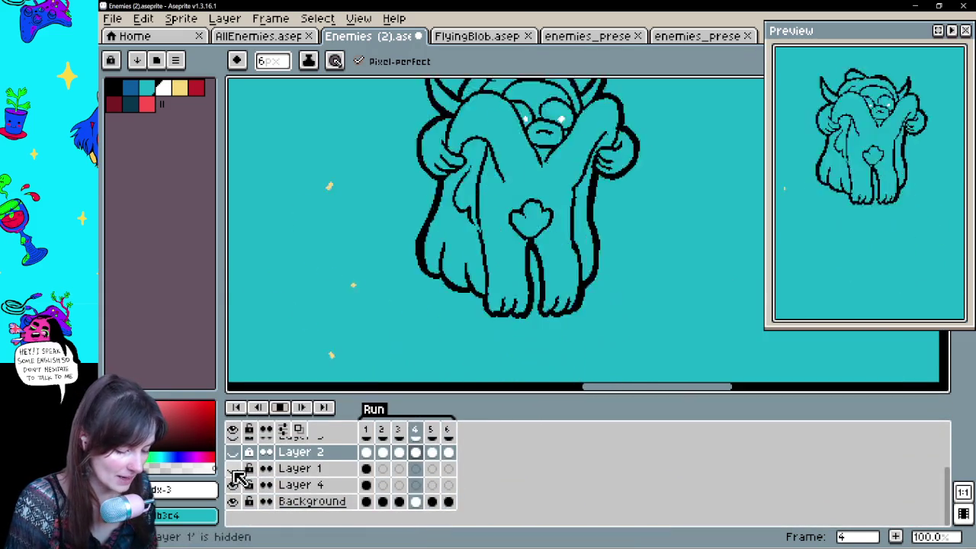
scroll(240, 479, up, 2)
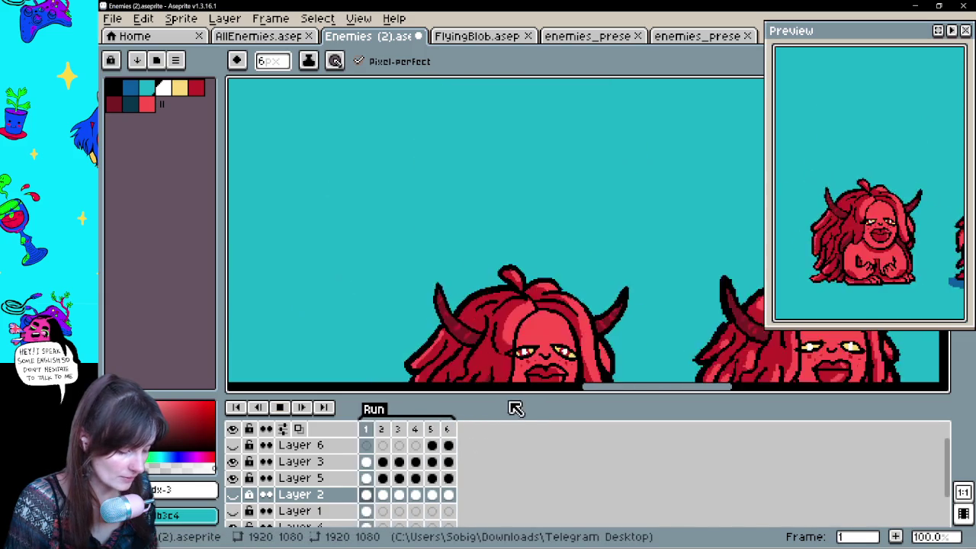
mouse_move(505, 394)
mouse_down()
mouse_move(499, 525)
mouse_move(509, 533)
mouse_up()
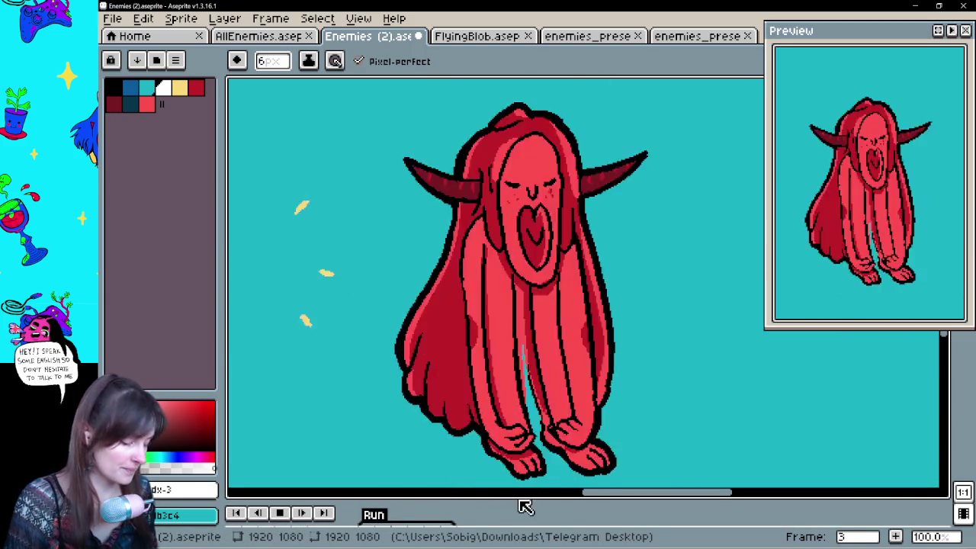
drag(516, 502, 521, 377)
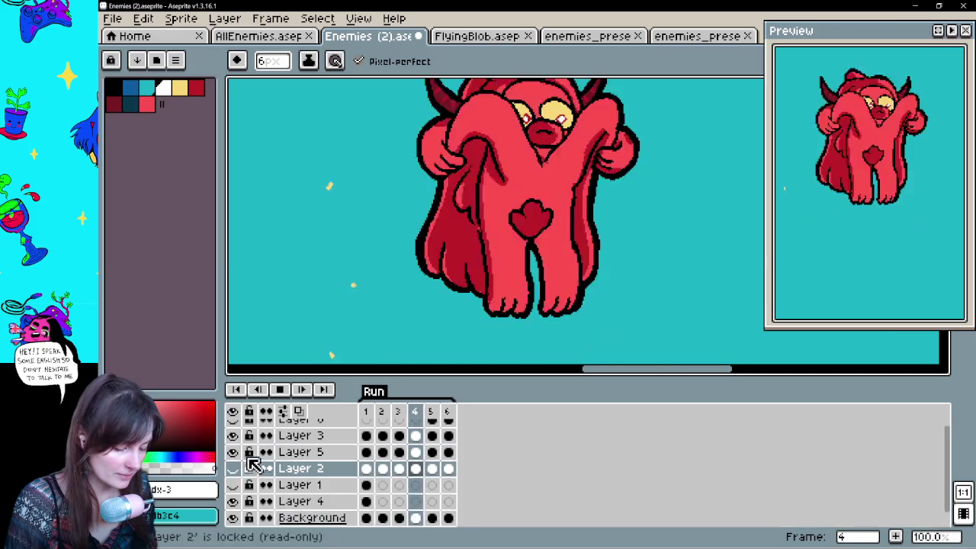
drag(519, 373, 511, 506)
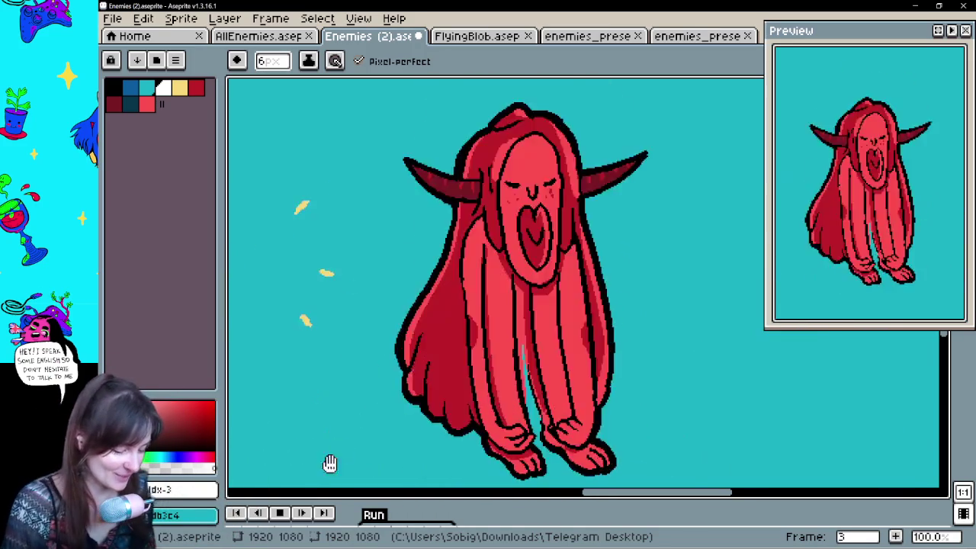
Stop playback, hide Layer 4's extra goose and demon, and save Enemies (2).aseprite.
click(284, 518)
scroll(594, 389, down, 3)
scroll(594, 399, up, 1)
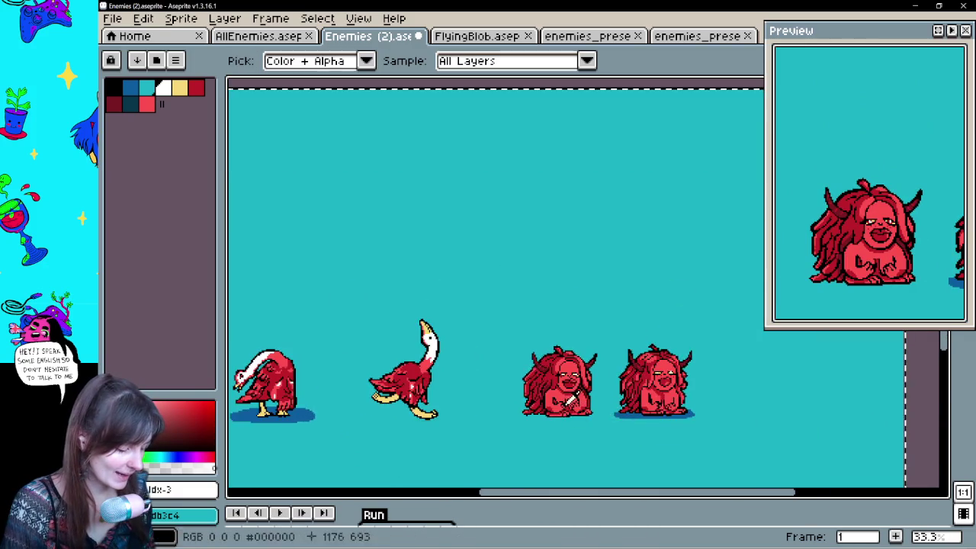
drag(846, 222, 589, 336)
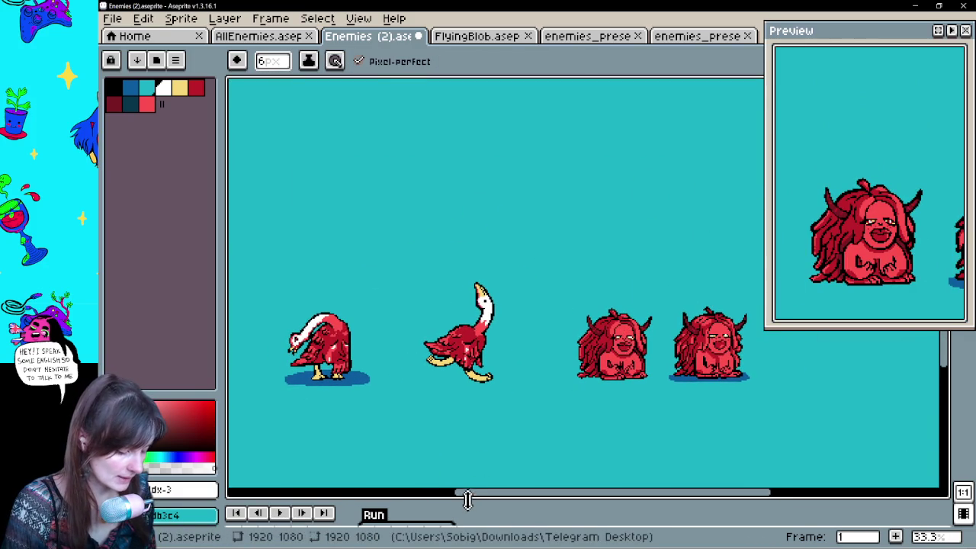
drag(465, 504, 485, 387)
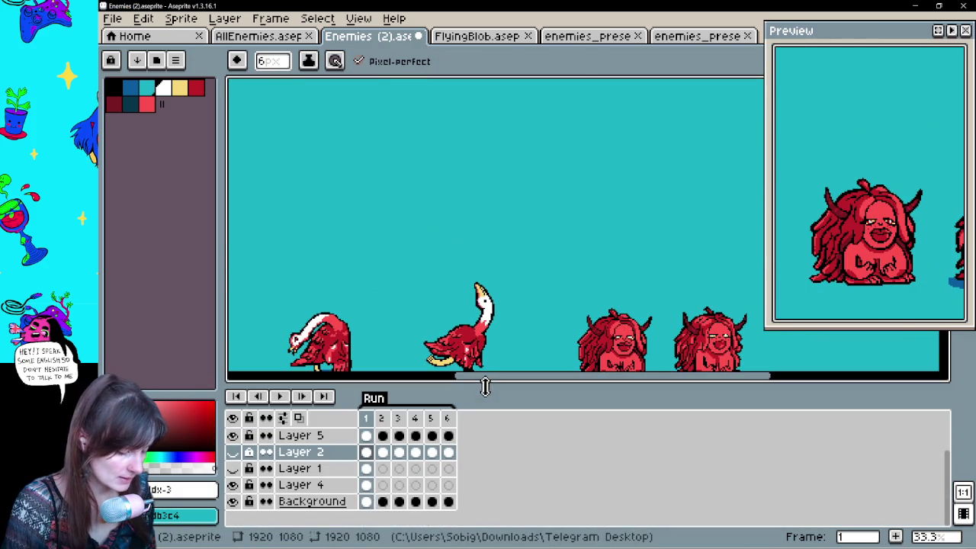
click(234, 485)
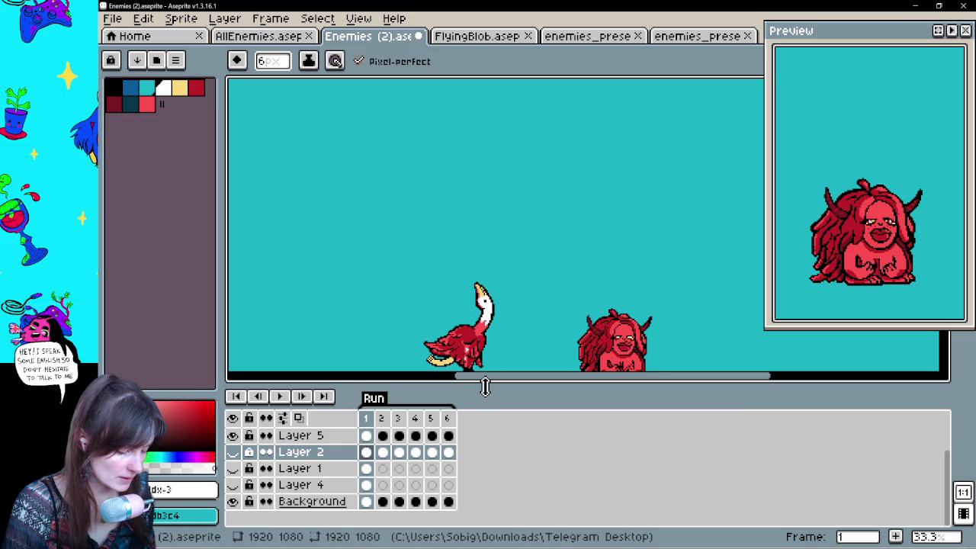
key(ctrl+s)
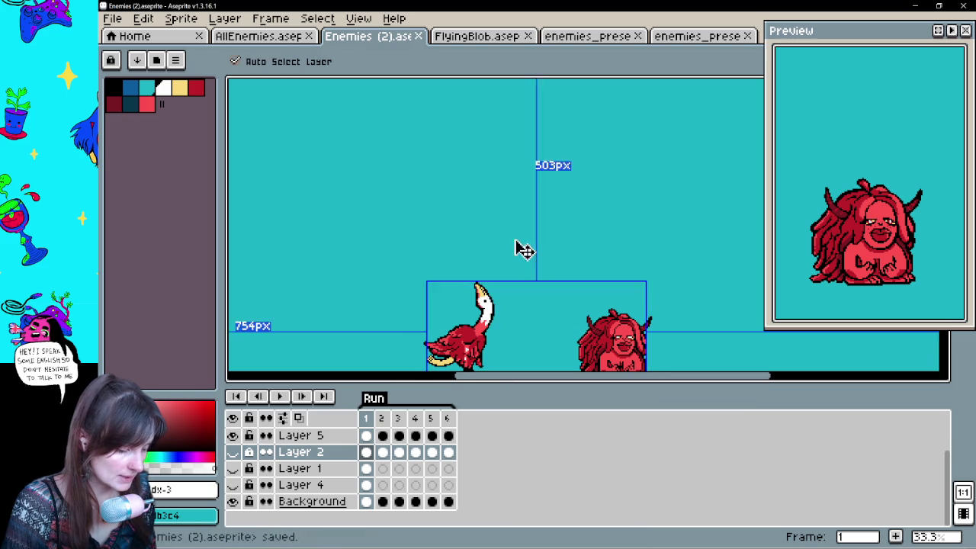
click(115, 18)
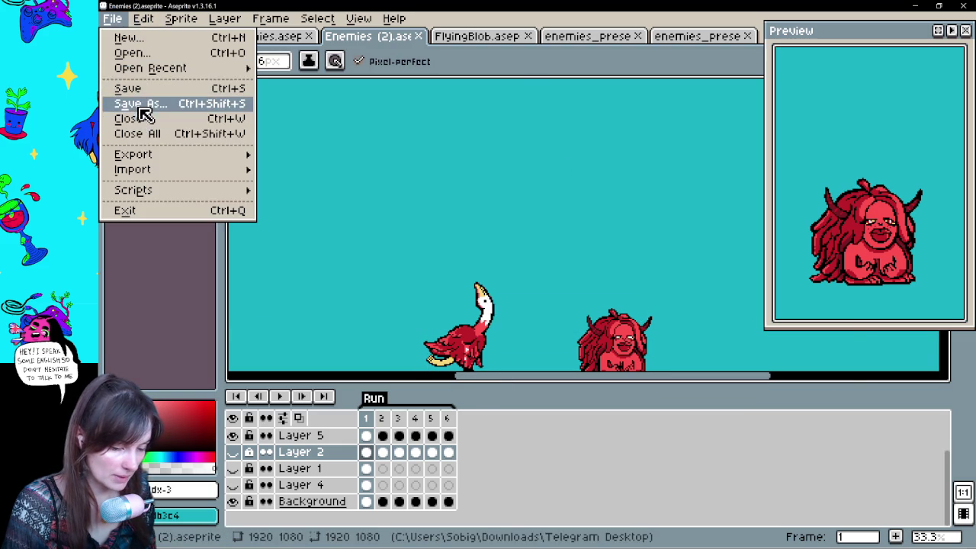
Save the sprite as Goose_Lady.aseprite in the assets folder.
click(146, 112)
click(151, 137)
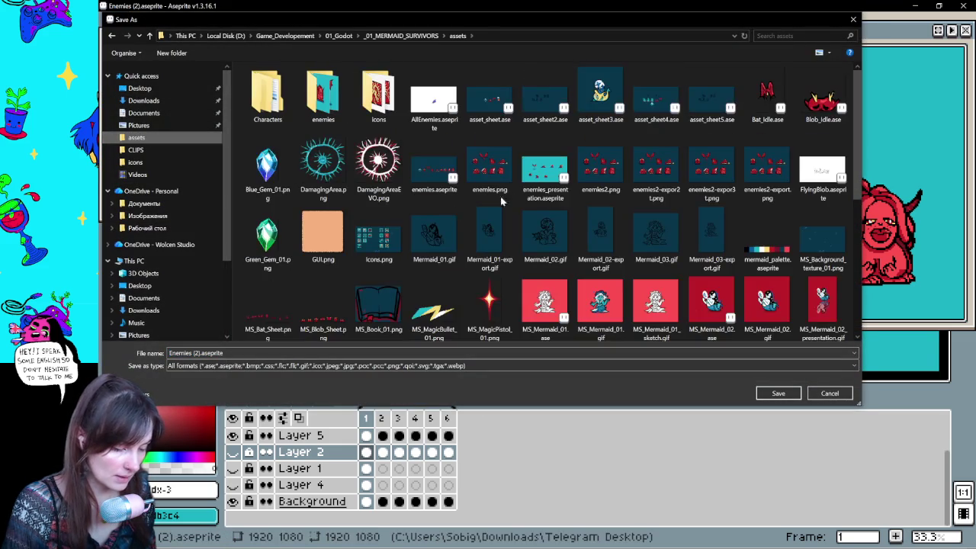
key(Tab)
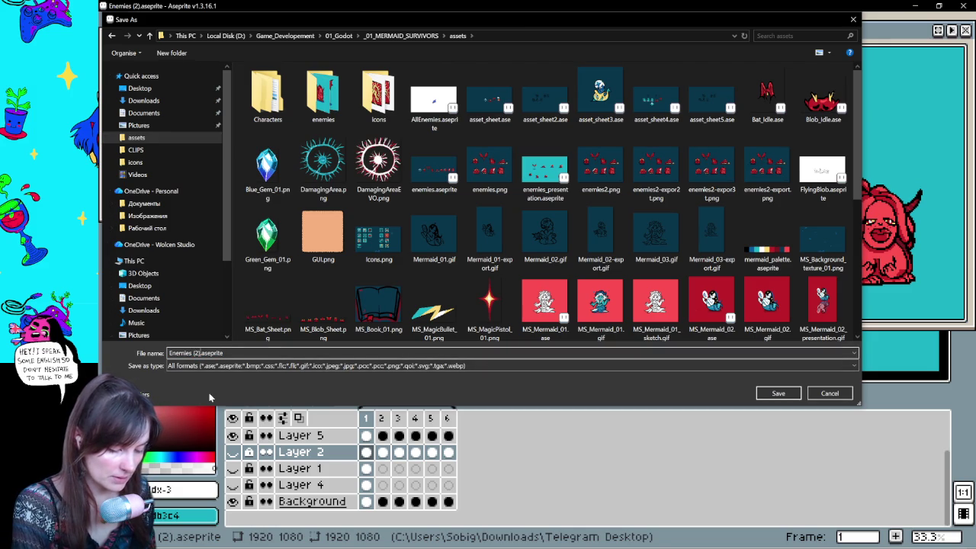
key(BackSpace)
key(BackSpace)
key(BackSpace)
text(Goose_Lady)
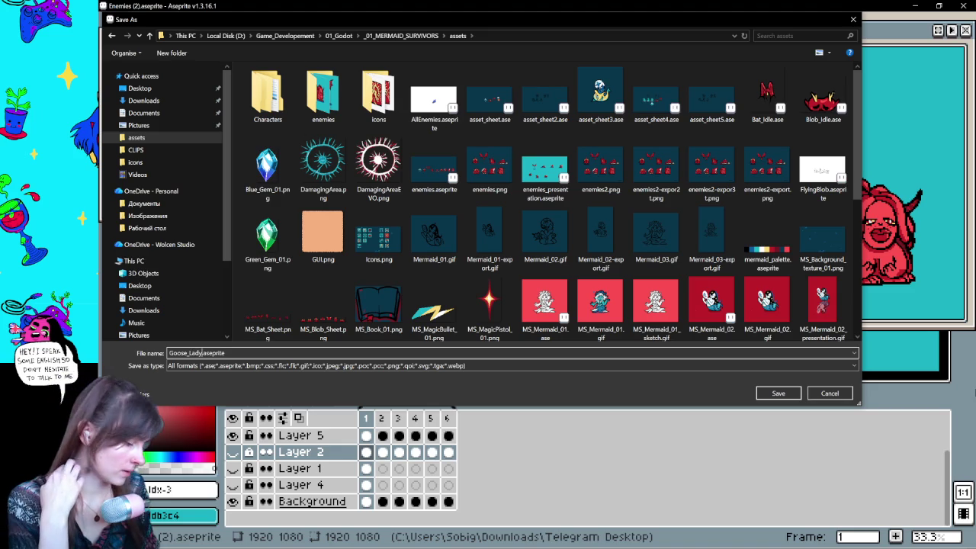
click(780, 395)
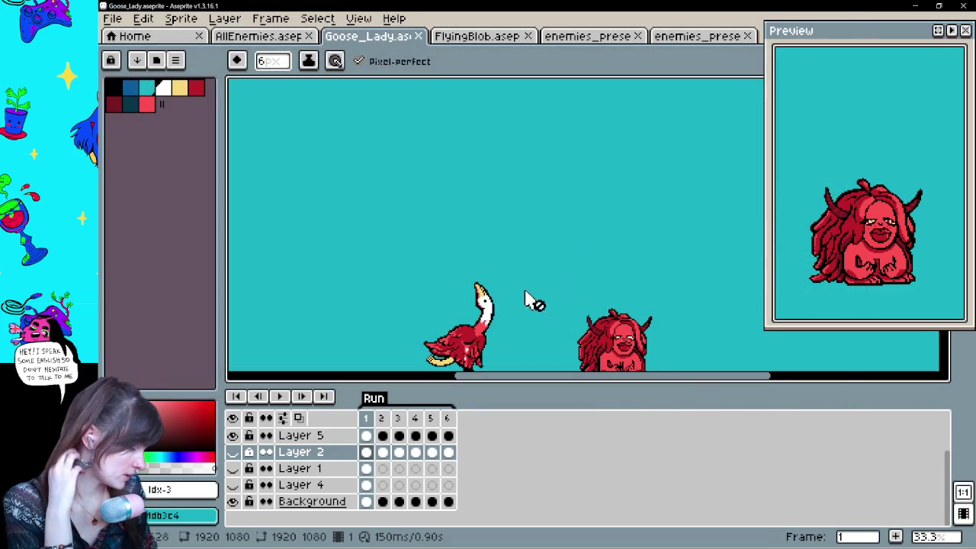
Hide the Background layer for transparency and turn on Onion Skin.
mouse_move(590, 307)
mouse_down()
mouse_move(592, 224)
mouse_move(561, 226)
mouse_up()
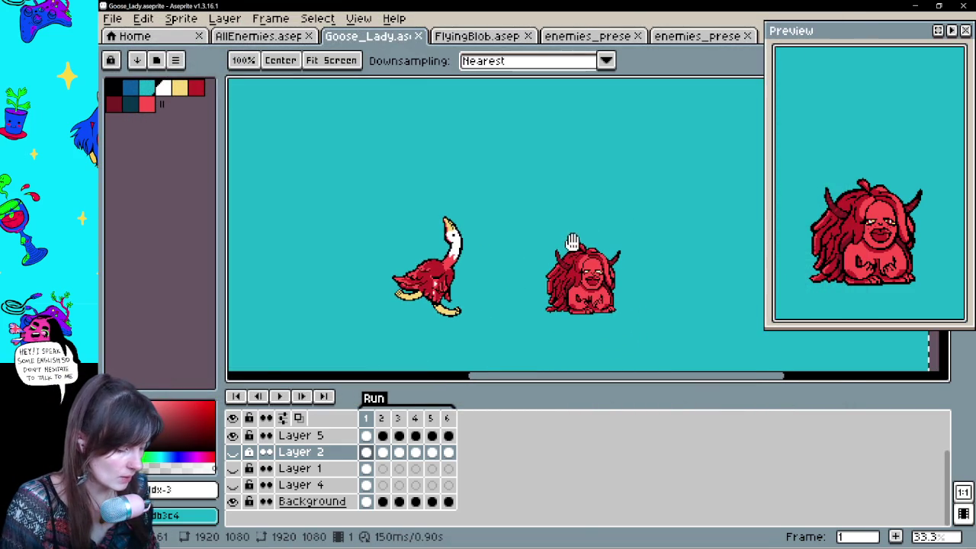
click(234, 502)
mouse_move(628, 285)
mouse_down()
mouse_move(616, 251)
mouse_move(659, 239)
mouse_up()
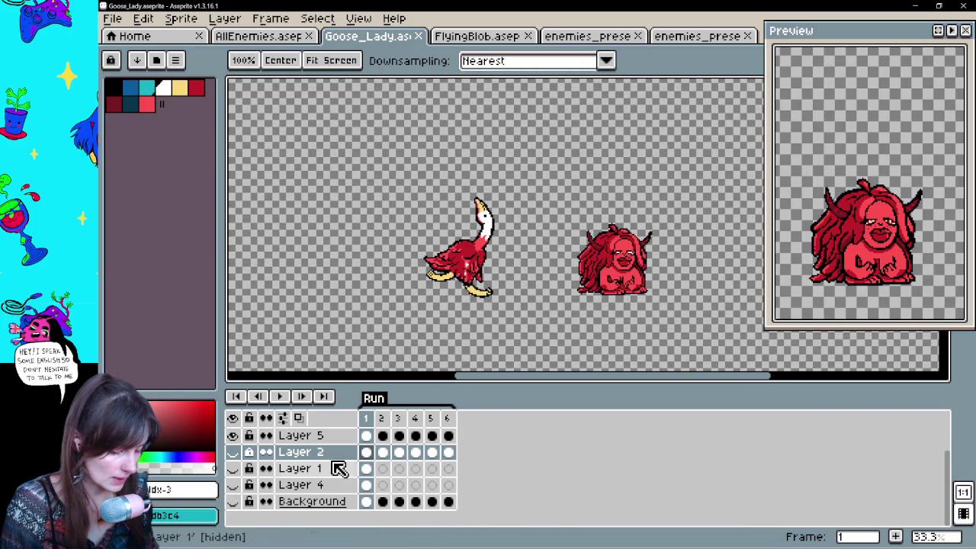
click(299, 419)
scroll(381, 462, up, 1)
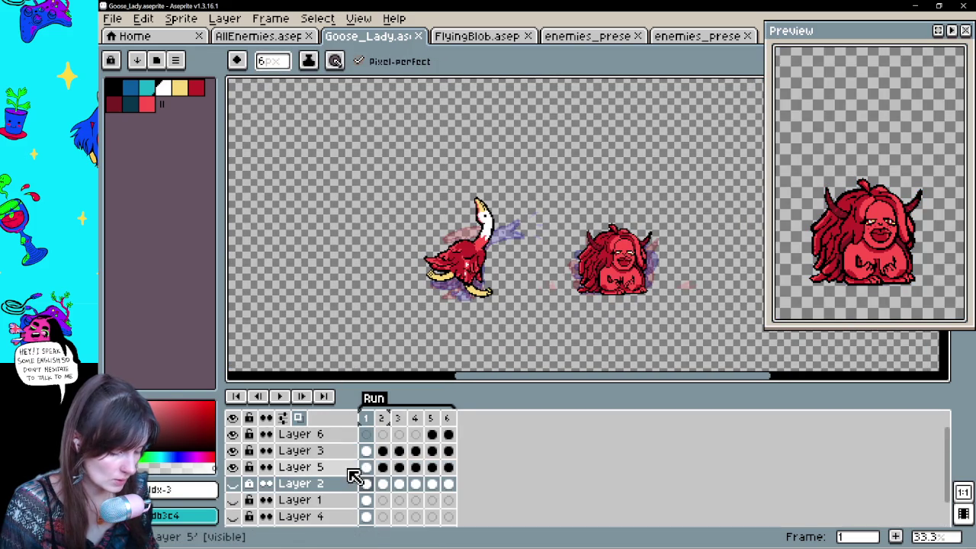
click(378, 451)
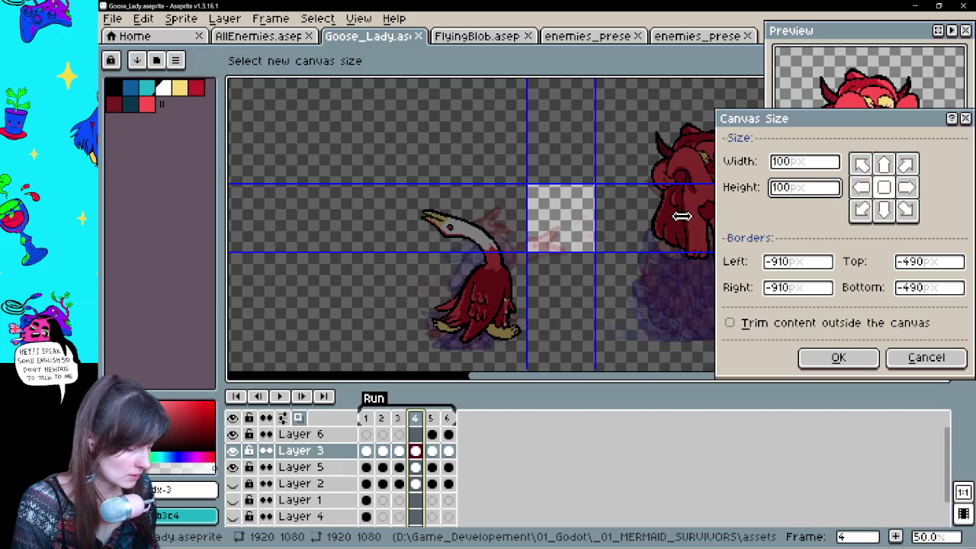
Move the Canvas Size crop area over the goose and enlarge it to about 308×272.
mouse_move(595, 231)
mouse_down()
mouse_move(479, 255)
mouse_move(481, 327)
mouse_up()
mouse_move(481, 280)
mouse_down()
mouse_move(649, 153)
mouse_move(624, 161)
mouse_up()
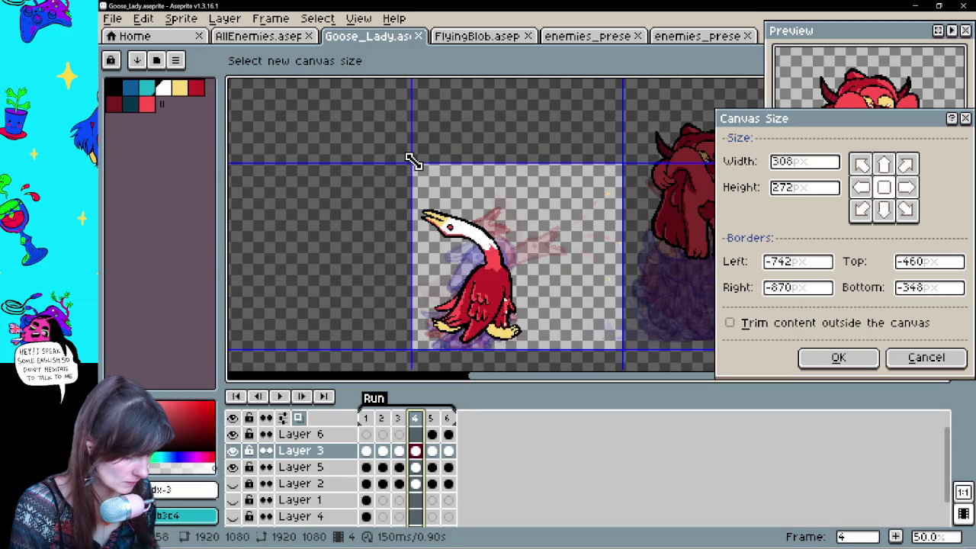
scroll(412, 252, up, 1)
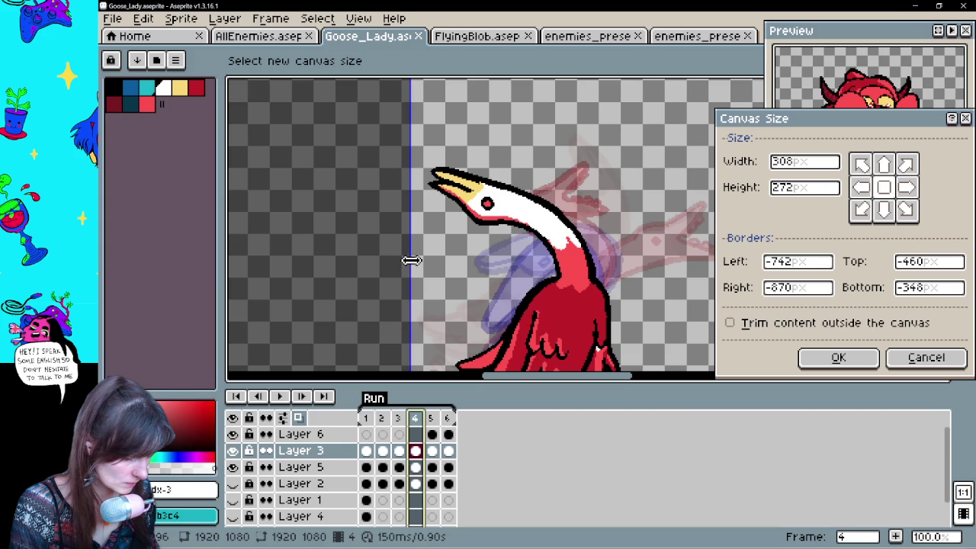
drag(411, 261, 415, 260)
scroll(523, 349, down, 2)
scroll(518, 342, up, 1)
Adjust the crop edges until the canvas is 305 × 234 and apply it.
mouse_move(519, 339)
mouse_down()
mouse_move(524, 349)
mouse_move(522, 339)
mouse_up()
scroll(522, 339, up, 3)
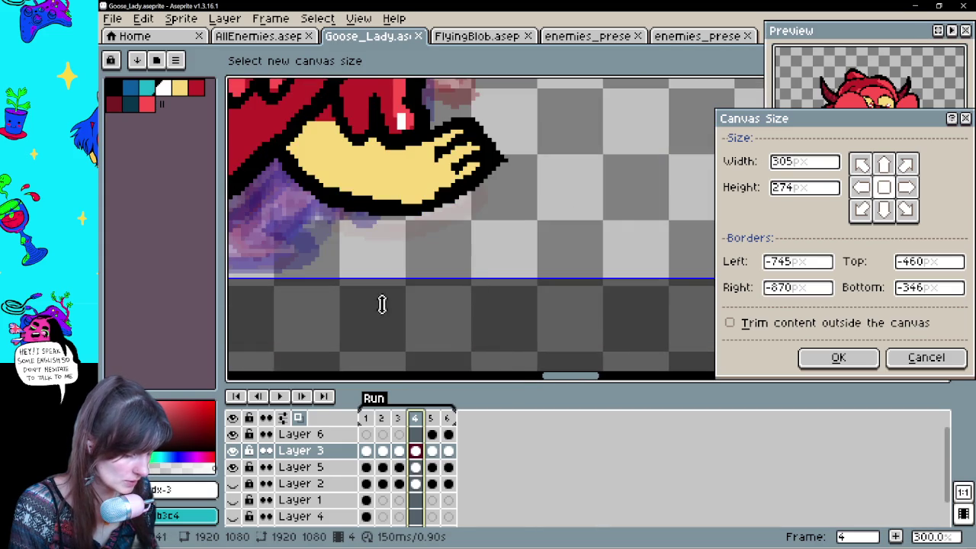
scroll(369, 309, up, 1)
scroll(335, 303, down, 3)
scroll(247, 312, up, 1)
mouse_move(358, 219)
mouse_down()
mouse_move(475, 270)
mouse_move(460, 226)
mouse_up()
scroll(374, 211, down, 1)
scroll(471, 298, up, 1)
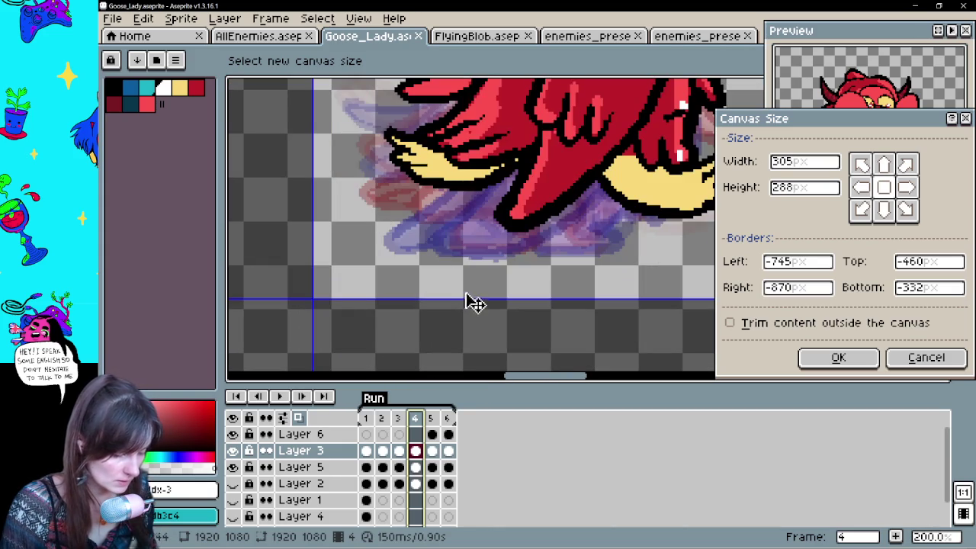
drag(469, 304, 476, 266)
scroll(478, 271, down, 3)
scroll(508, 145, up, 4)
scroll(501, 267, down, 4)
scroll(529, 374, up, 1)
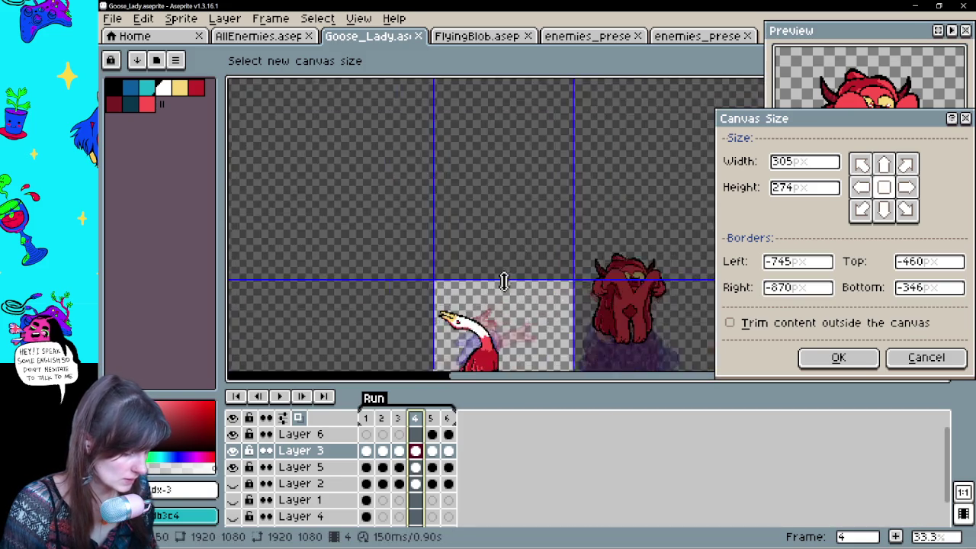
scroll(534, 297, up, 1)
drag(527, 281, 532, 307)
scroll(536, 352, down, 4)
scroll(519, 362, up, 2)
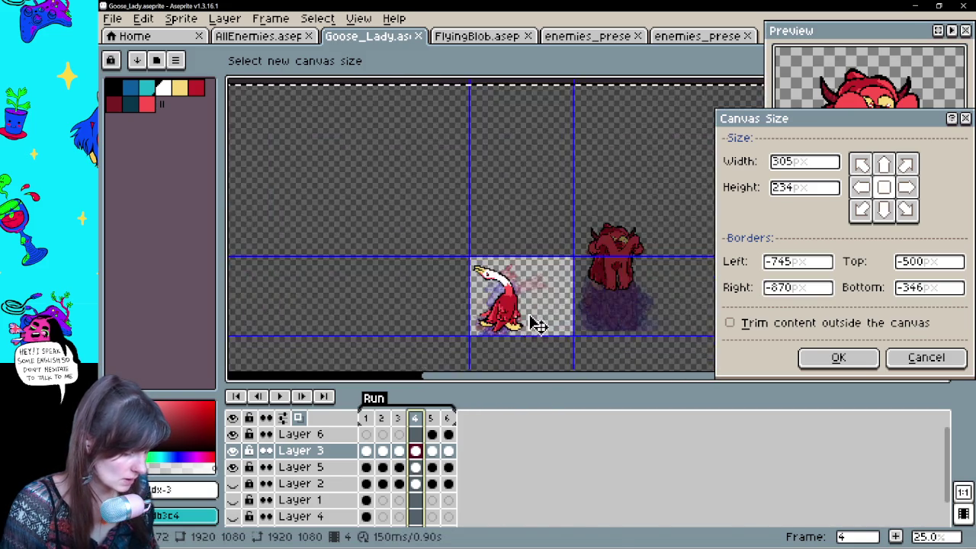
scroll(534, 322, up, 2)
click(839, 357)
Hide Layer 6, turn off onion skinning, and play the animation to check the crop.
drag(486, 232, 549, 313)
click(233, 434)
drag(652, 295, 679, 321)
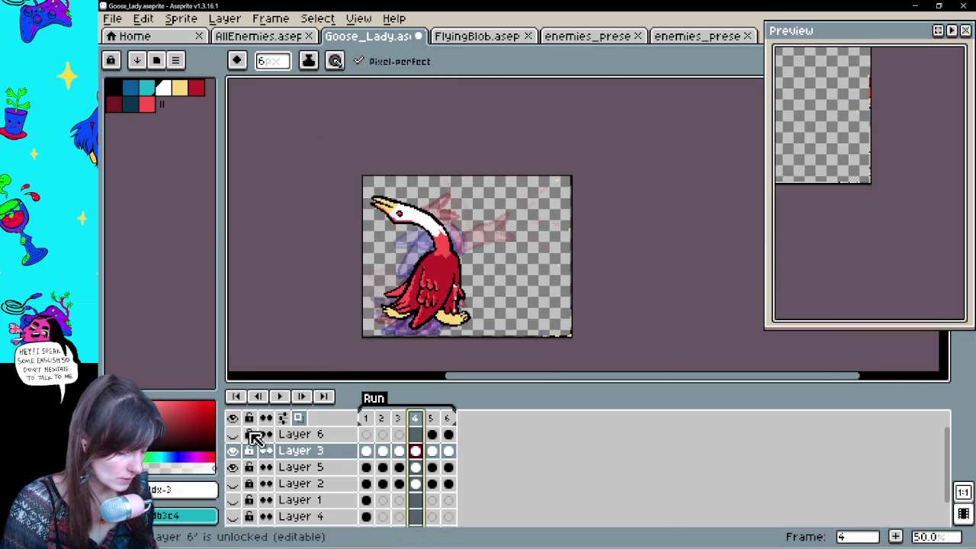
click(298, 418)
click(281, 396)
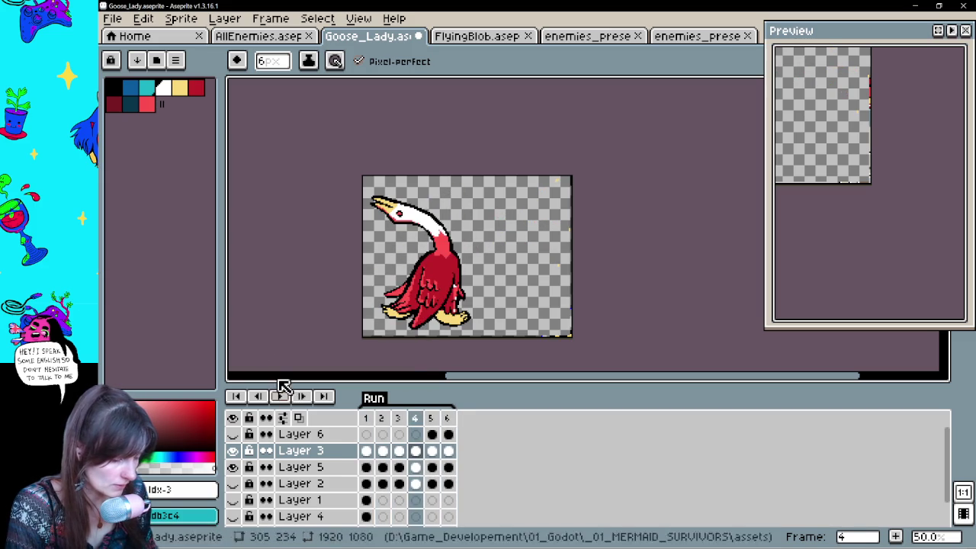
Export the goose animation as a sprite sheet with Open Sprite Sheet ticked.
click(122, 18)
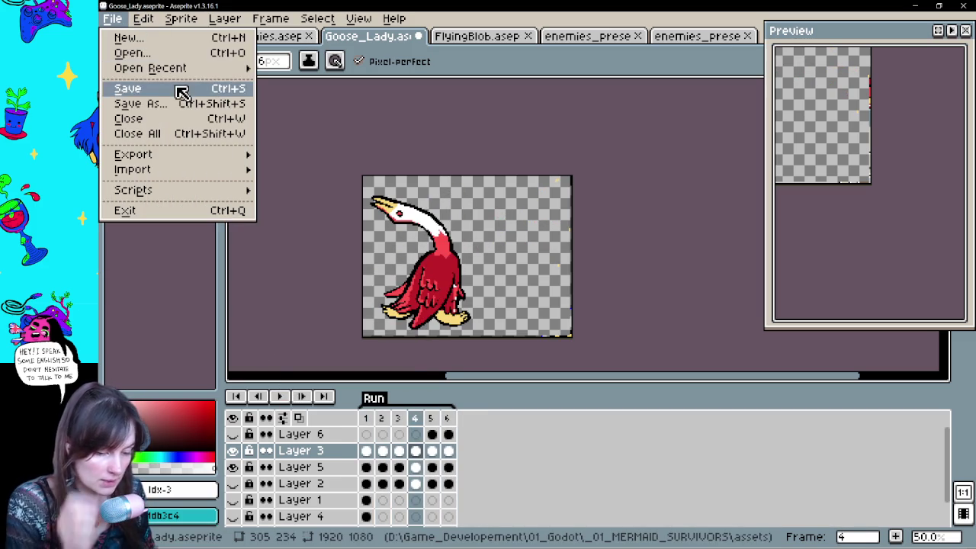
mouse_move(191, 164)
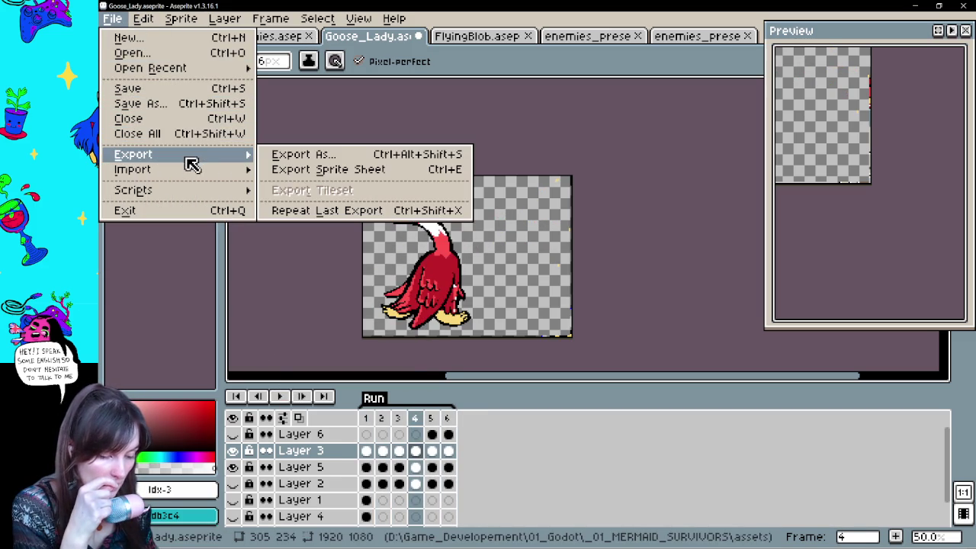
click(328, 170)
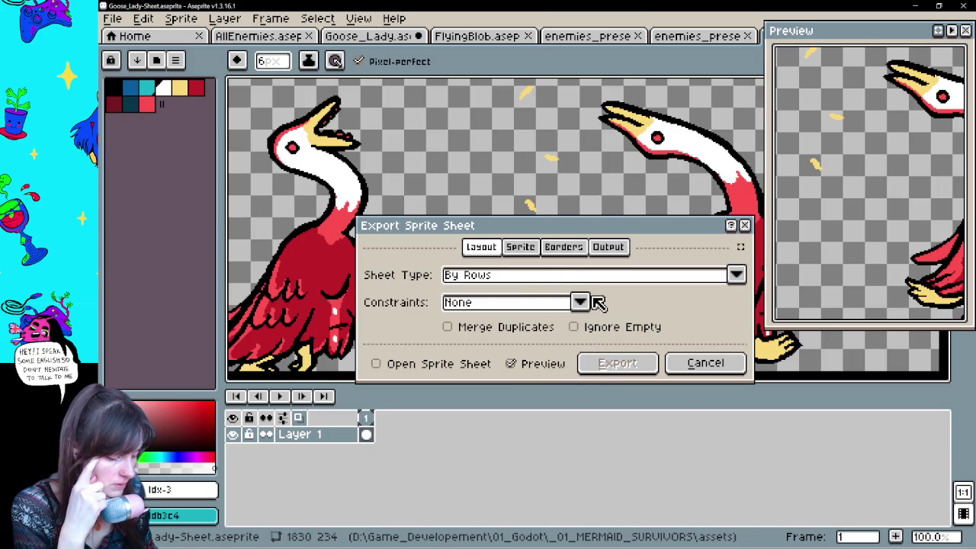
click(478, 363)
click(617, 363)
scroll(617, 364, down, 4)
scroll(549, 282, down, 1)
scroll(577, 290, up, 1)
scroll(478, 278, down, 1)
scroll(303, 286, up, 1)
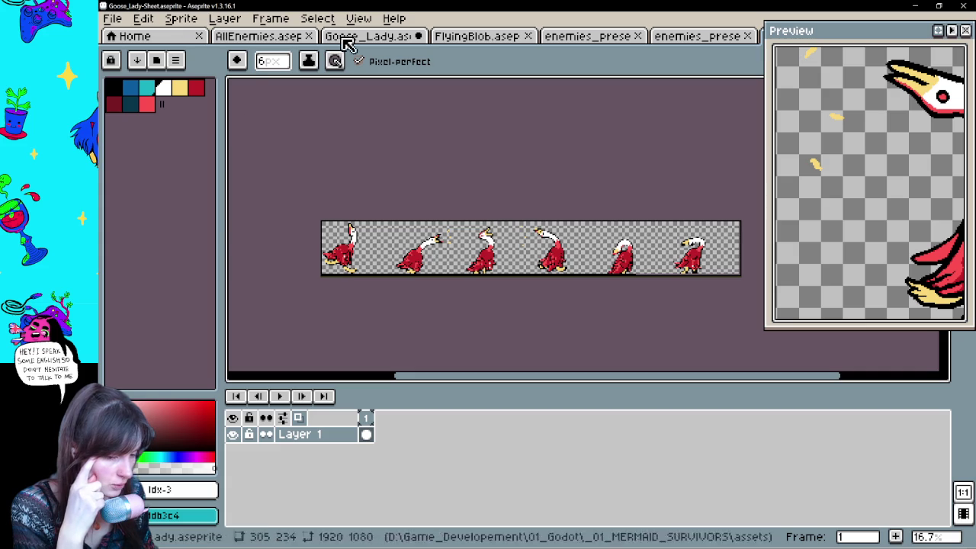
click(116, 20)
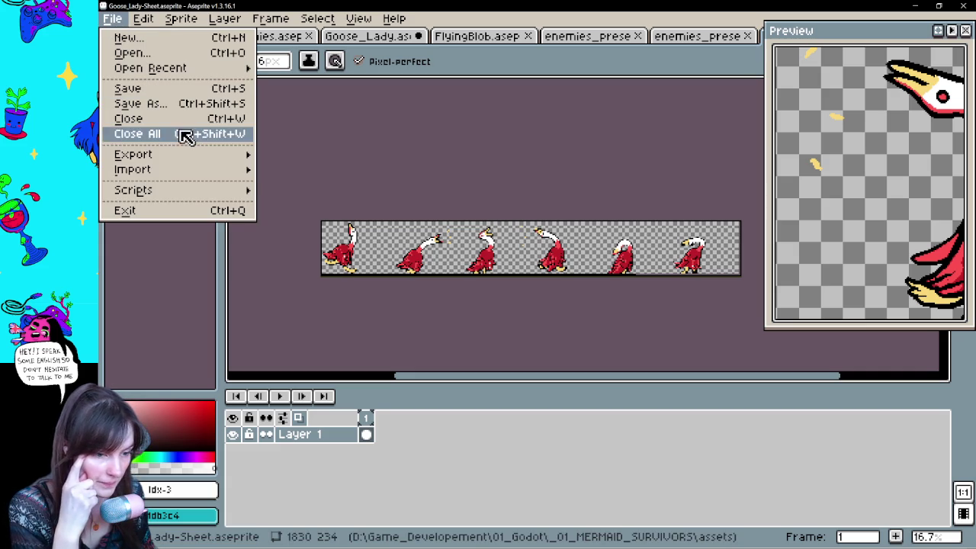
mouse_move(229, 169)
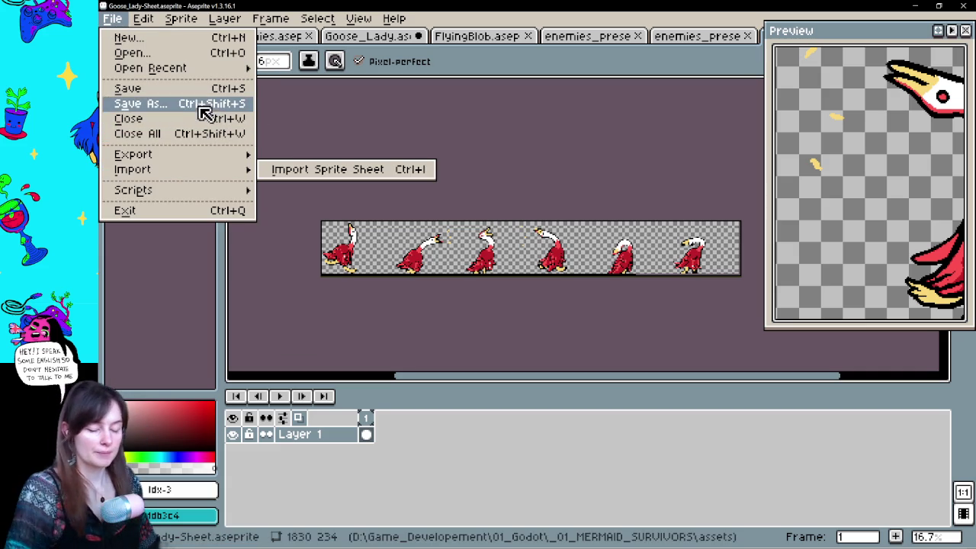
Save As into a newly created Characters\Goose folder as Goose_Sheet, PNG type.
click(188, 105)
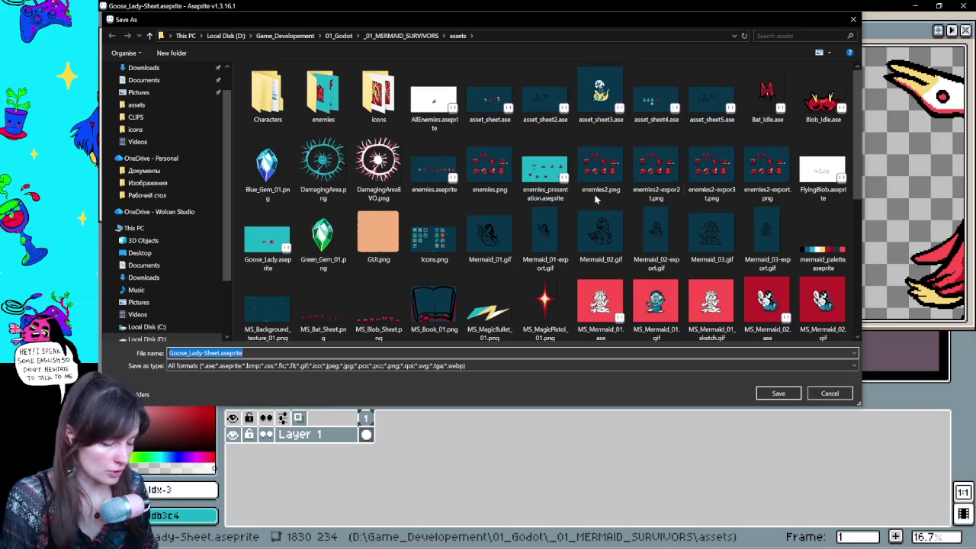
scroll(263, 118, down, 3)
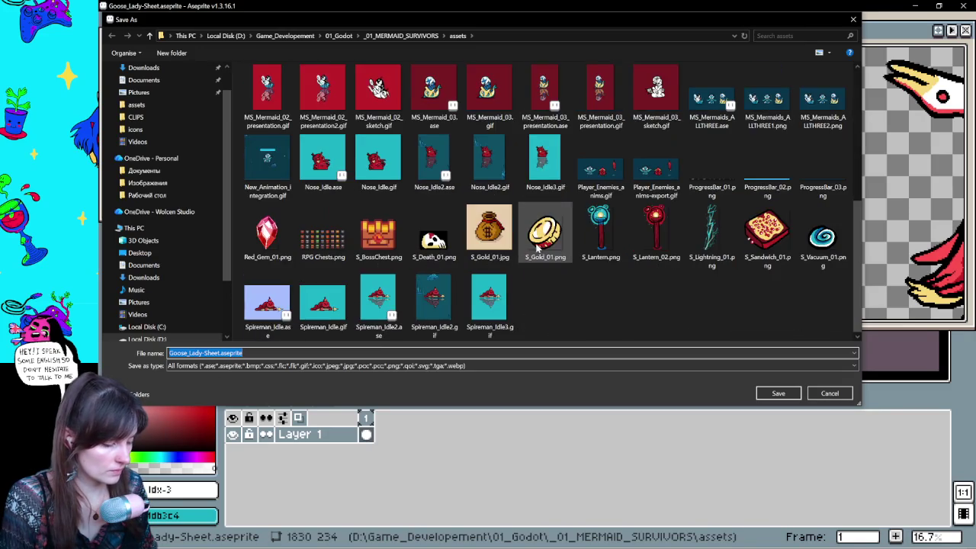
scroll(267, 120, up, 3)
double_click(268, 98)
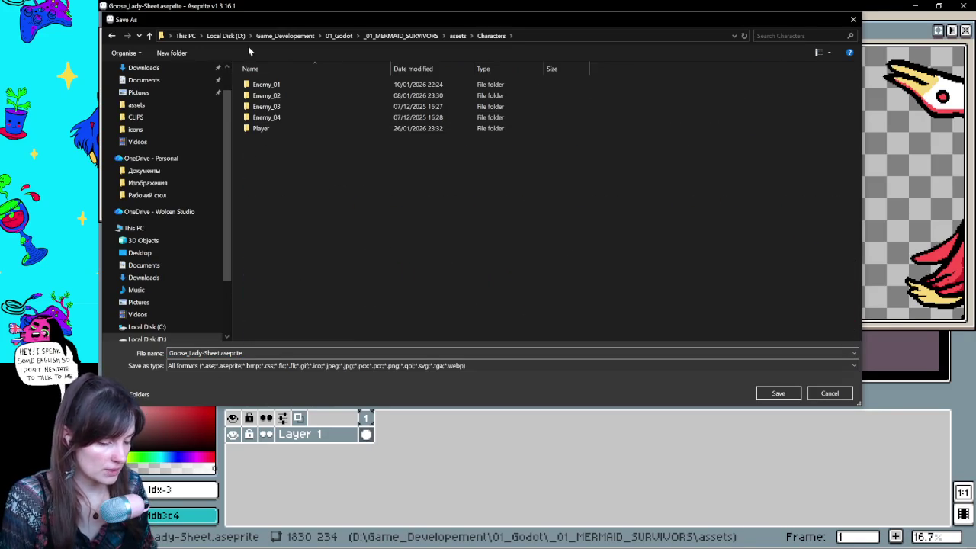
click(178, 52)
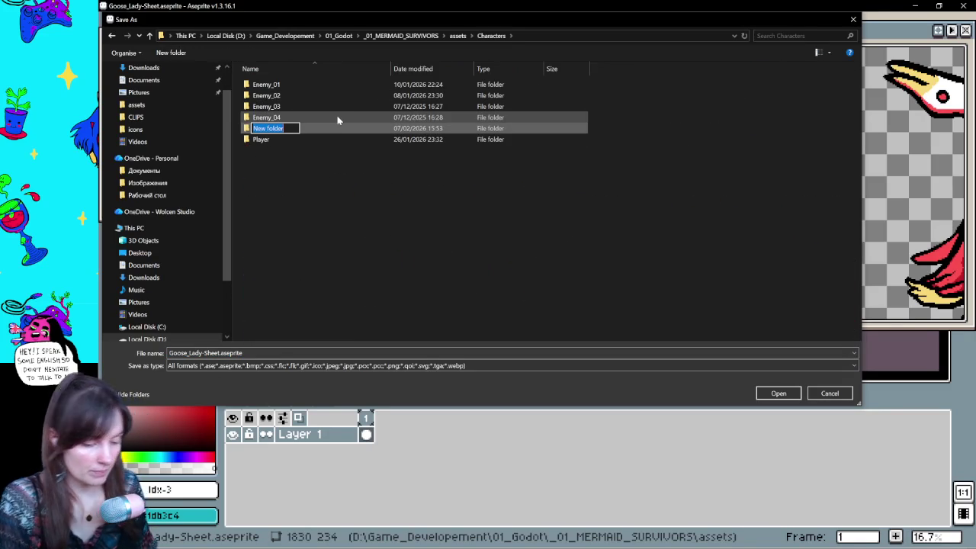
text(Goos)
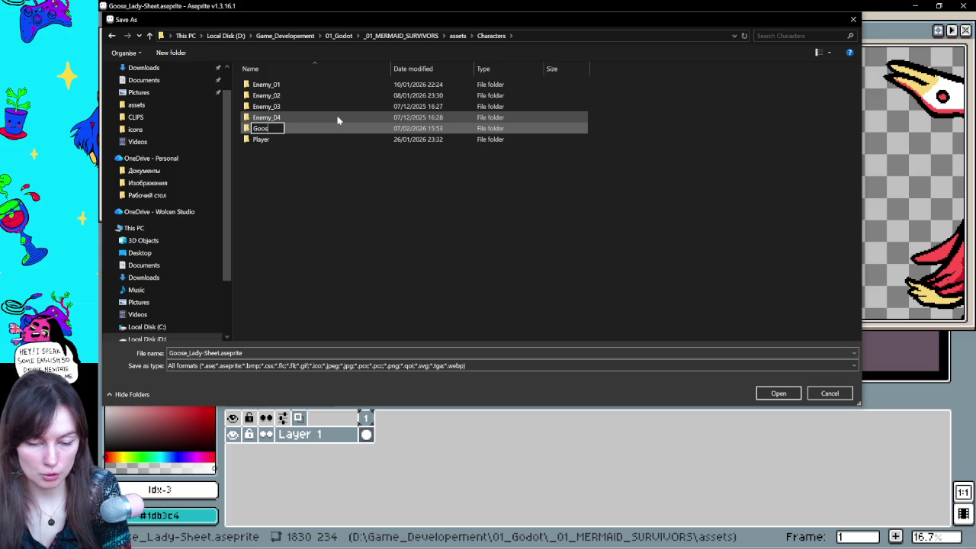
key(Return)
key(Return)
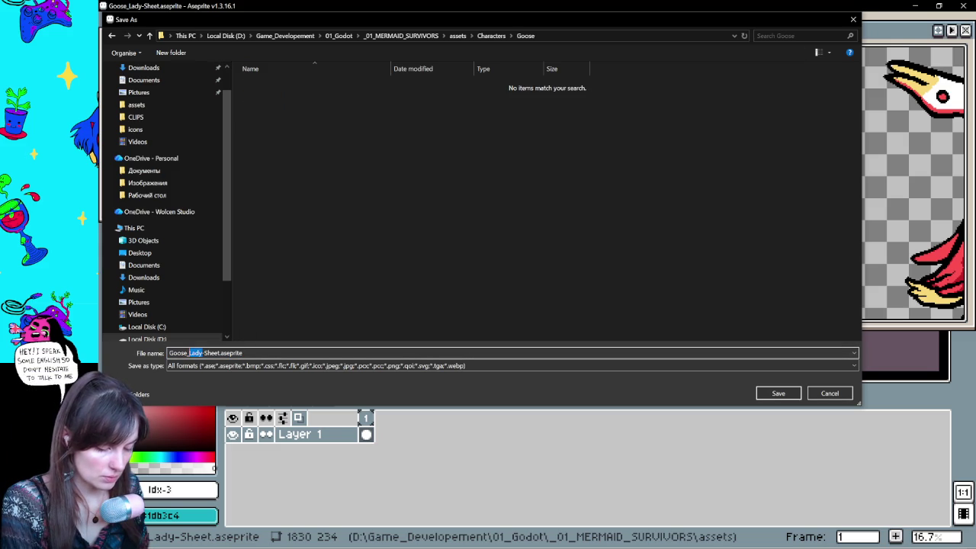
key(Delete)
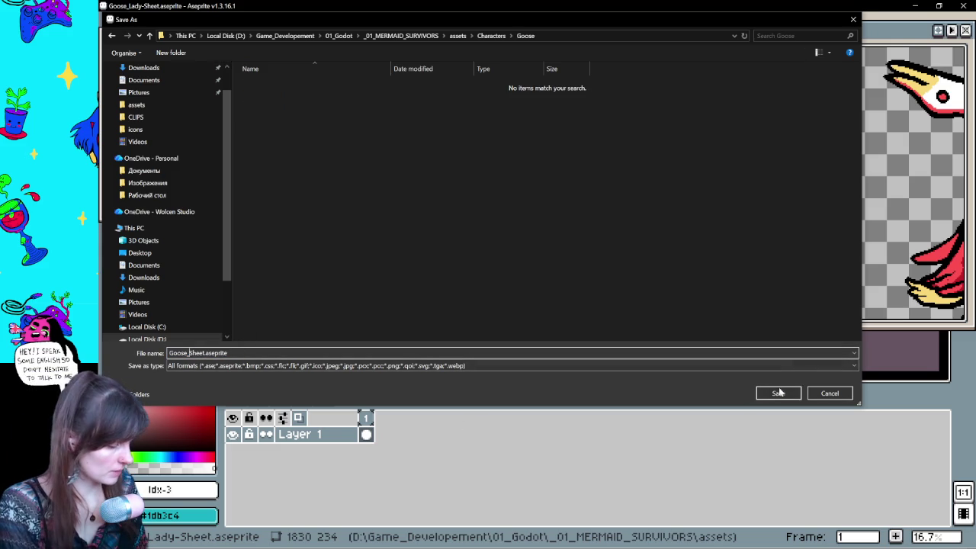
click(419, 367)
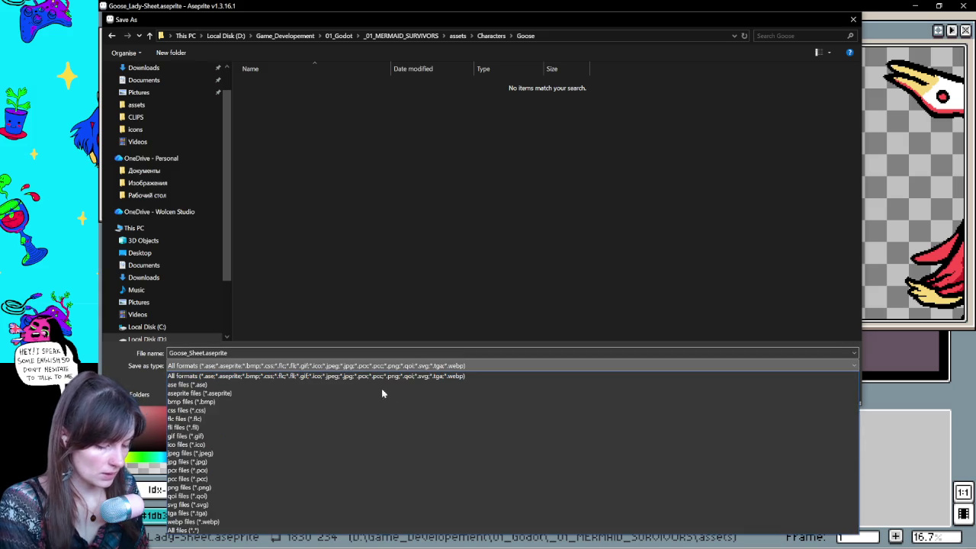
click(225, 487)
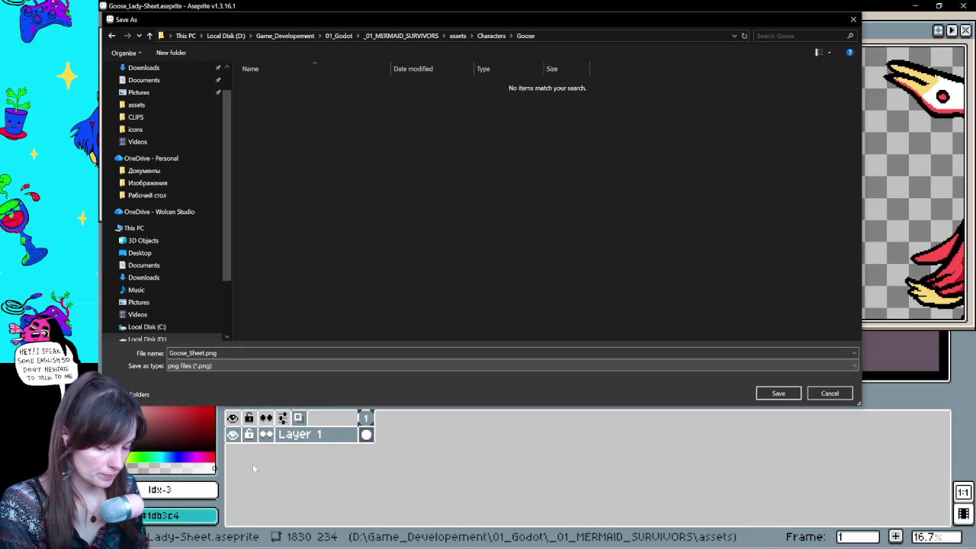
click(779, 396)
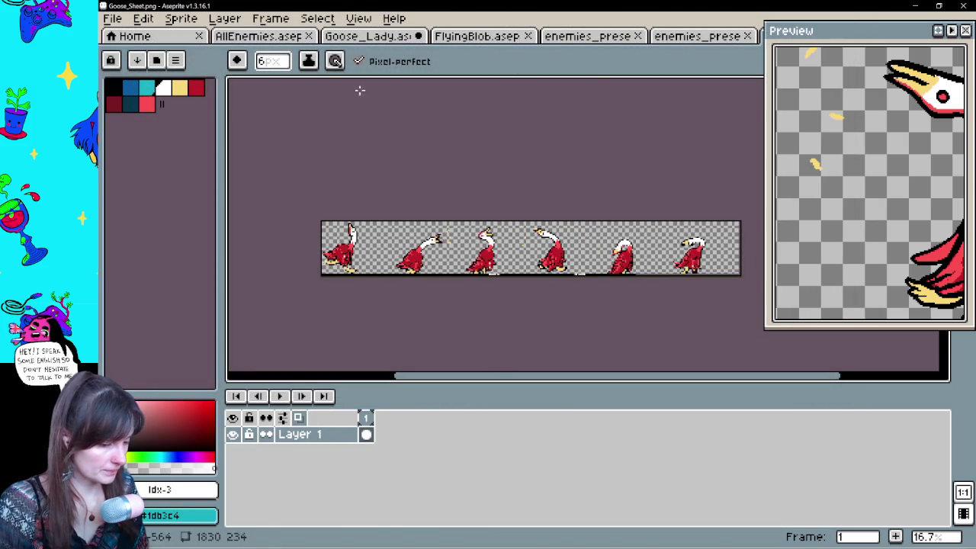
Back in Goose_Lady, undo the goose crop and turn onion skinning back on.
click(358, 42)
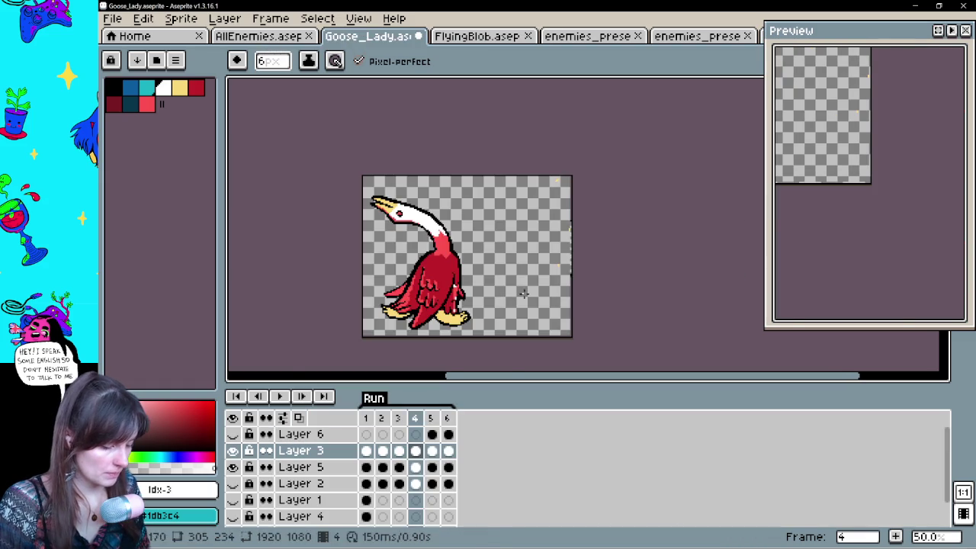
key(ctrl+z)
scroll(623, 280, down, 3)
scroll(671, 286, up, 2)
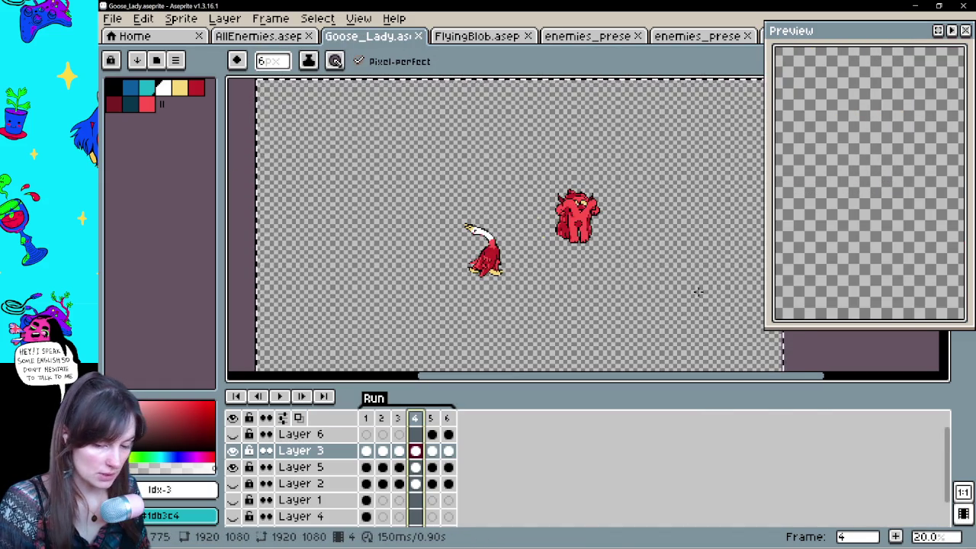
scroll(701, 299, up, 1)
click(299, 418)
scroll(536, 242, up, 2)
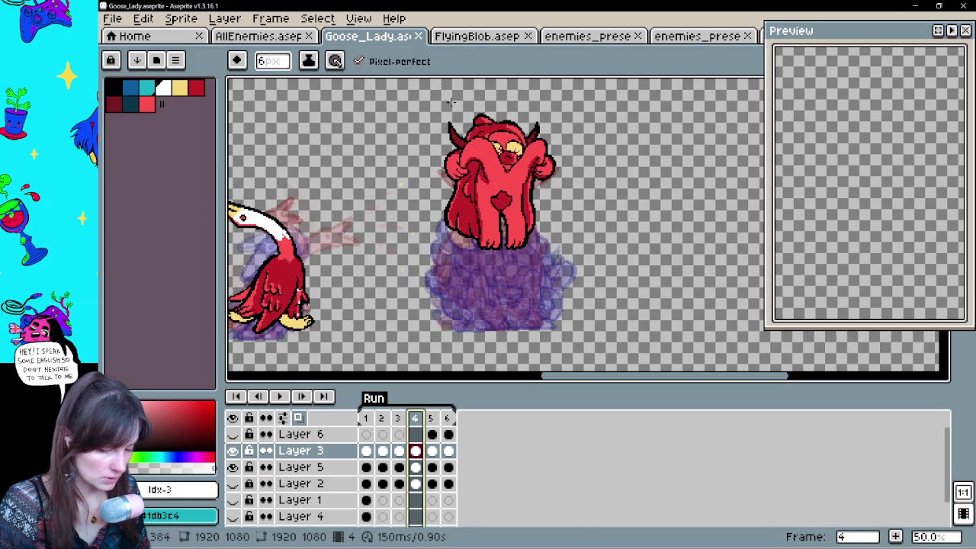
In Canvas Size, enter 100 and 1100 and move the crop area onto the demon.
key(ctrl+alt+c)
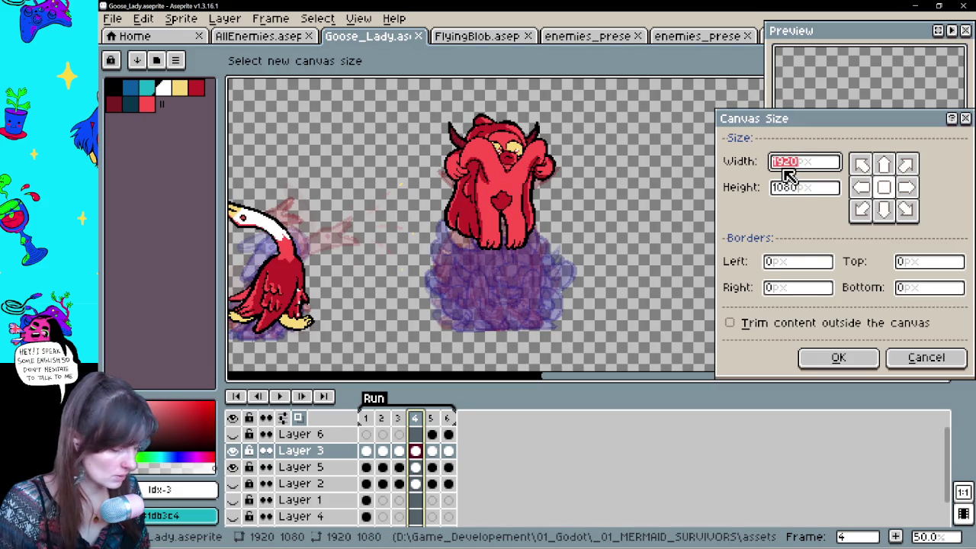
text(100)
click(808, 189)
text(10)
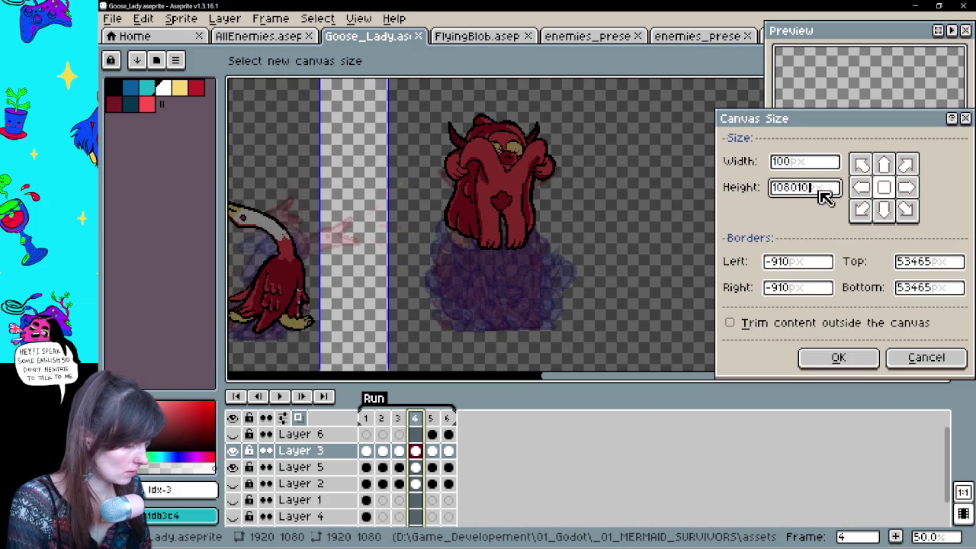
text(100)
mouse_move(377, 195)
mouse_down()
mouse_move(436, 192)
mouse_move(471, 166)
mouse_move(557, 227)
mouse_move(604, 342)
mouse_move(599, 333)
mouse_move(576, 340)
mouse_up()
scroll(515, 183, up, 1)
mouse_move(519, 162)
mouse_down()
mouse_move(529, 285)
mouse_move(551, 252)
mouse_move(545, 148)
mouse_up()
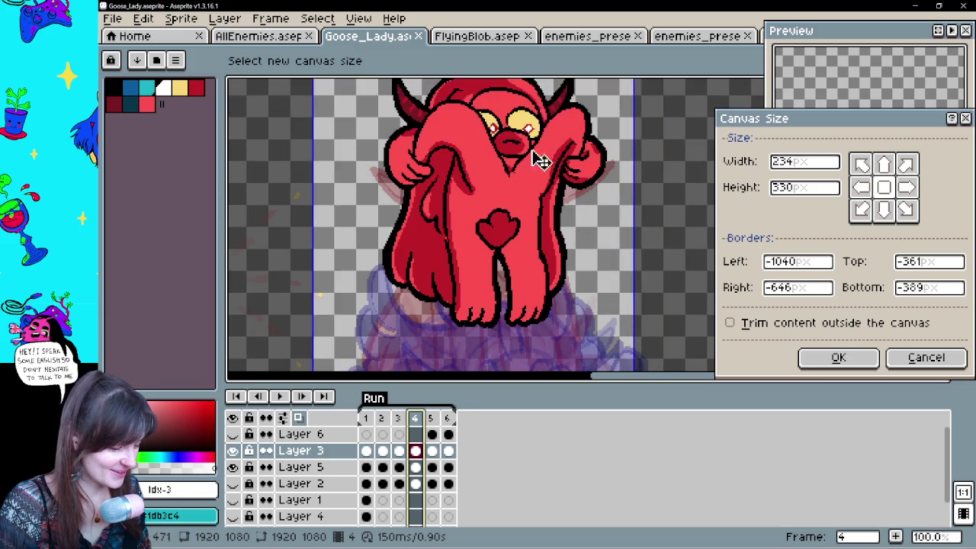
scroll(534, 298, down, 3)
scroll(528, 229, up, 3)
Extend the crop to 360 px height, widen both sides around the demon, and apply.
drag(576, 178, 594, 219)
scroll(687, 162, down, 2)
scroll(712, 99, up, 2)
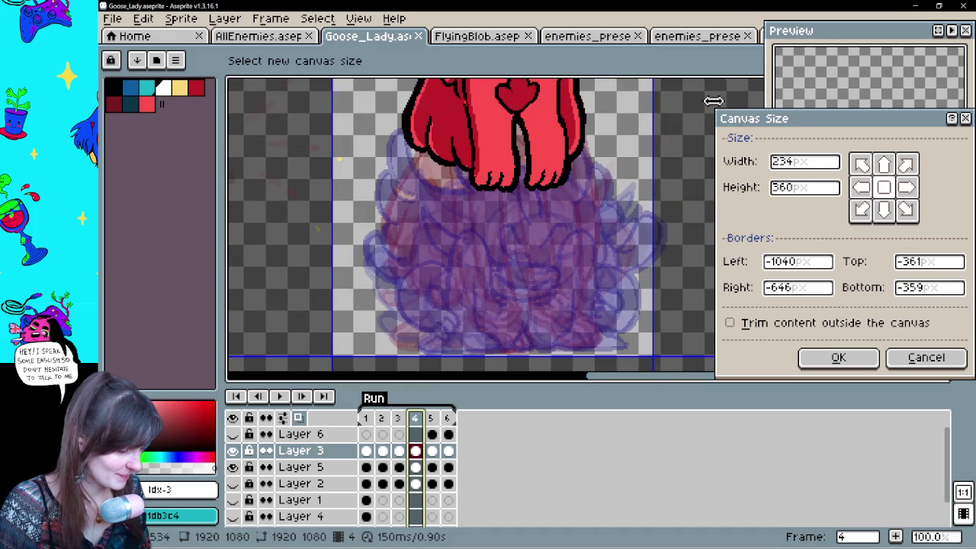
drag(666, 236, 672, 222)
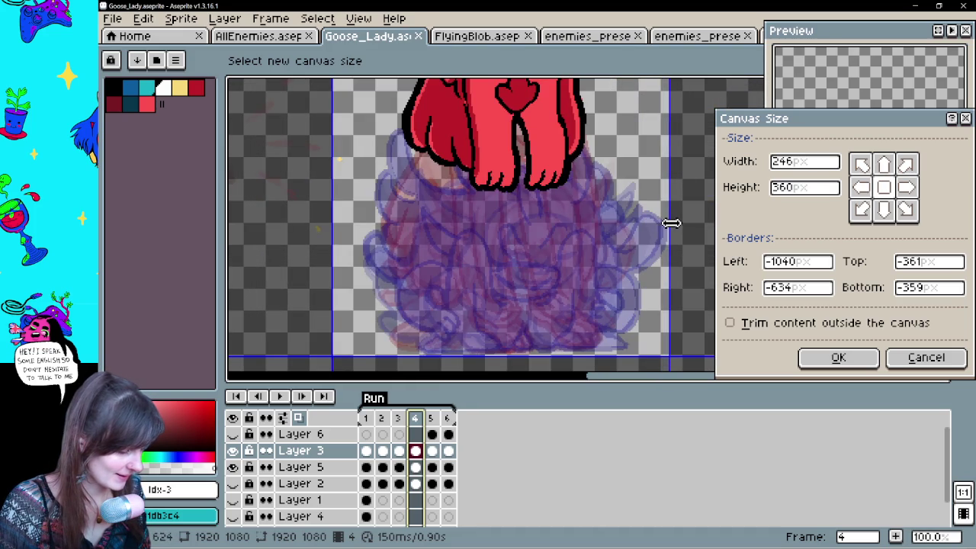
mouse_move(333, 213)
mouse_down()
mouse_move(363, 211)
mouse_move(317, 214)
mouse_up()
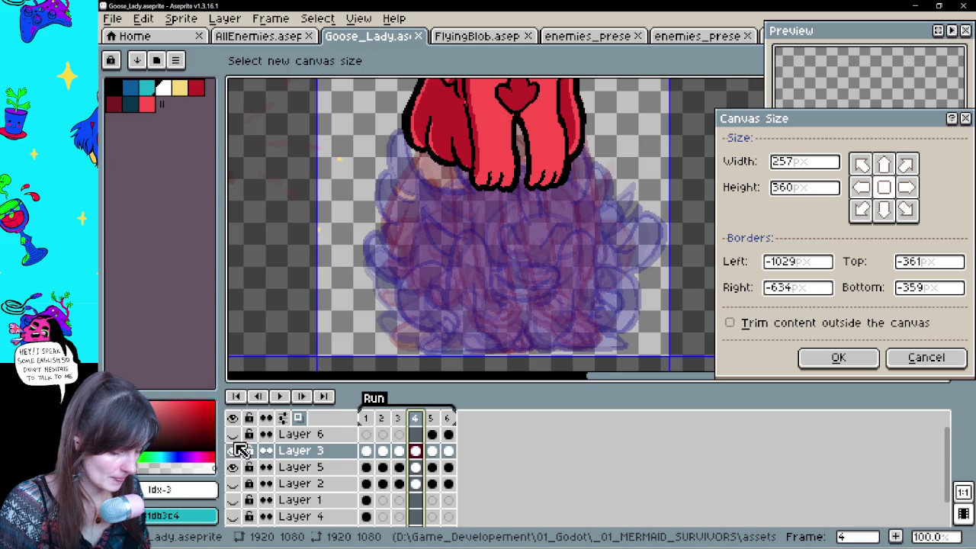
scroll(560, 218, down, 2)
mouse_move(572, 235)
mouse_down()
mouse_move(611, 196)
mouse_move(676, 190)
mouse_up()
drag(454, 180, 358, 179)
key(Return)
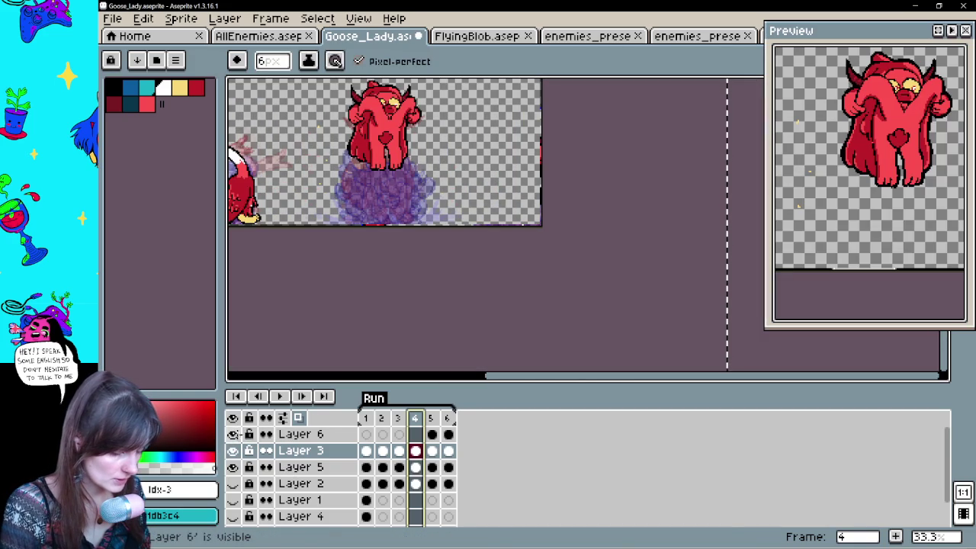
Make Layer 6 active and trim the canvas from the right to 522 px wide.
scroll(349, 123, down, 1)
scroll(348, 123, up, 1)
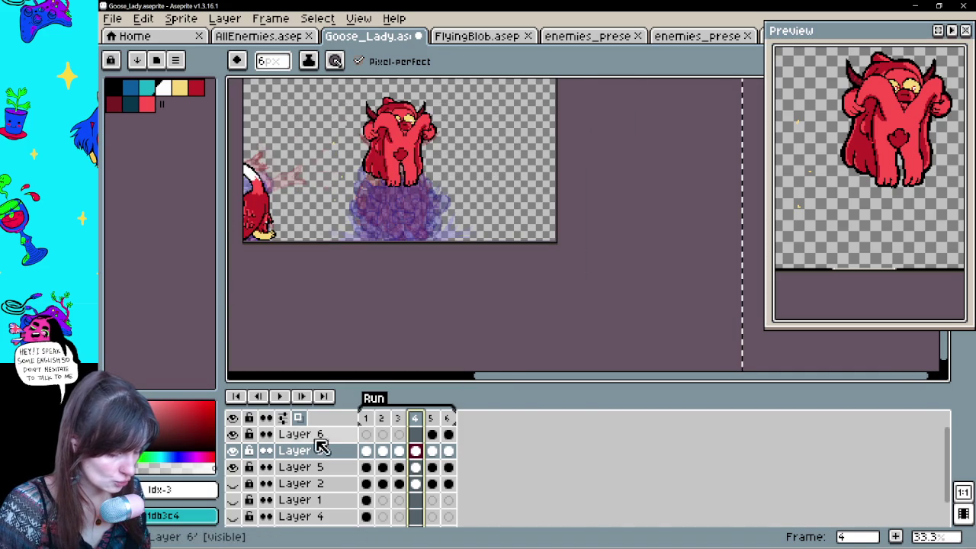
click(310, 436)
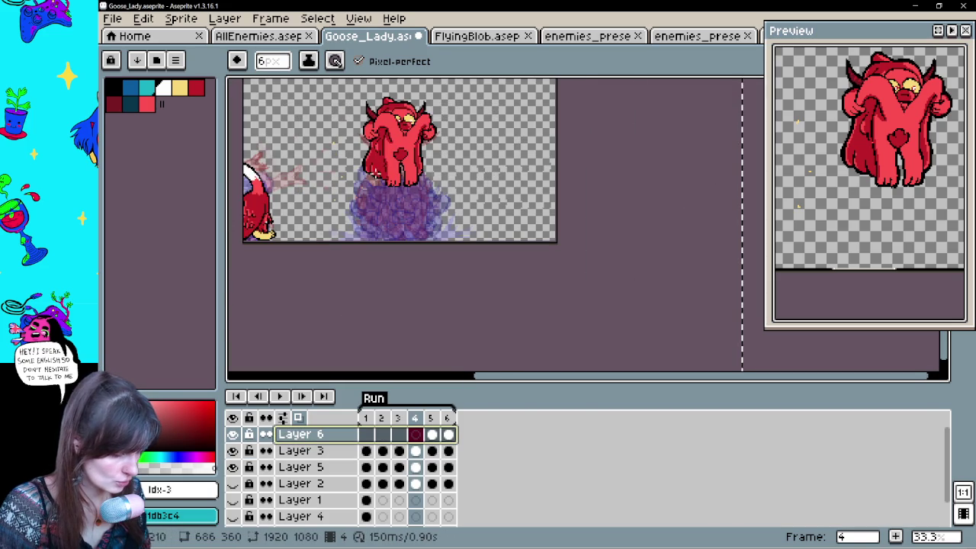
scroll(340, 109, up, 1)
key(ctrl+alt+c)
drag(668, 194, 552, 209)
scroll(356, 196, down, 2)
scroll(260, 191, up, 1)
Trim the left side until the canvas is 357 × 360 and apply.
mouse_move(275, 192)
mouse_down()
mouse_move(277, 183)
mouse_move(323, 185)
mouse_move(343, 216)
mouse_up()
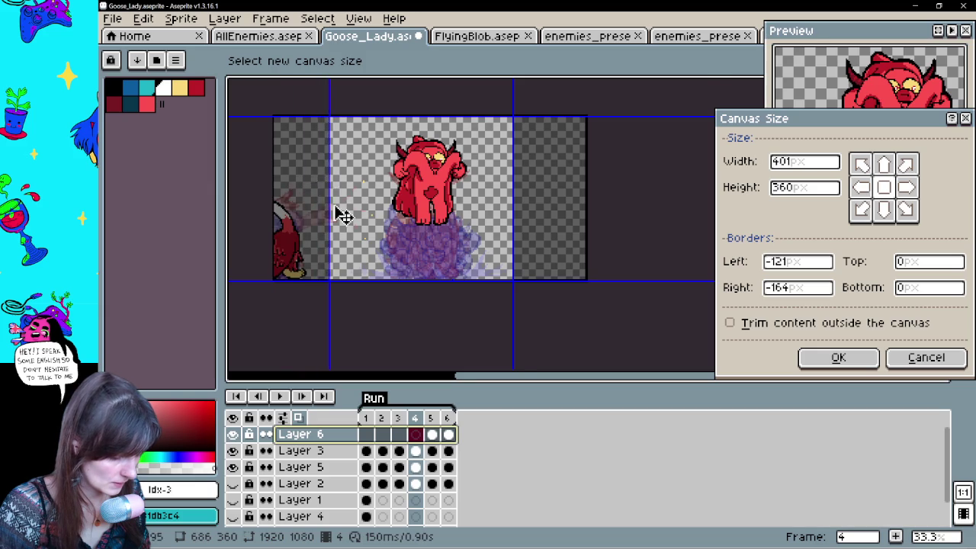
scroll(341, 221, up, 2)
scroll(341, 279, down, 2)
scroll(315, 320, up, 2)
scroll(363, 331, up, 1)
scroll(308, 264, down, 1)
drag(261, 230, 319, 238)
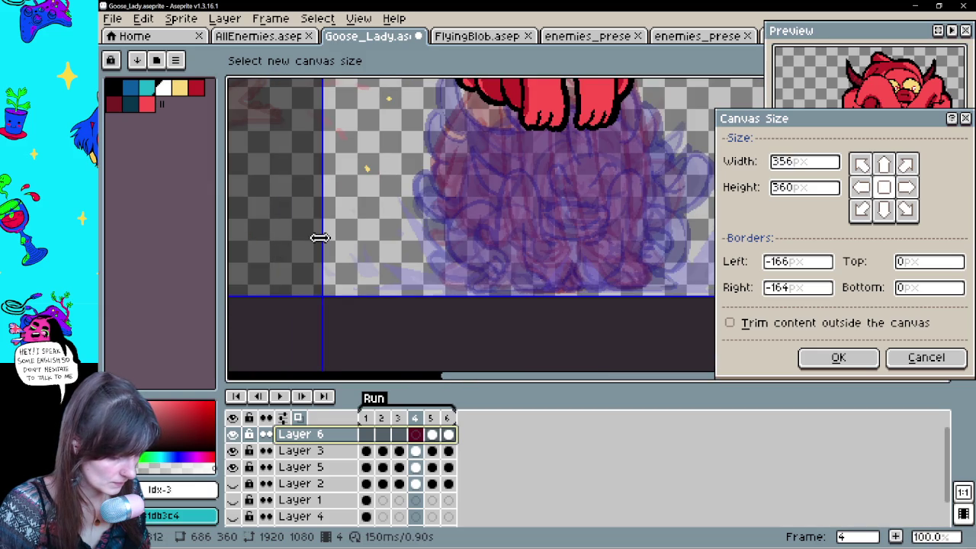
scroll(538, 206, down, 2)
scroll(593, 153, up, 1)
key(Return)
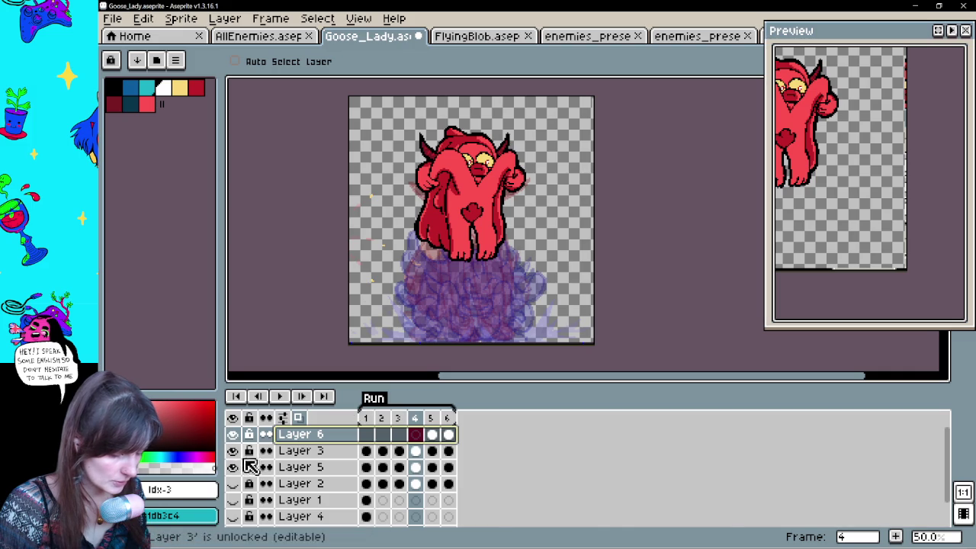
Turn off onion skinning, then step through and play the frames to check the demon.
click(432, 451)
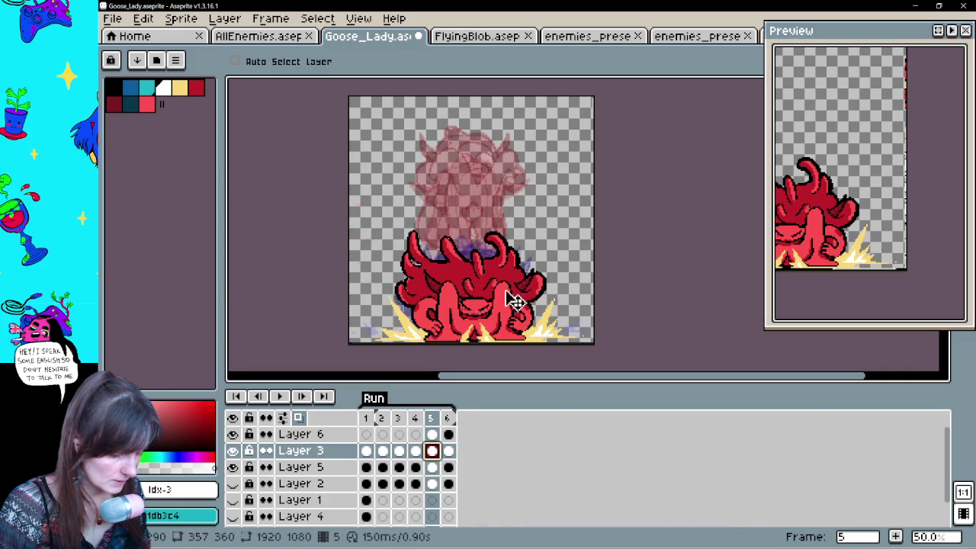
click(298, 418)
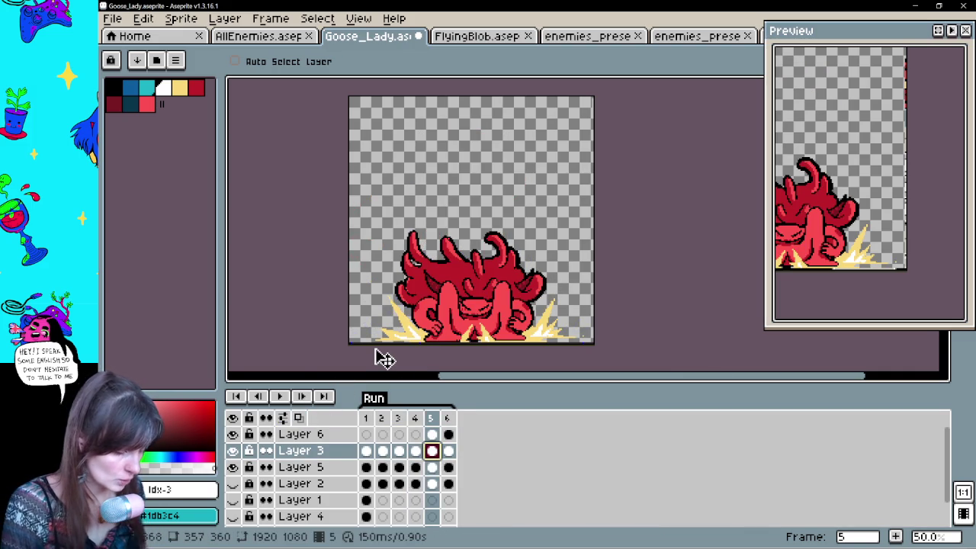
key(Left)
key(Left)
key(Left)
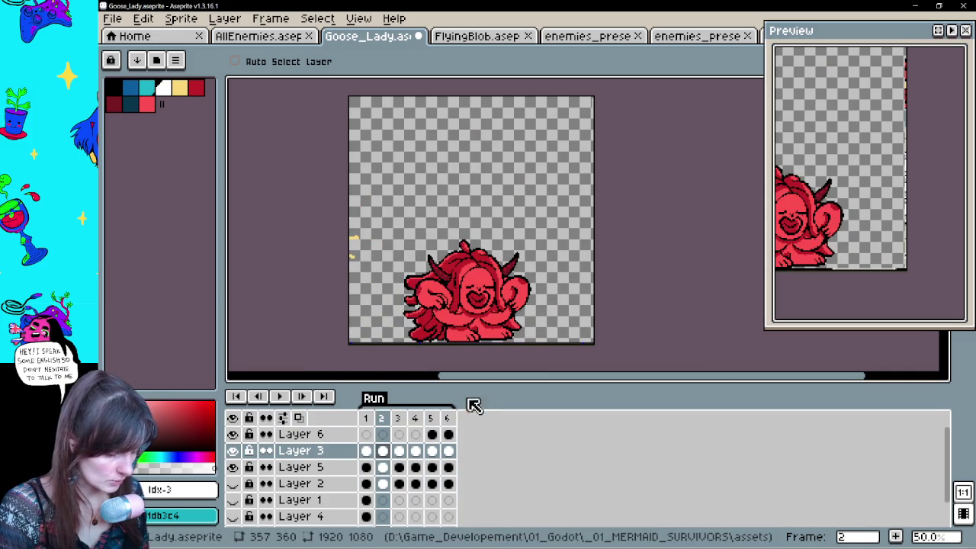
key(e)
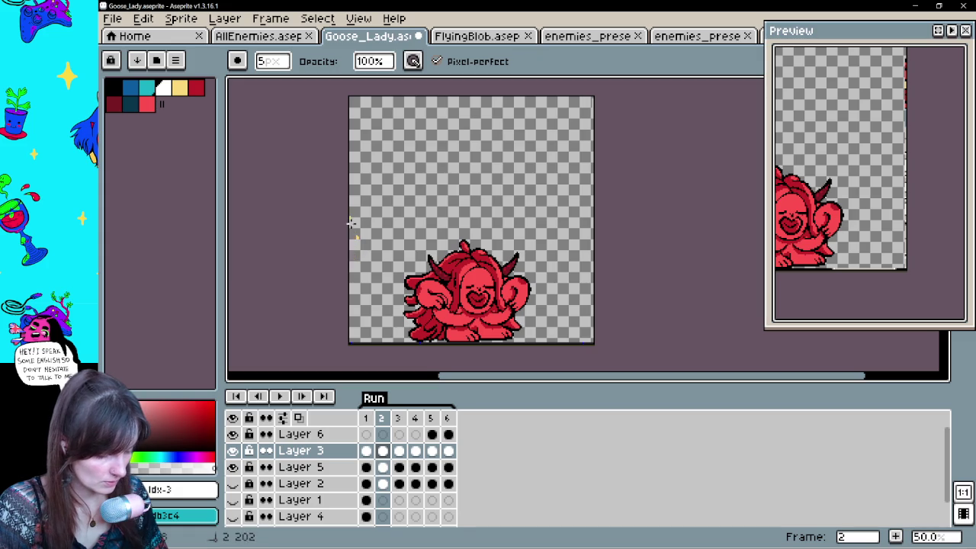
key(Right)
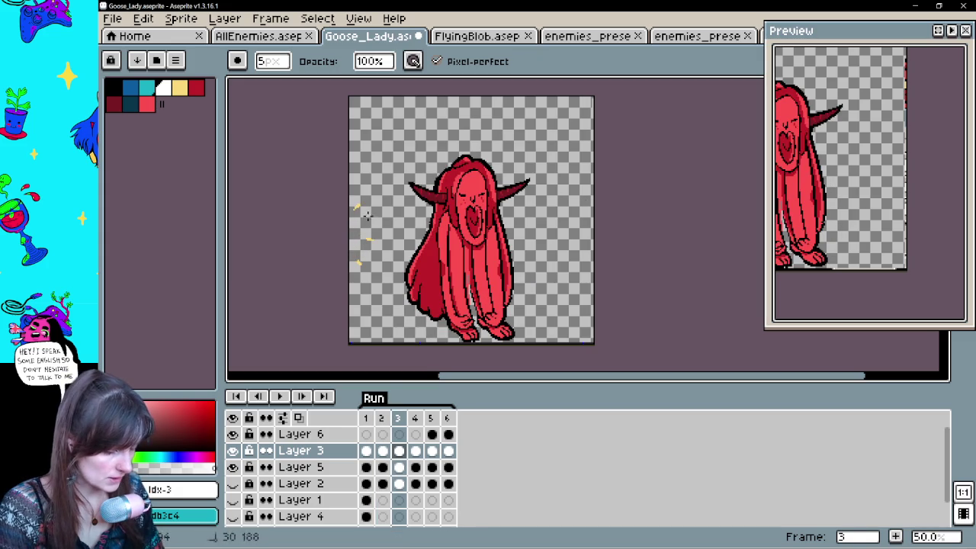
key(Right)
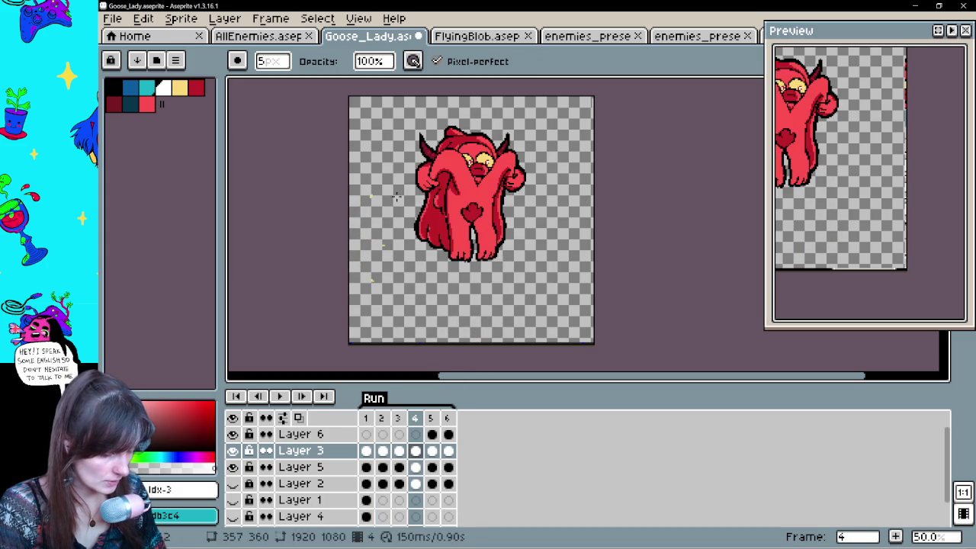
key(Right)
key(Right)
key(Return)
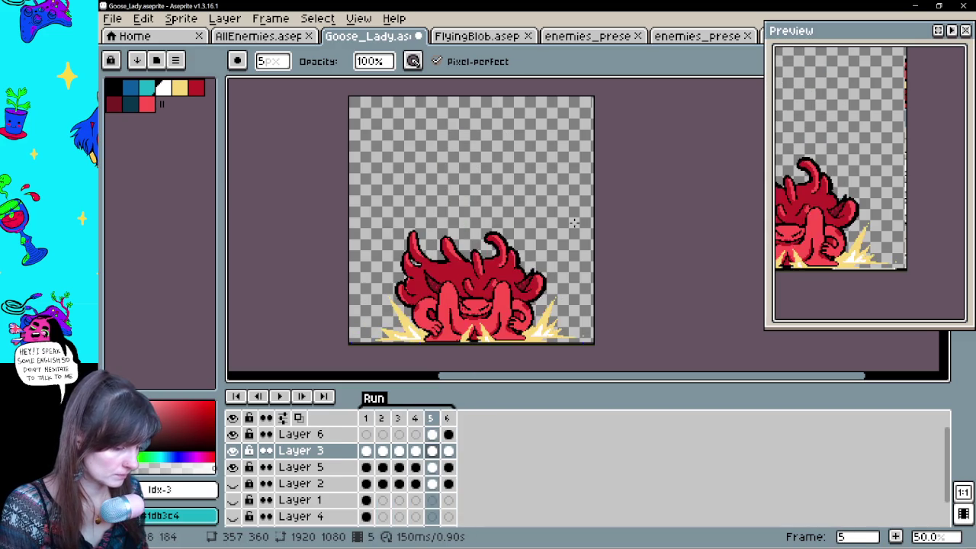
key(Return)
key(Right)
key(Right)
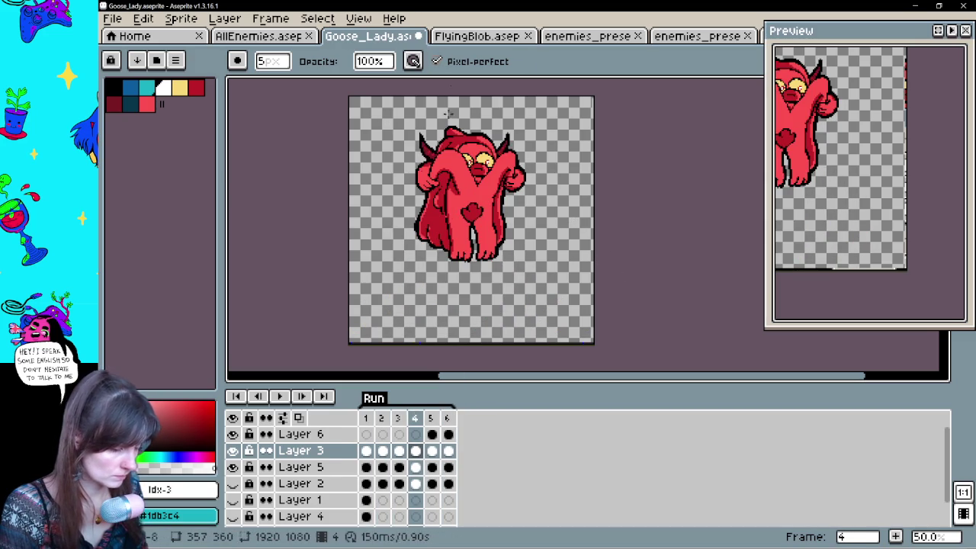
Trim the top of the canvas in Canvas Size and apply the new size.
key(ctrl+alt+c)
drag(500, 99, 499, 118)
click(838, 356)
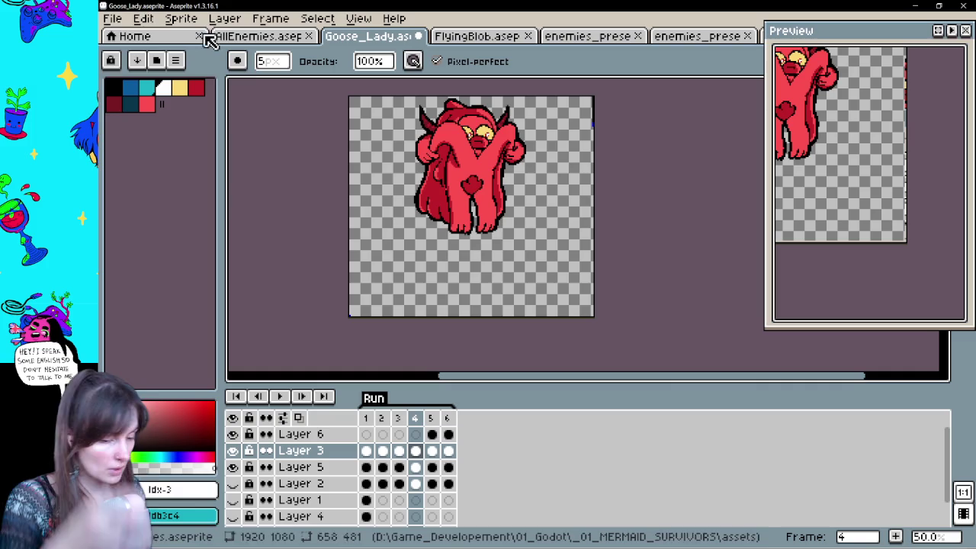
Export the demon animation as a sprite sheet.
click(113, 20)
mouse_move(218, 161)
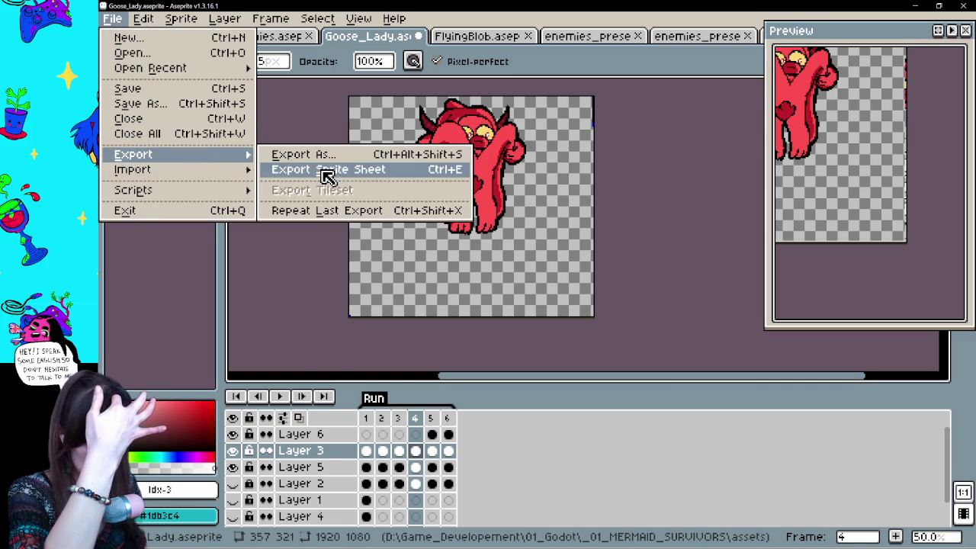
click(323, 175)
click(617, 363)
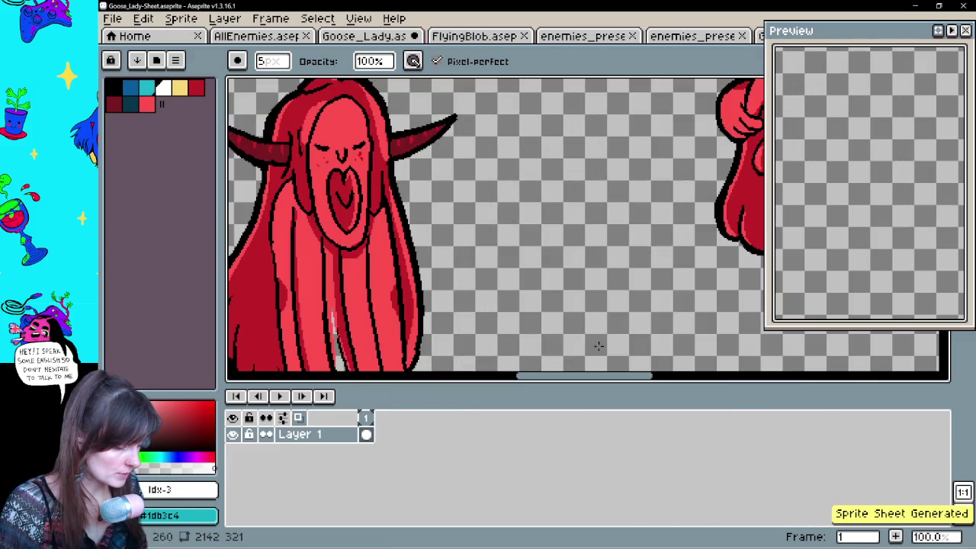
scroll(458, 229, down, 1)
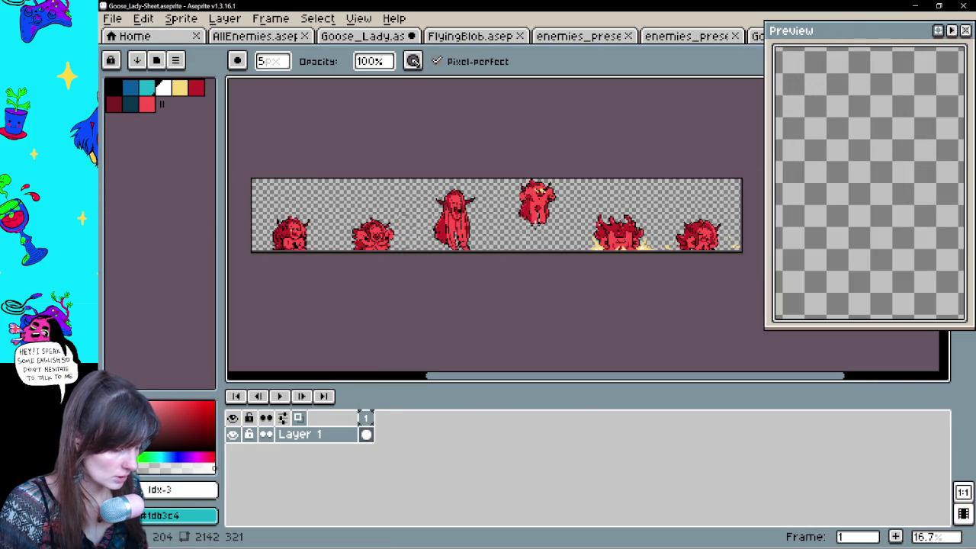
Save the sheet as Goose_Lady-Sheet.png in a new Characters\Lady folder.
key(ctrl+s)
click(276, 368)
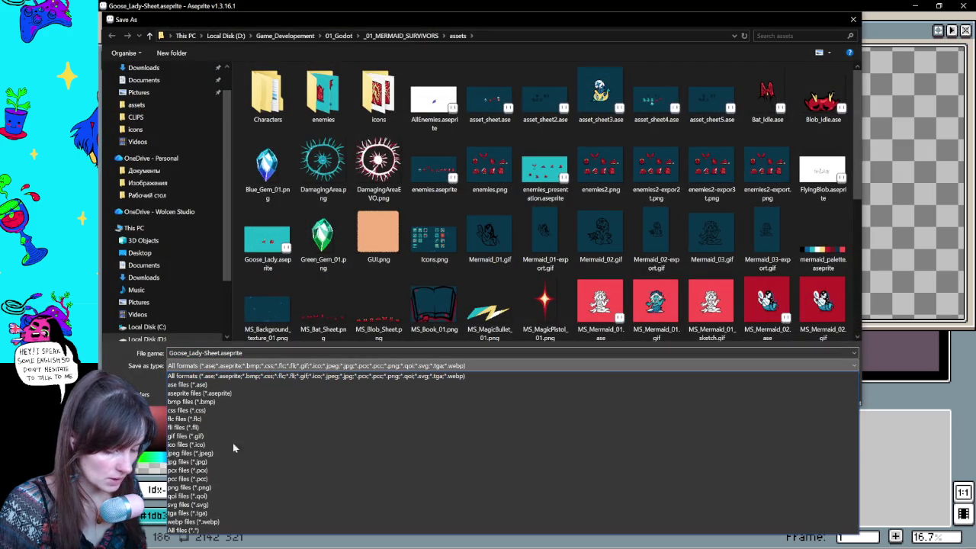
click(200, 488)
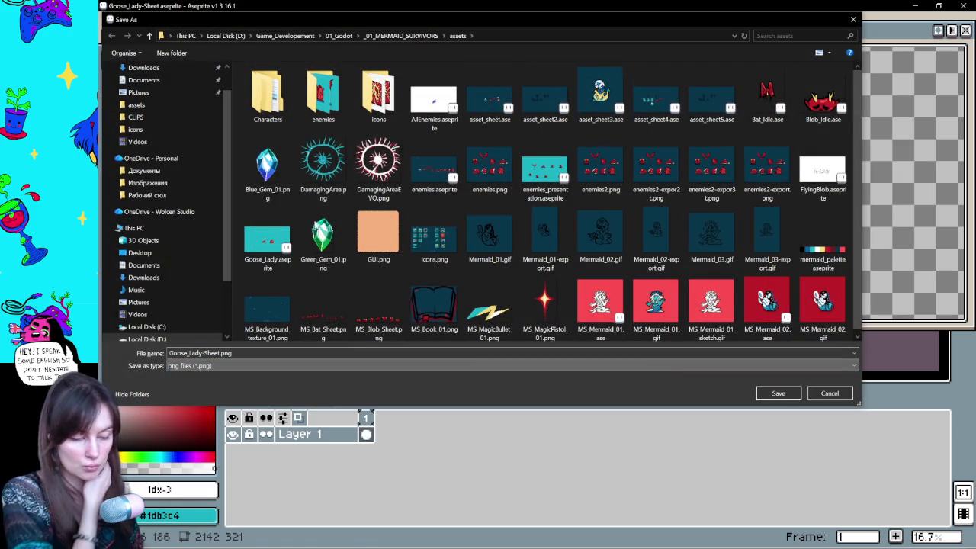
click(290, 105)
double_click(268, 98)
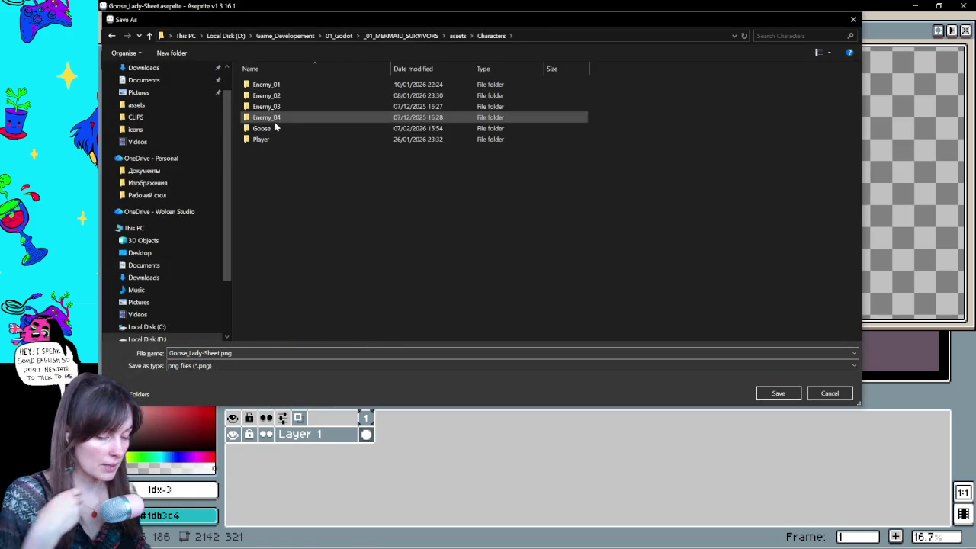
click(172, 53)
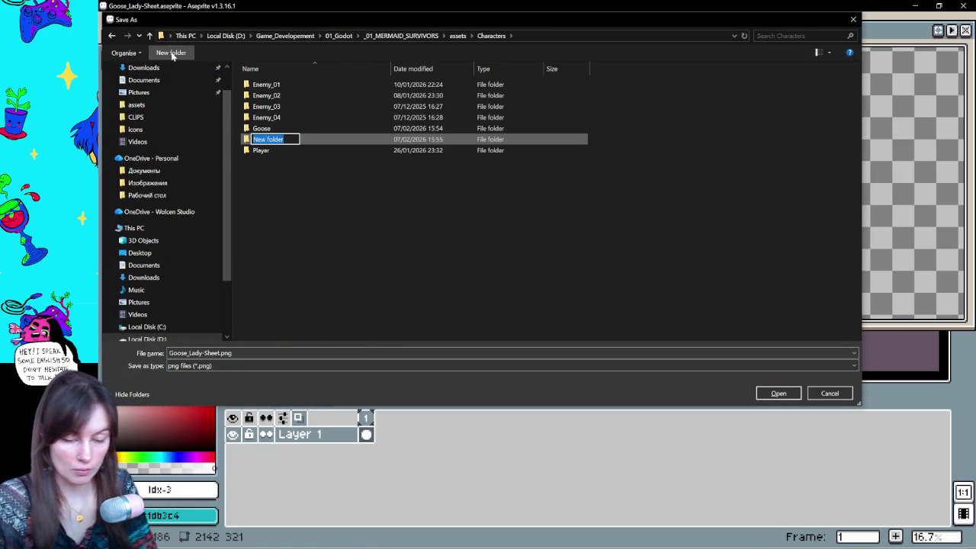
text(Lady)
key(Return)
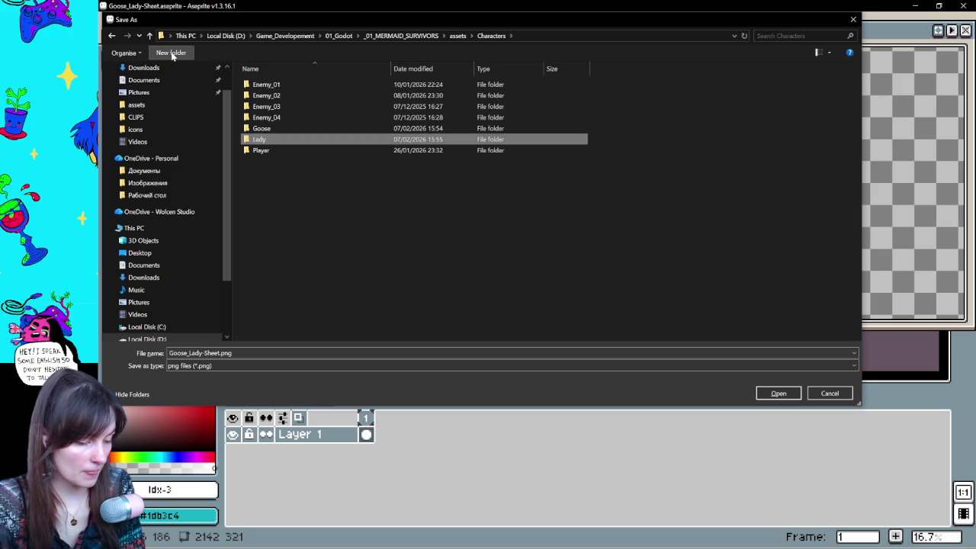
key(Return)
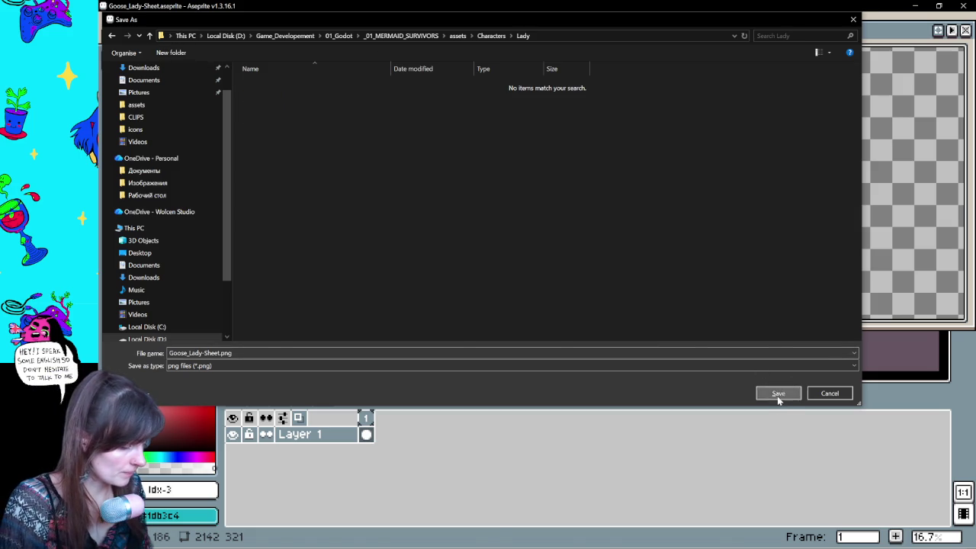
click(777, 394)
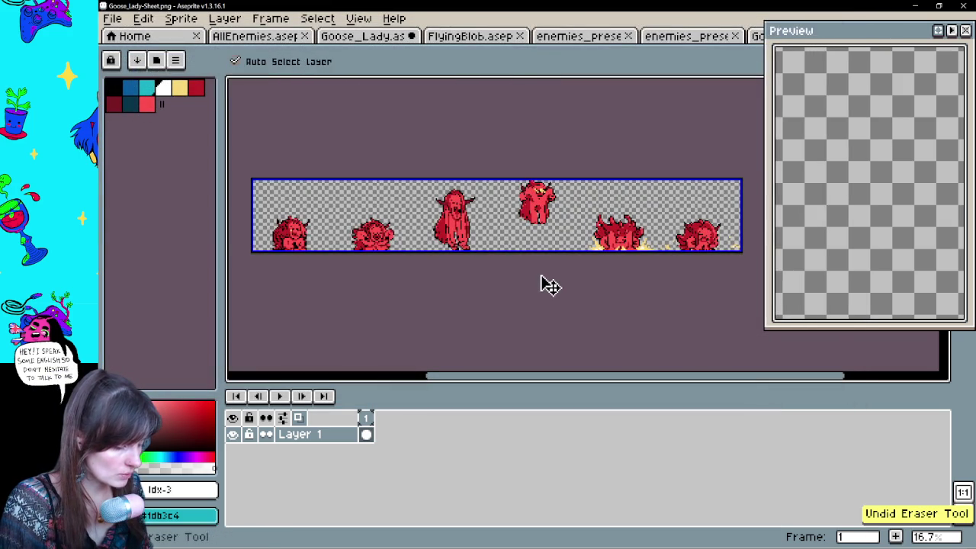
click(349, 36)
Undo the canvas resizes to restore Goose_Lady's full size and save it.
key(ctrl+z)
key(ctrl+z)
key(ctrl+z)
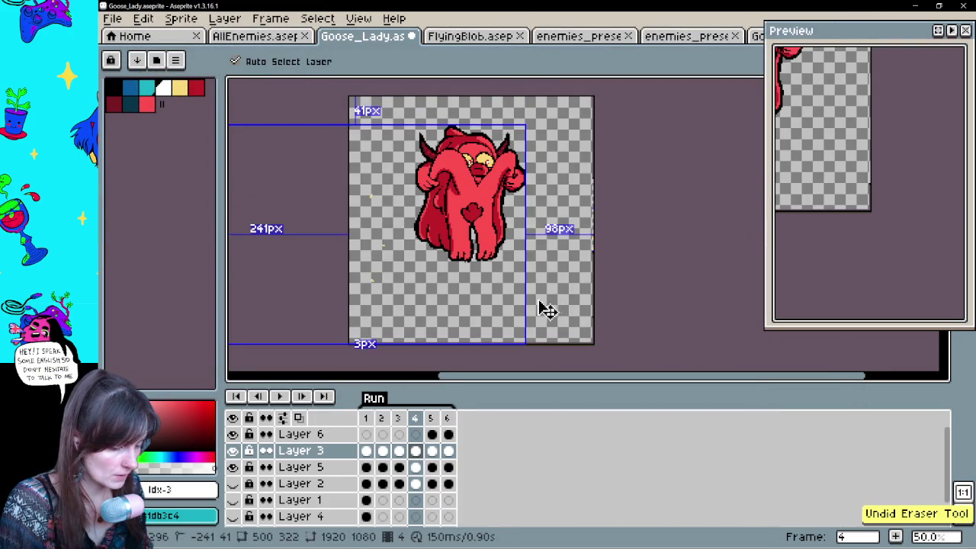
key(ctrl+z)
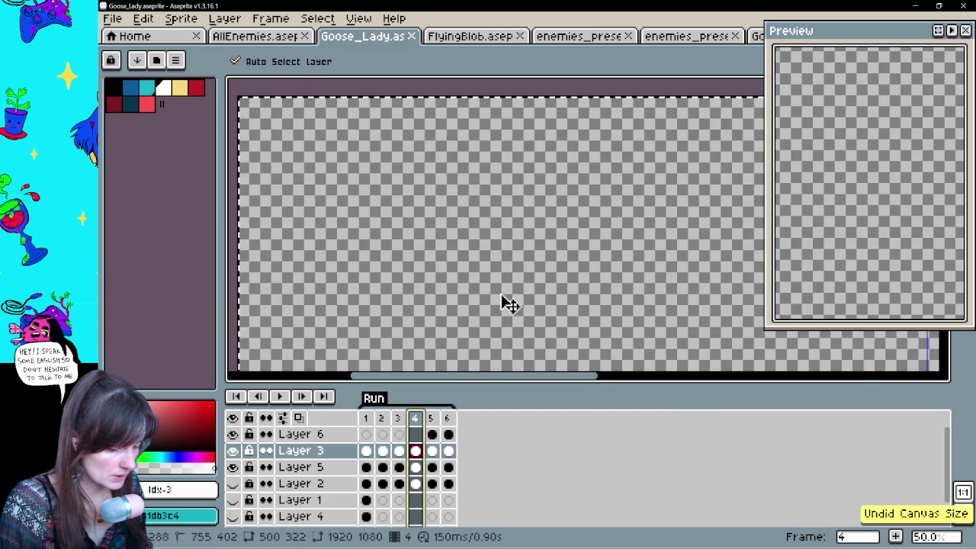
key(b)
scroll(507, 302, down, 5)
scroll(507, 305, up, 2)
key(ctrl+s)
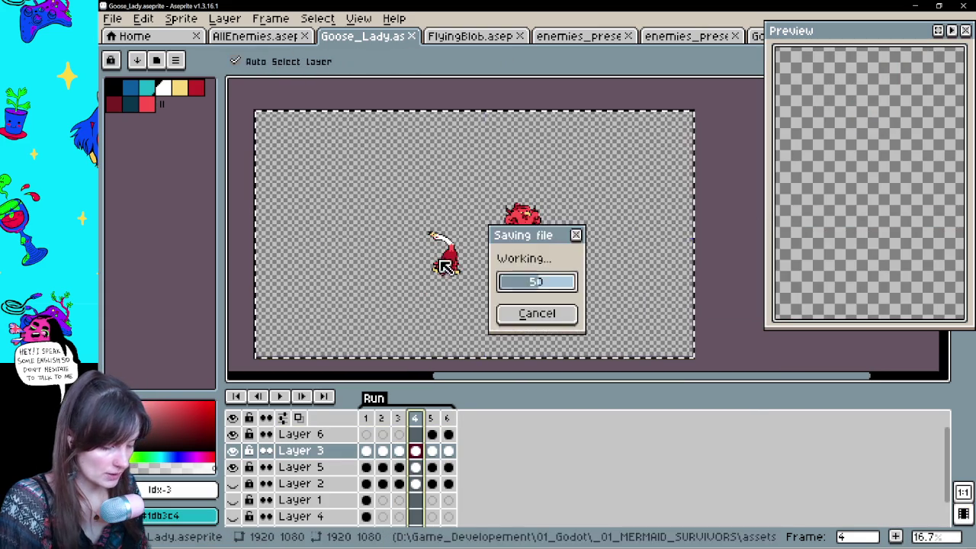
Open Spireman_Idle.ase from the _01_MERMAID_SURVIVORS assets folder.
click(112, 18)
click(133, 57)
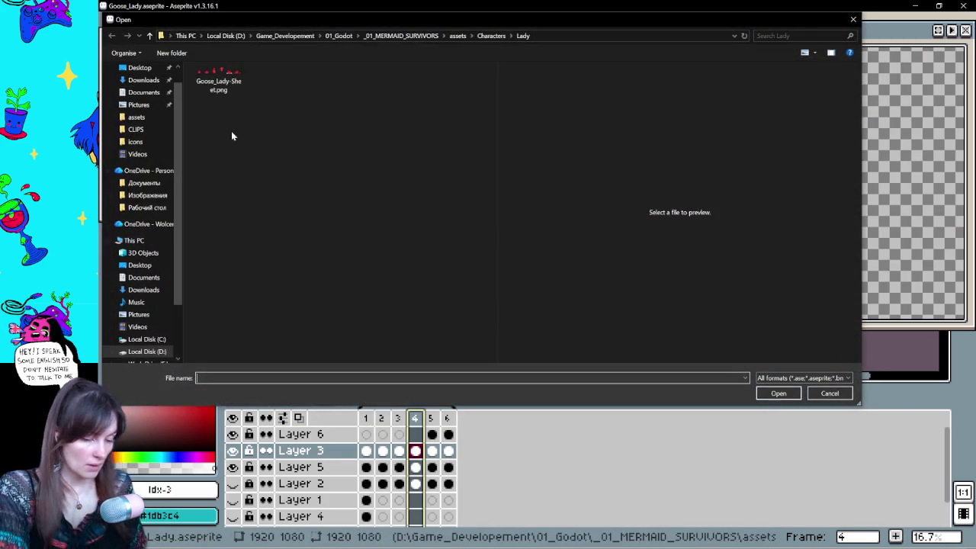
click(391, 37)
double_click(219, 91)
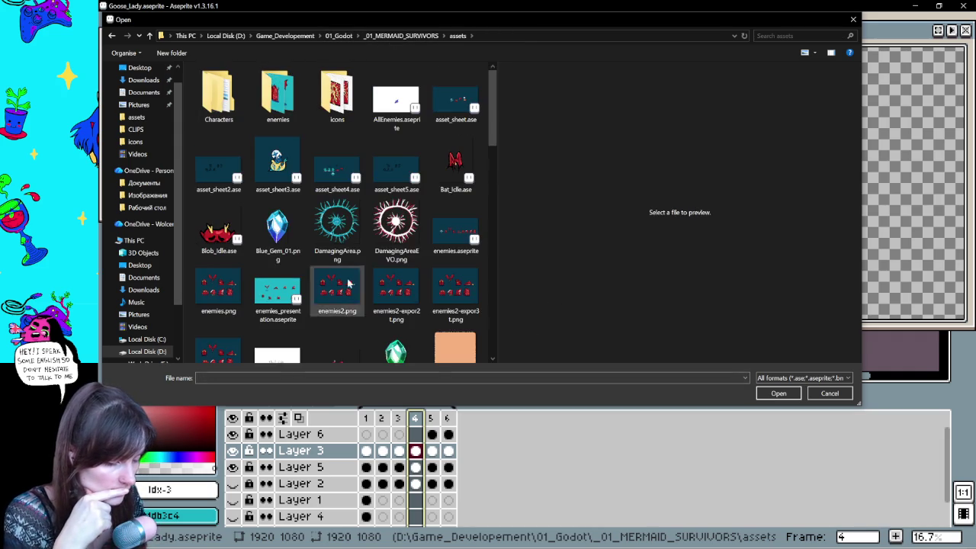
scroll(351, 282, down, 10)
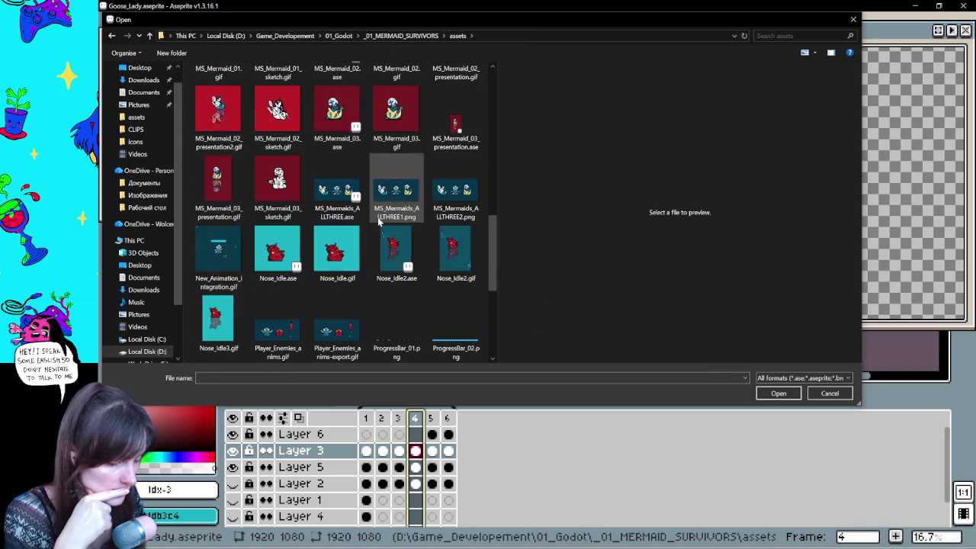
scroll(379, 220, down, 4)
double_click(336, 258)
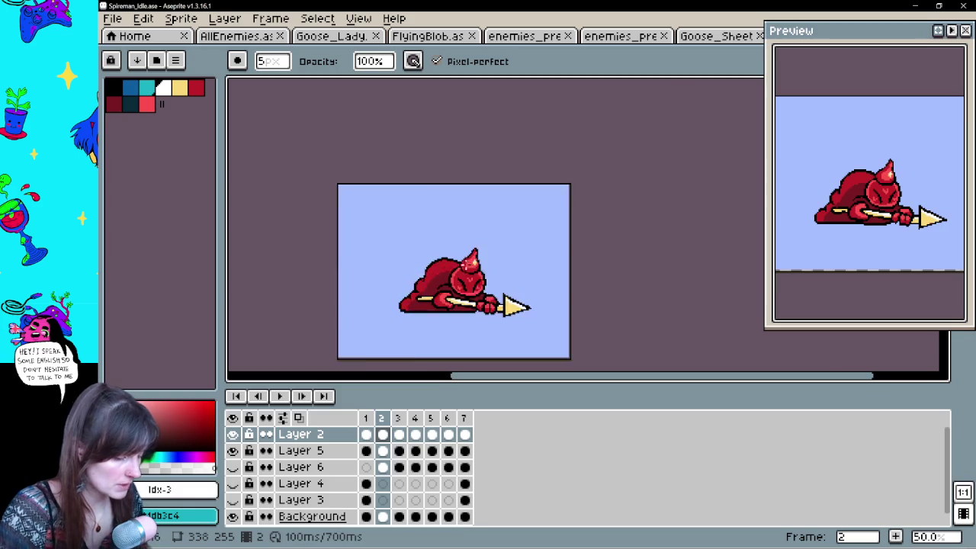
Preview the spearman idle animation, view frame 4 with onion skinning on, and open Canvas Size.
click(281, 398)
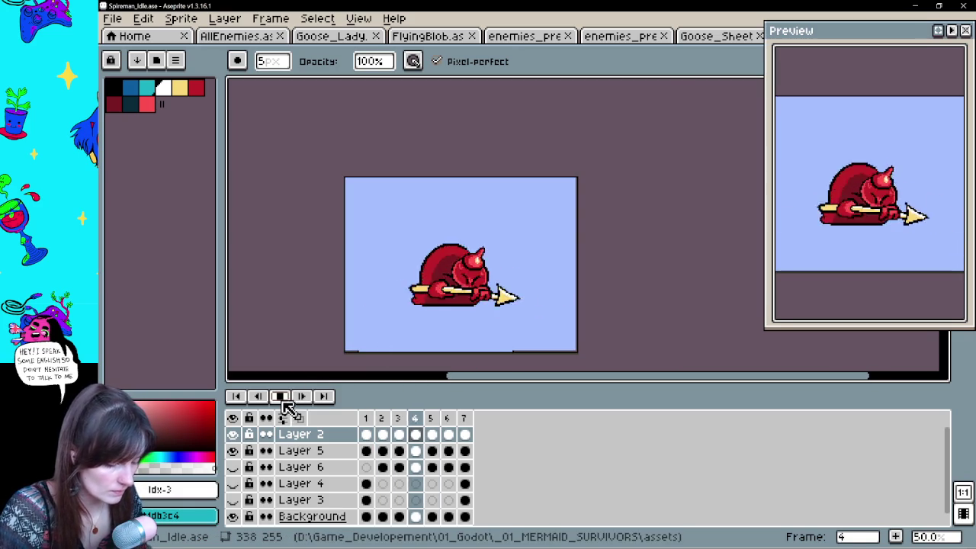
click(309, 439)
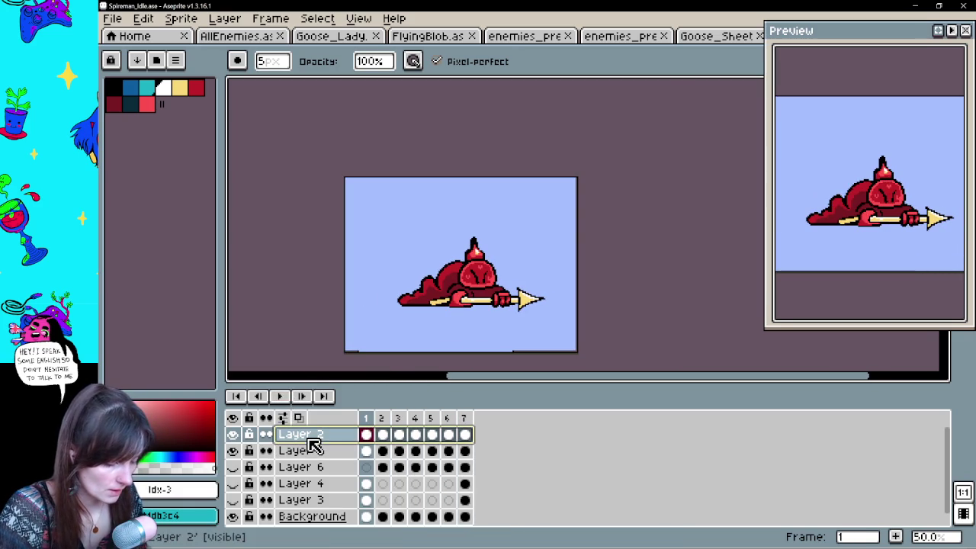
click(299, 419)
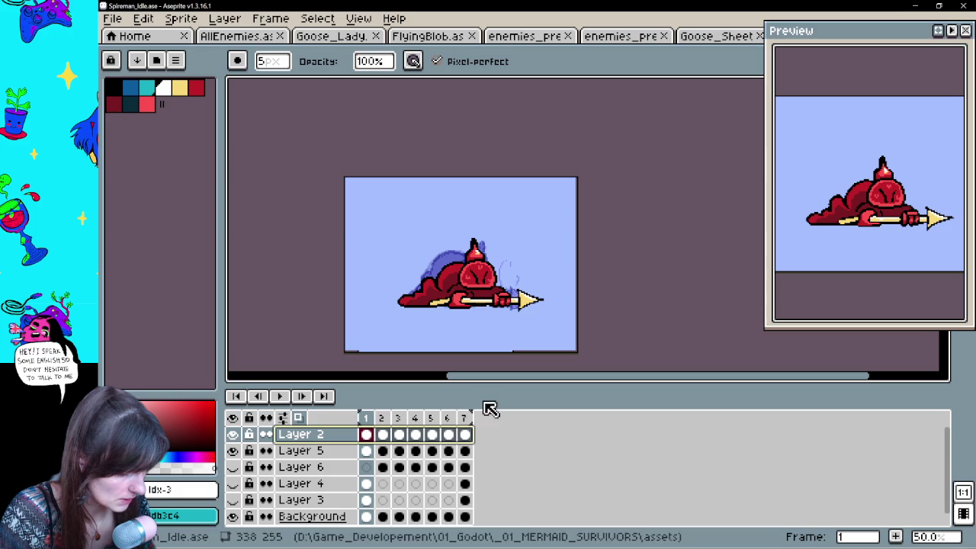
click(414, 434)
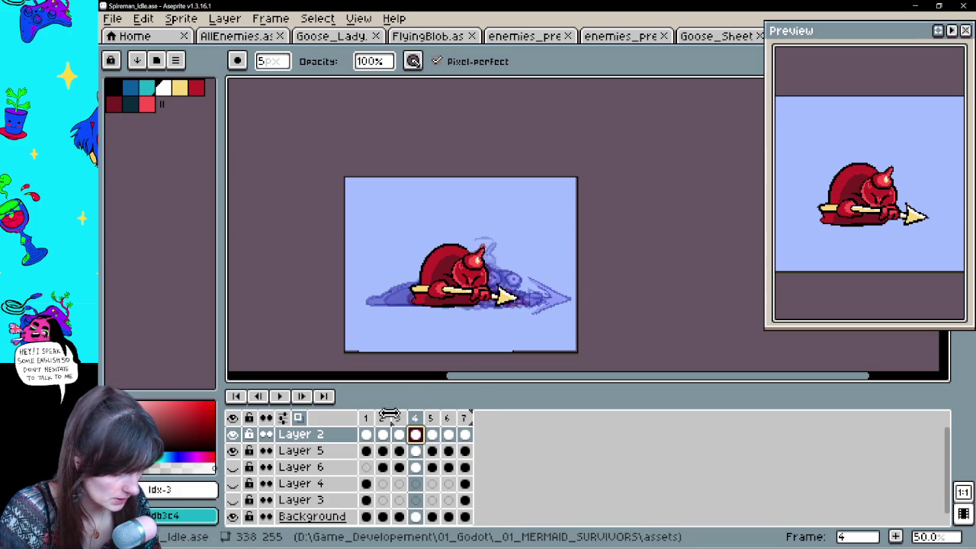
key(ctrl+alt+c)
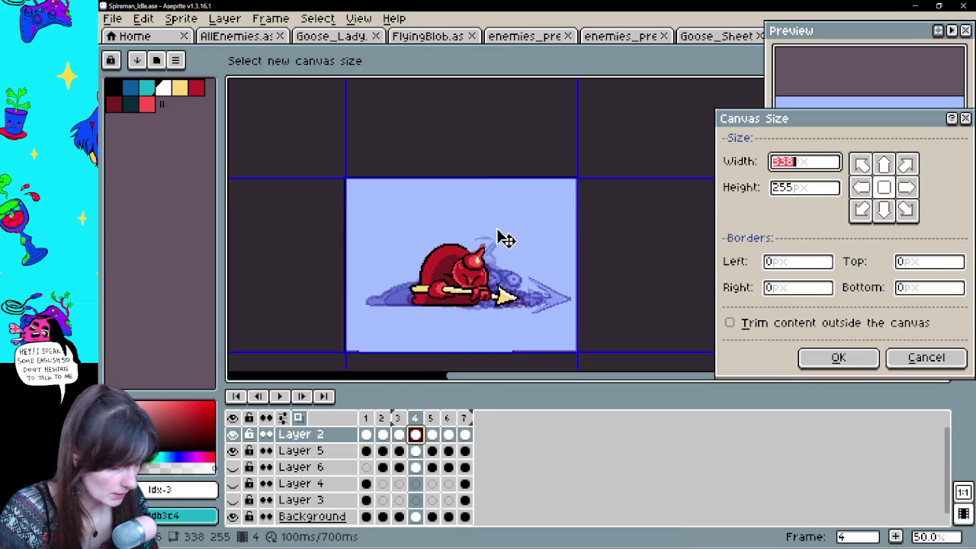
Crop the spearman canvas to 302×117, hide the Background layer and turn off onion skinning.
drag(485, 178, 499, 233)
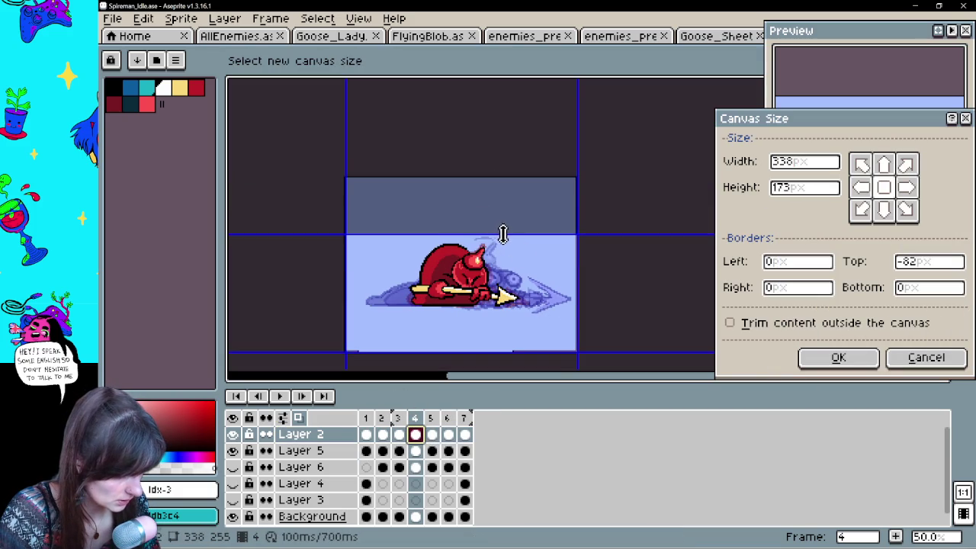
mouse_move(489, 353)
mouse_down()
mouse_move(495, 325)
mouse_move(557, 316)
mouse_move(577, 287)
mouse_up()
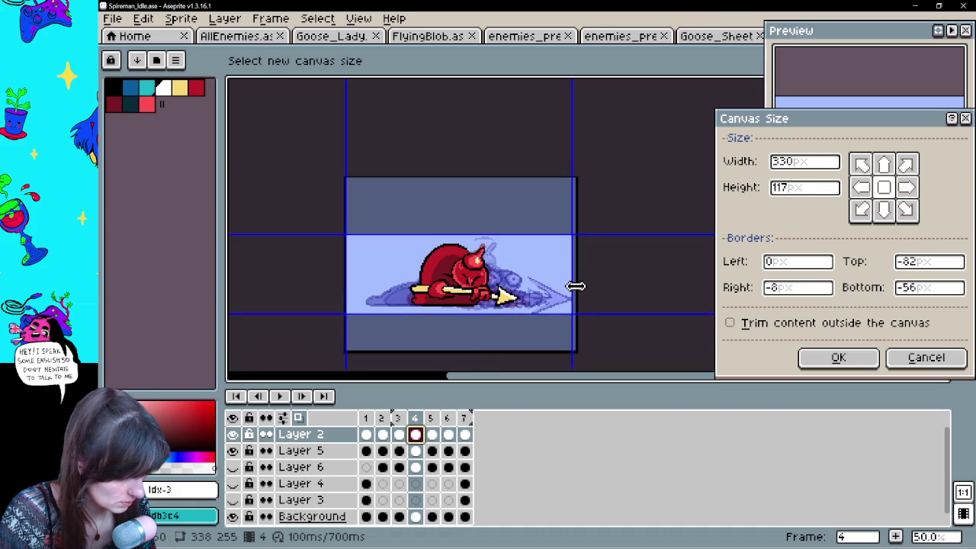
drag(347, 278, 365, 277)
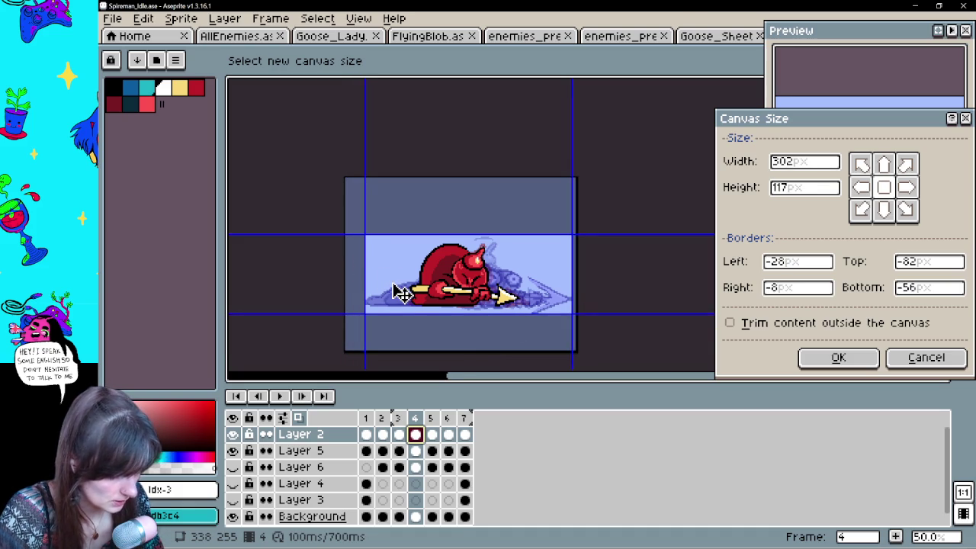
key(Return)
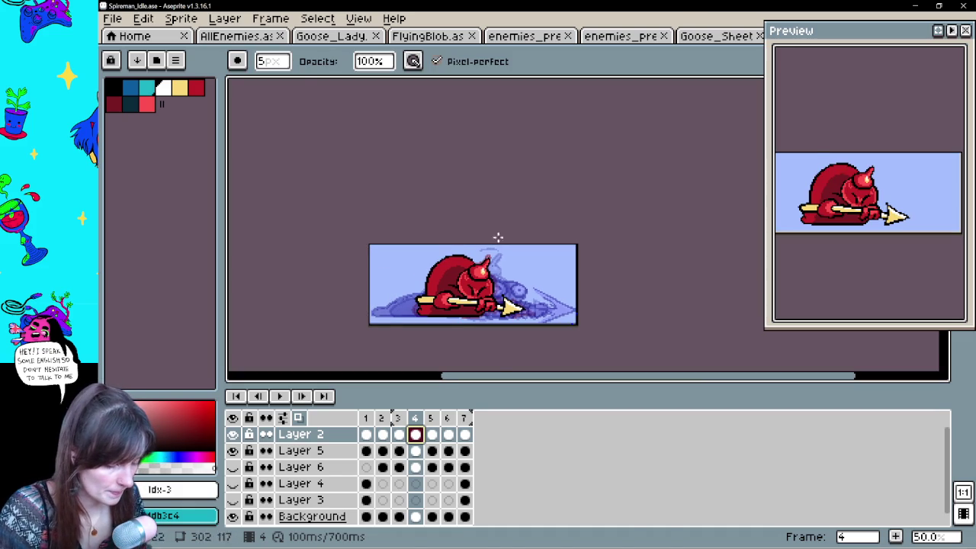
click(233, 516)
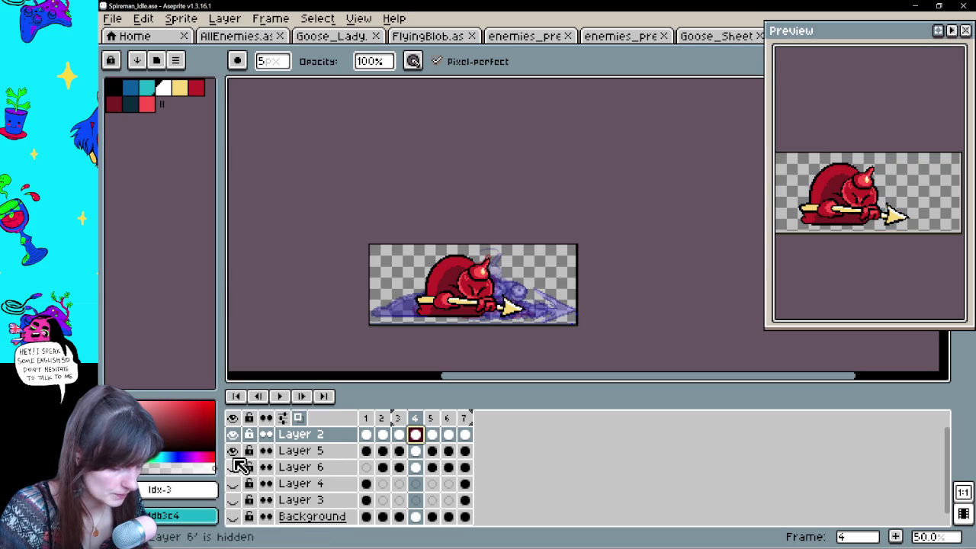
click(298, 419)
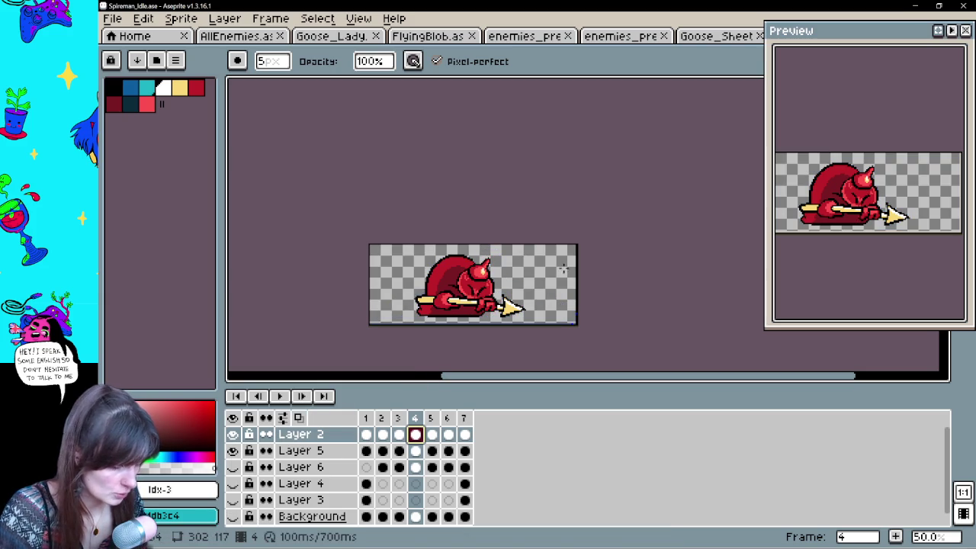
Generate a sprite sheet from all spearman idle frames with Export Sprite Sheet.
click(113, 18)
mouse_move(176, 161)
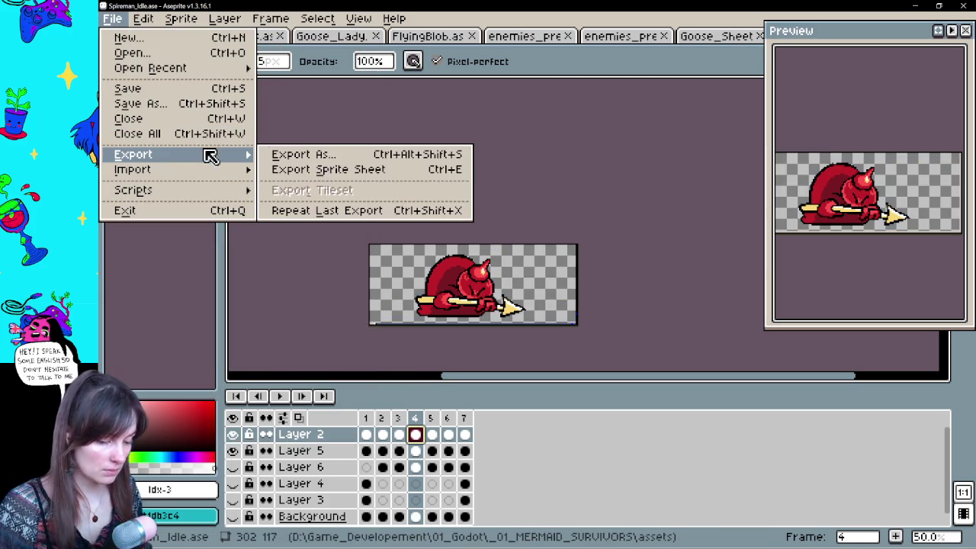
click(338, 162)
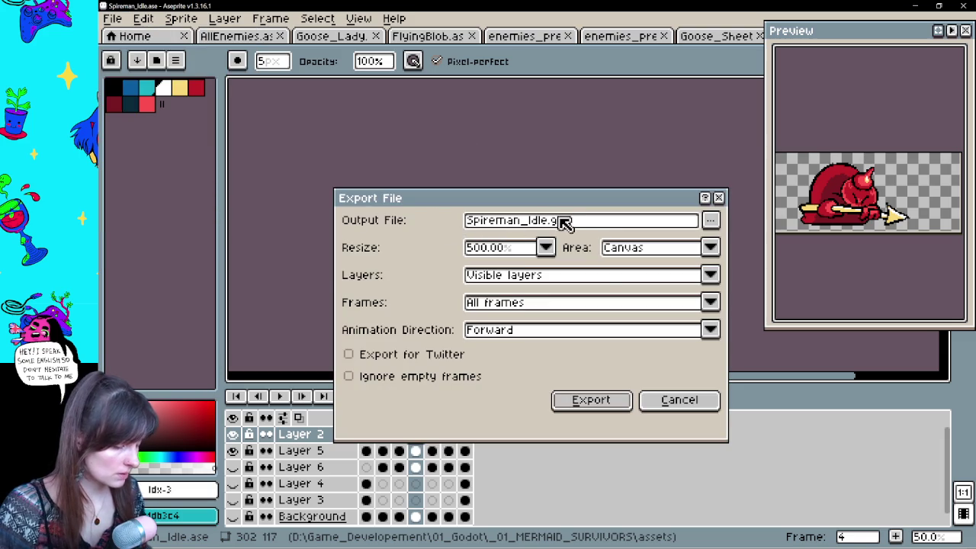
click(678, 401)
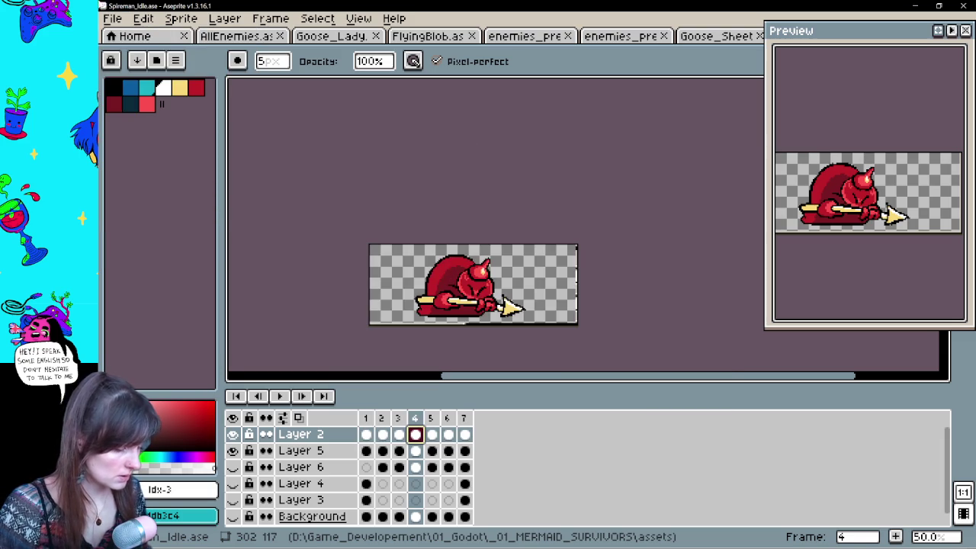
click(115, 18)
mouse_move(183, 163)
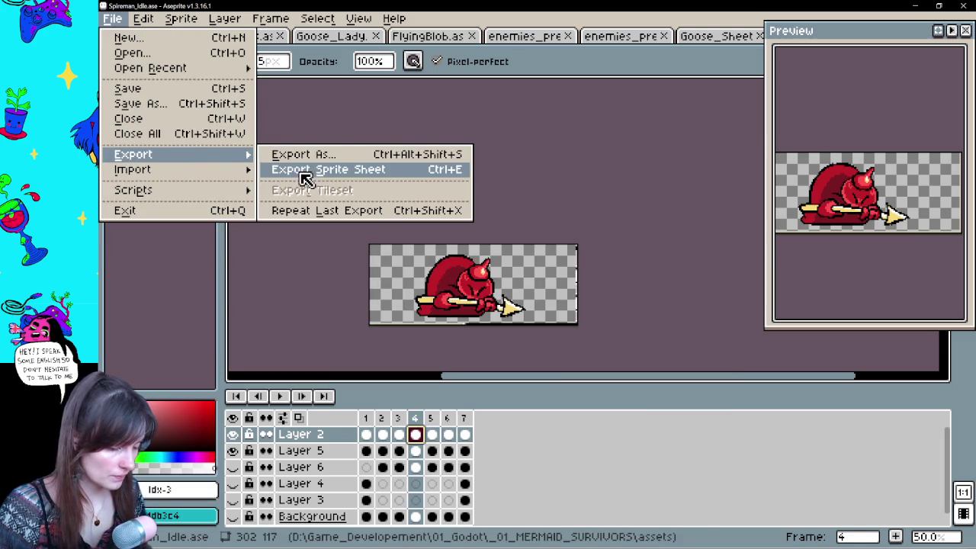
click(305, 171)
click(618, 365)
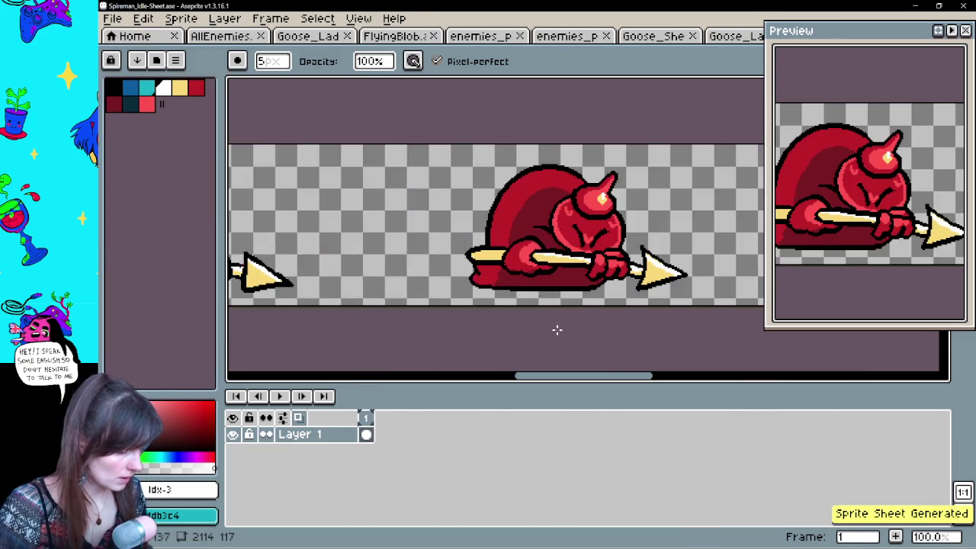
Save the sheet as Spireman_Sheet.ase in Characters\Enemy_04.
key(ctrl+s)
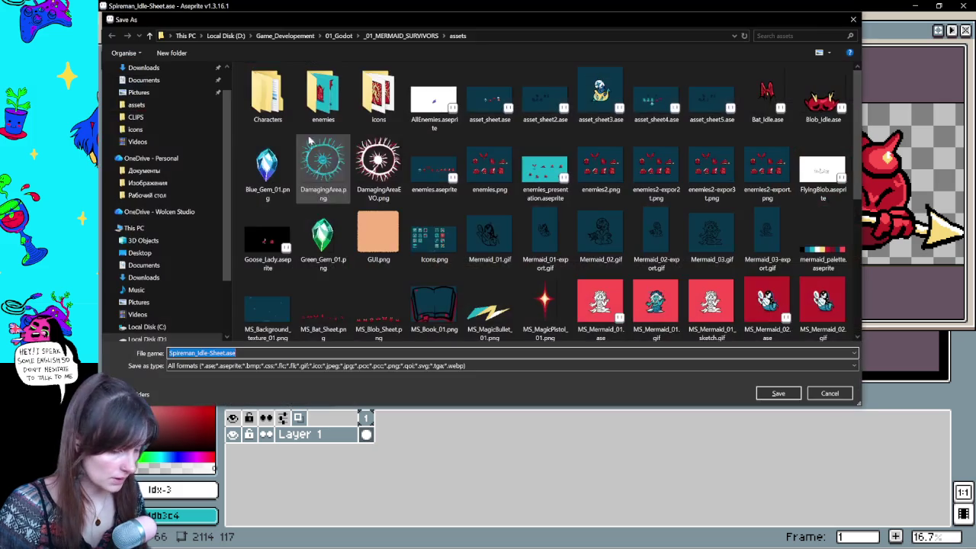
double_click(279, 97)
double_click(271, 117)
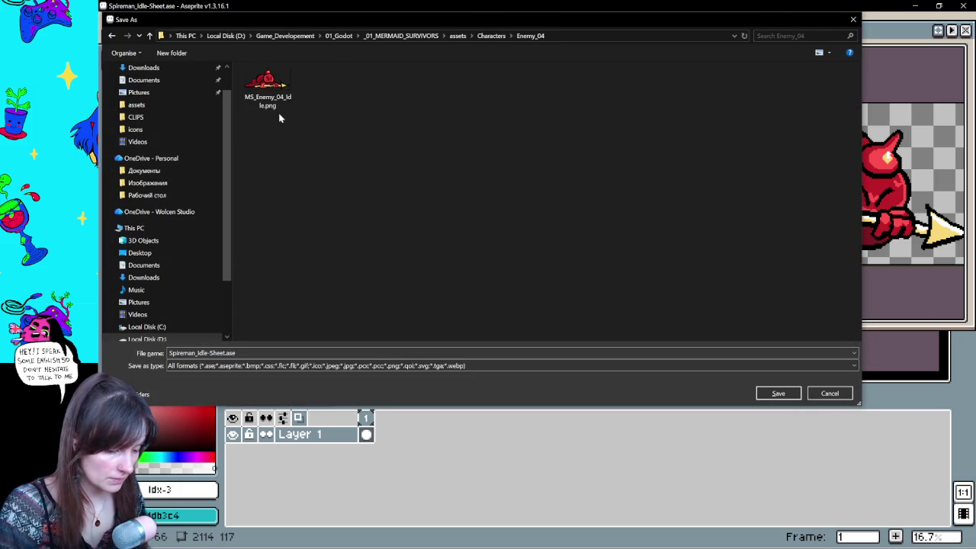
click(202, 353)
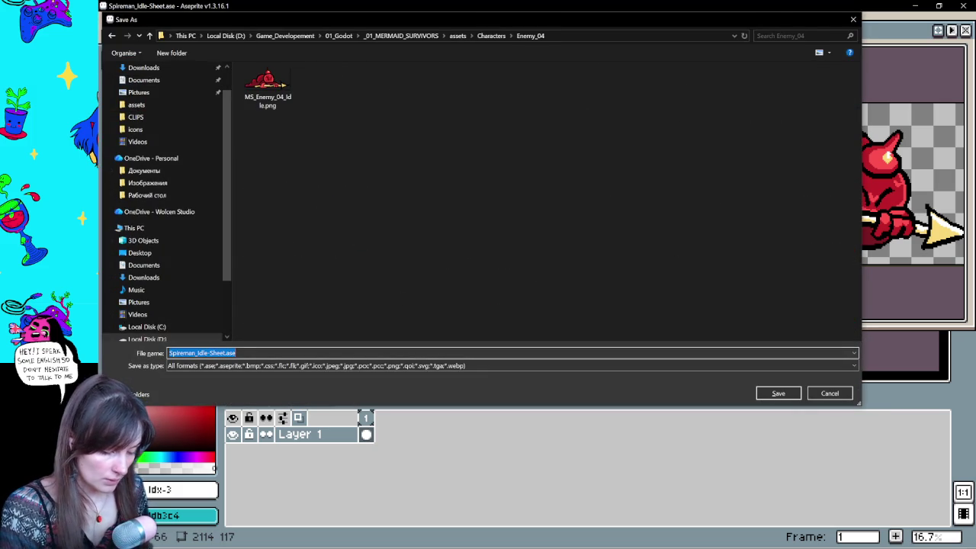
key(BackSpace)
key(BackSpace)
key(BackSpace)
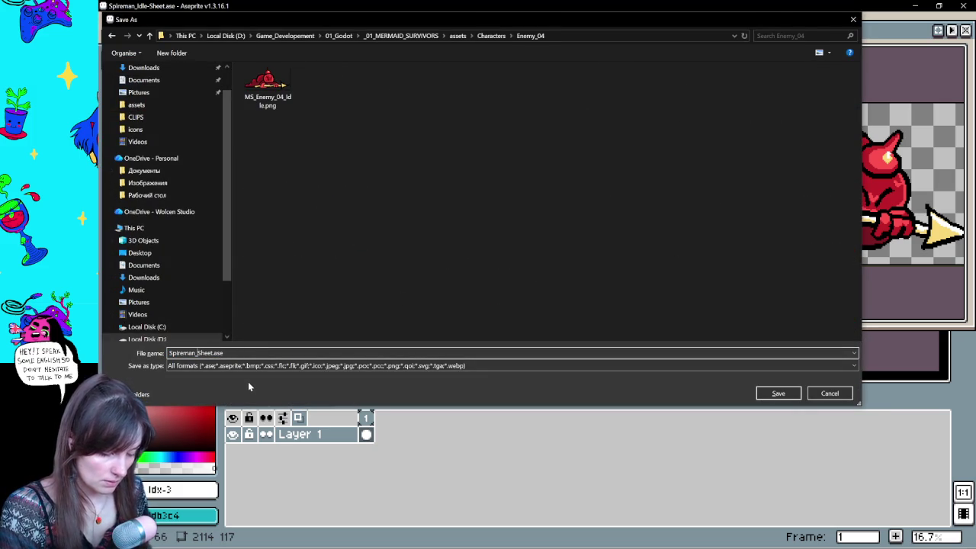
key(Return)
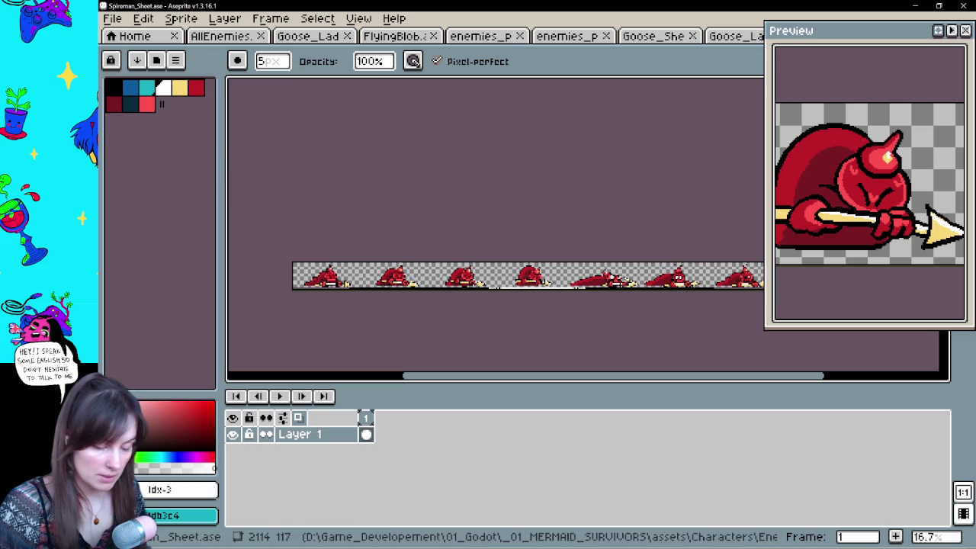
click(113, 18)
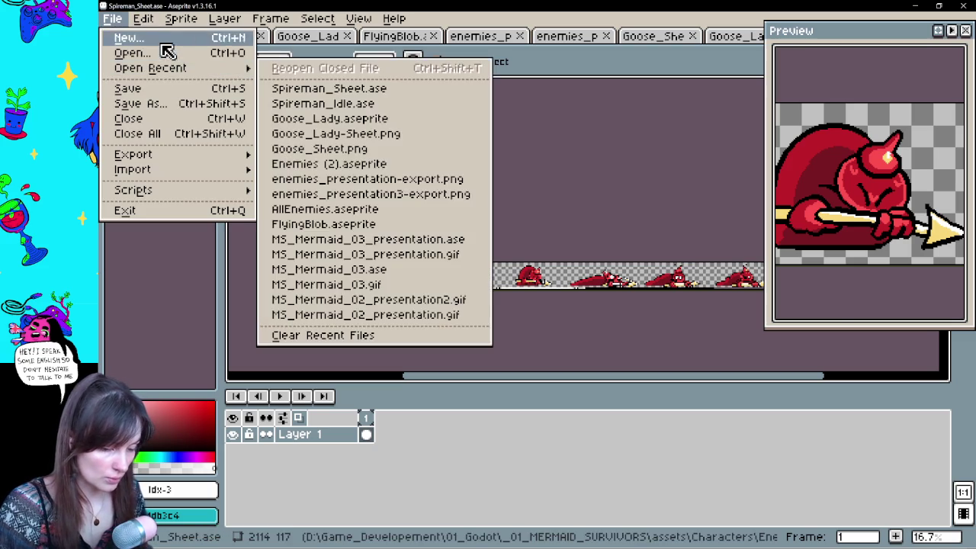
Open Nose_Idle.ase from the _01_MERMAID_SURVIVORS assets folder.
click(164, 52)
click(374, 35)
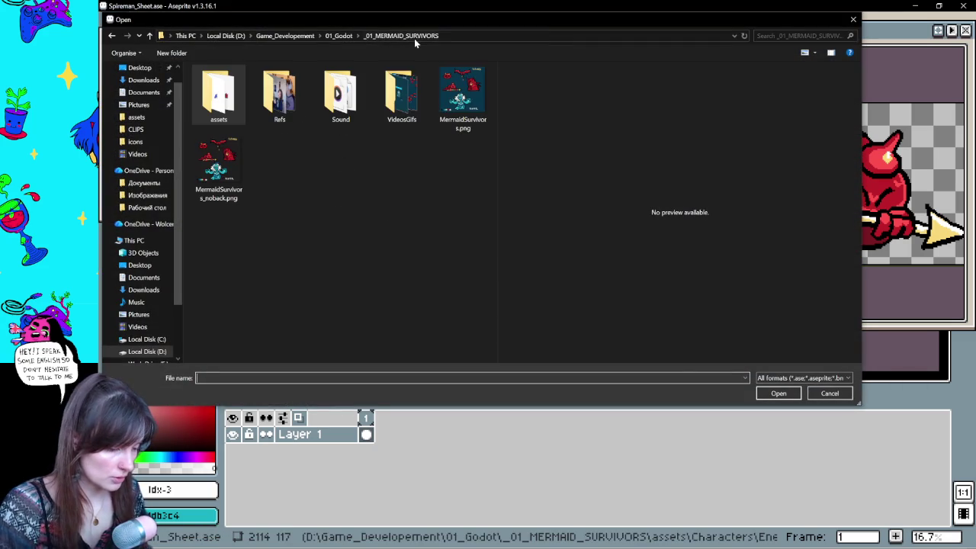
double_click(218, 96)
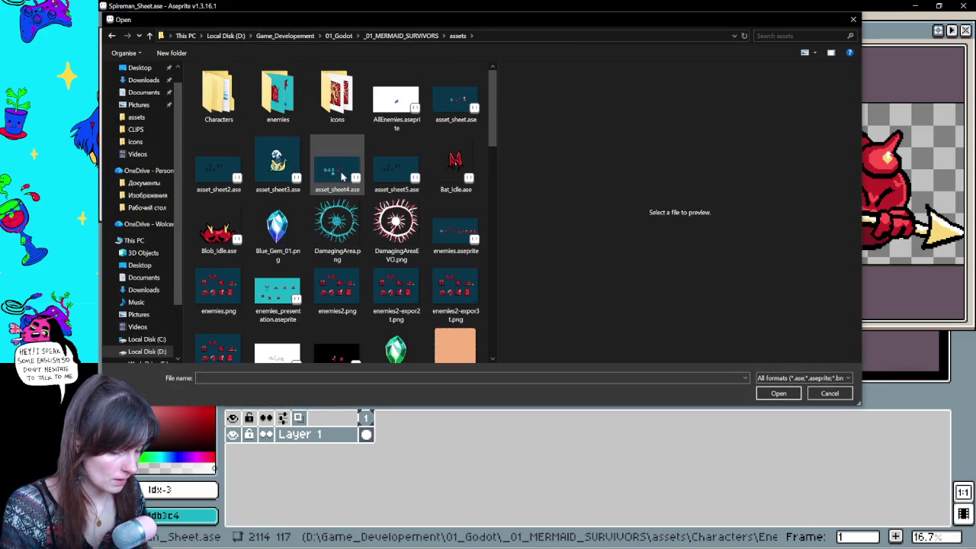
scroll(324, 191, down, 10)
scroll(305, 252, up, 5)
scroll(299, 270, up, 3)
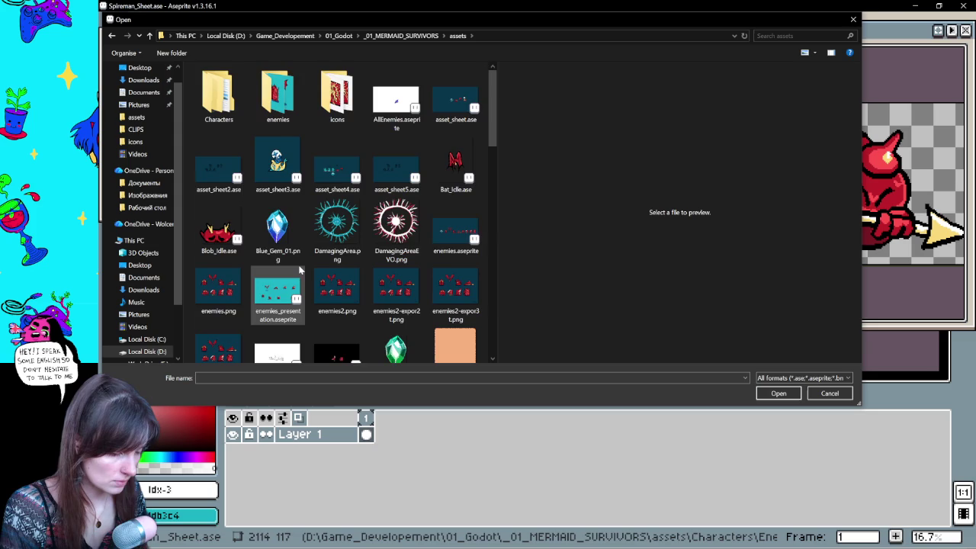
scroll(300, 270, down, 10)
double_click(274, 267)
Hide the nose enemy's Background, view frame 4 with onion skinning, and open the 300×300 Canvas Size.
click(233, 501)
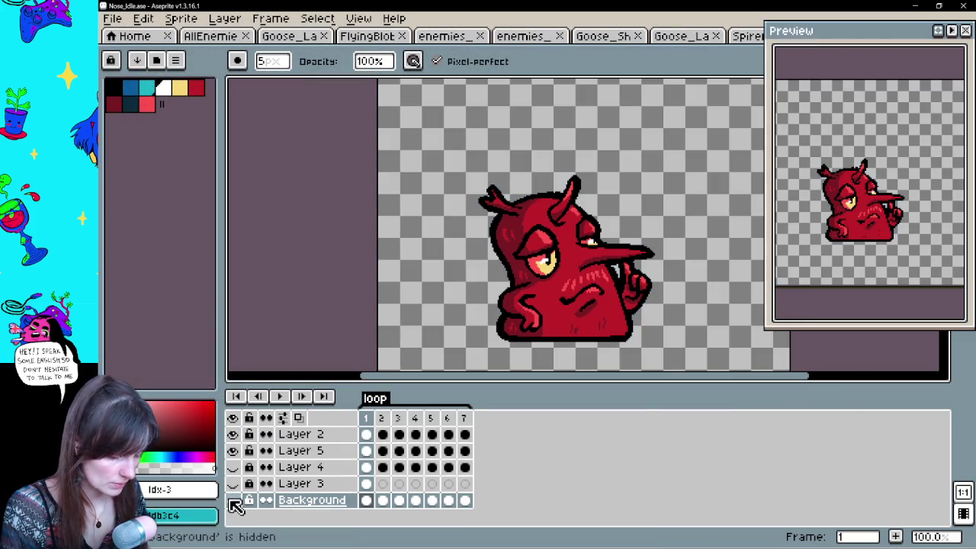
scroll(534, 229, down, 2)
scroll(613, 222, up, 1)
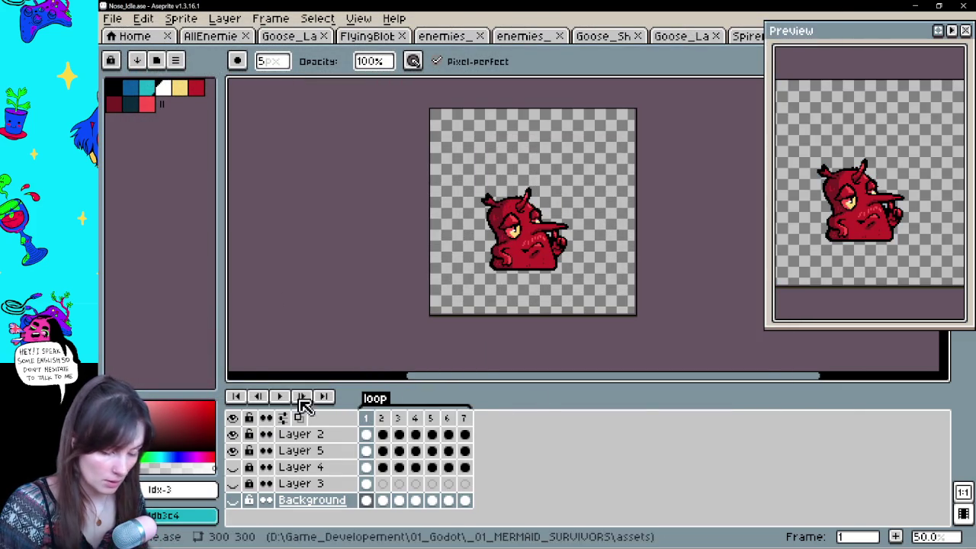
click(381, 418)
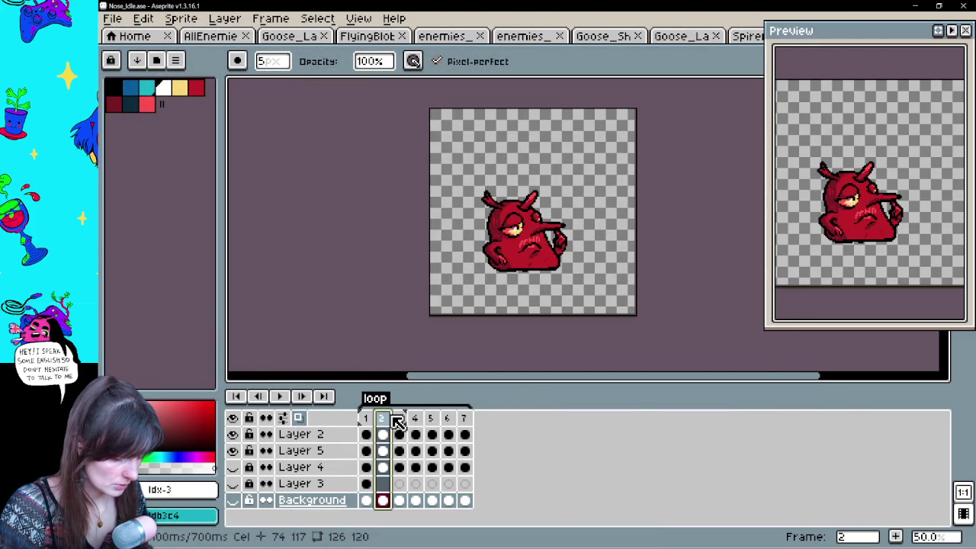
click(415, 418)
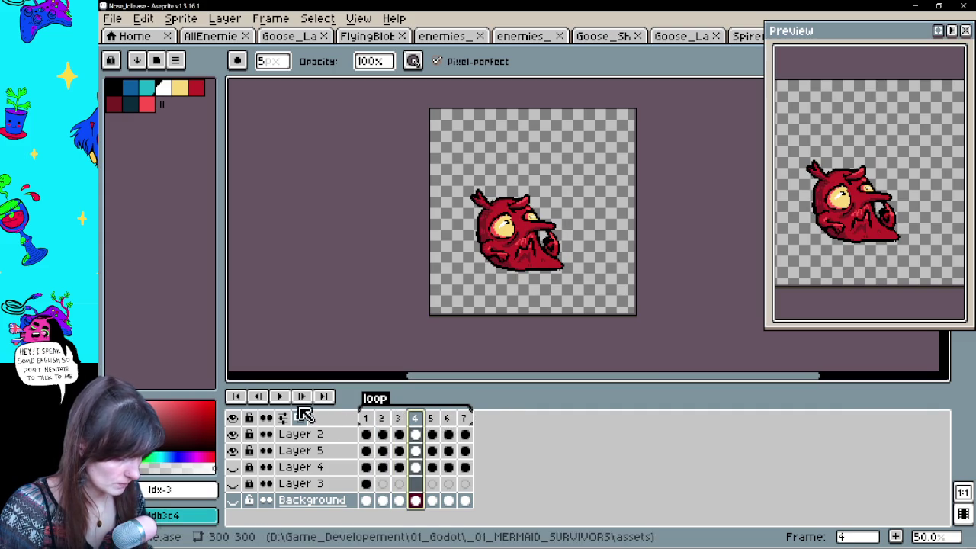
click(368, 436)
click(415, 434)
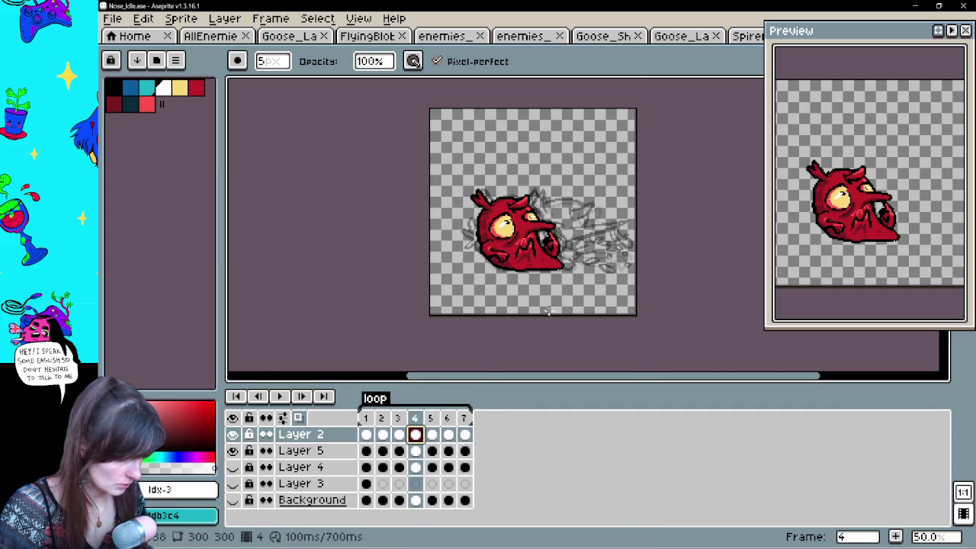
scroll(654, 251, up, 1)
scroll(648, 259, down, 1)
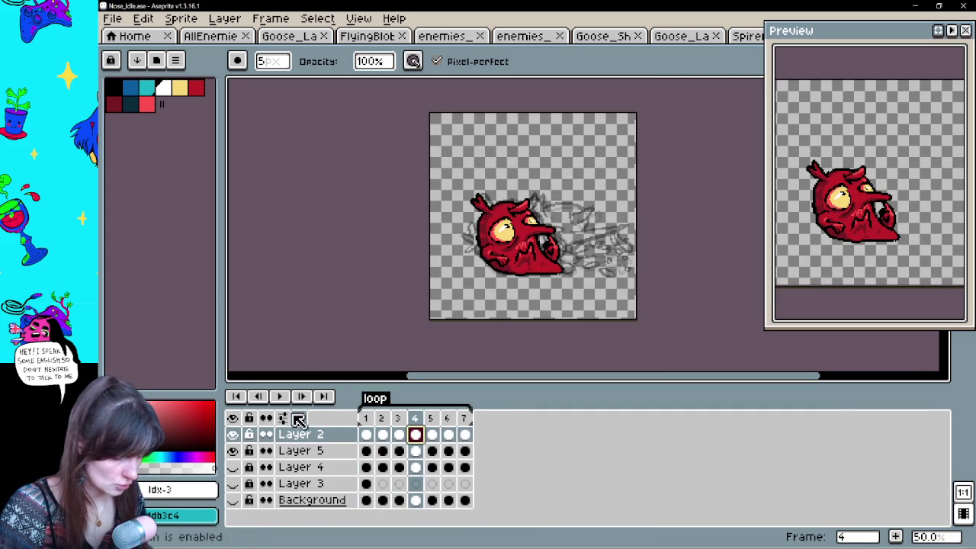
key(ctrl+alt+c)
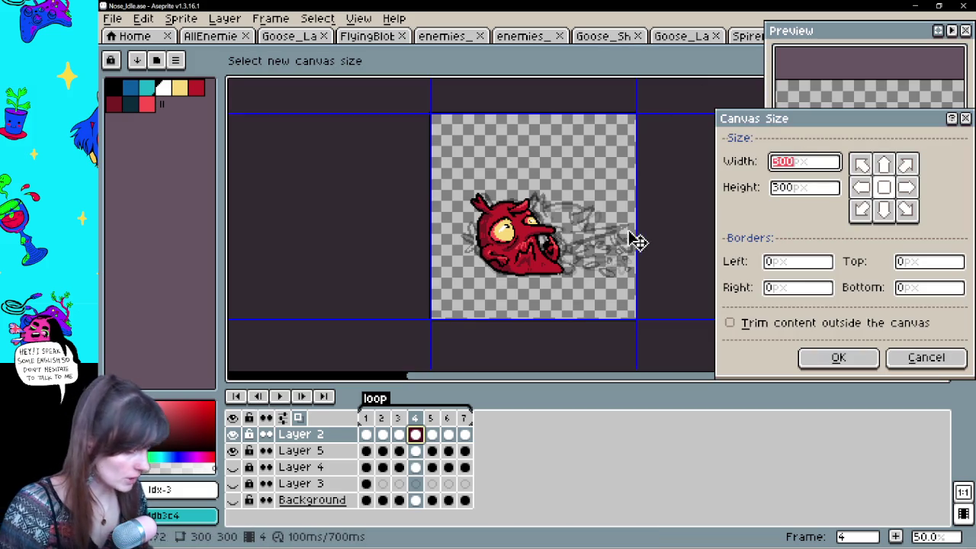
Pull the right, bottom, top and left canvas edges in around the nose creature.
drag(634, 216, 633, 215)
drag(582, 321, 596, 281)
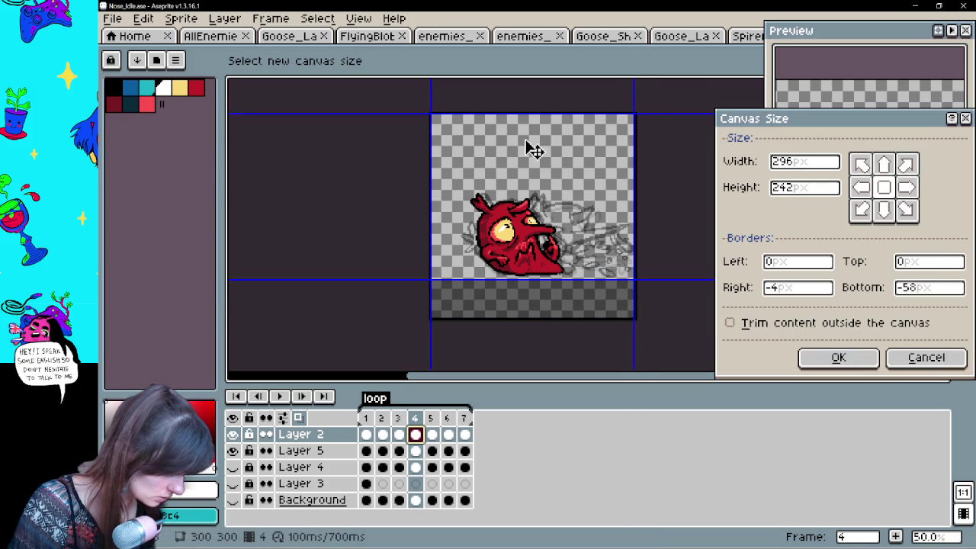
drag(543, 110, 565, 186)
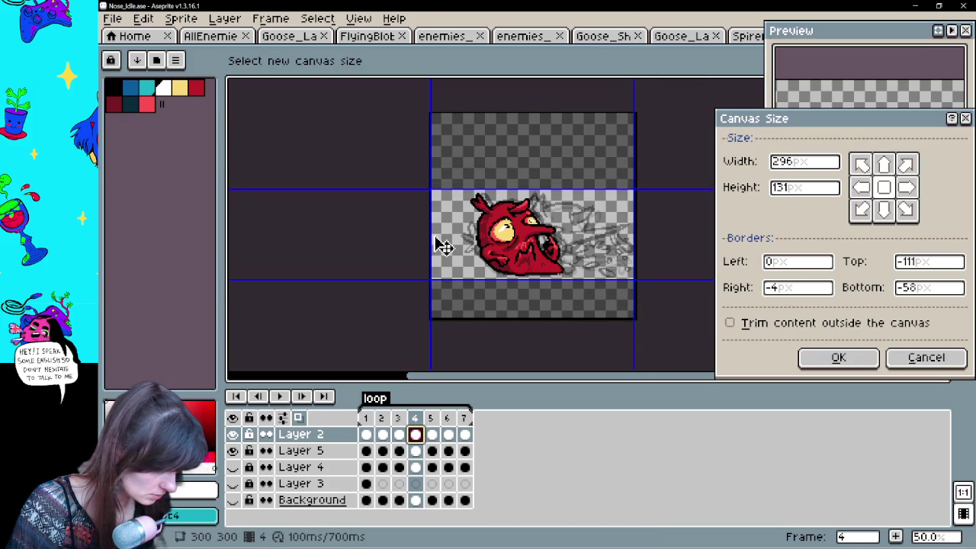
drag(427, 234, 456, 234)
Fine-tune the top, bottom and left edges while zoomed and apply the 253×128 canvas.
scroll(497, 254, up, 1)
scroll(579, 177, up, 1)
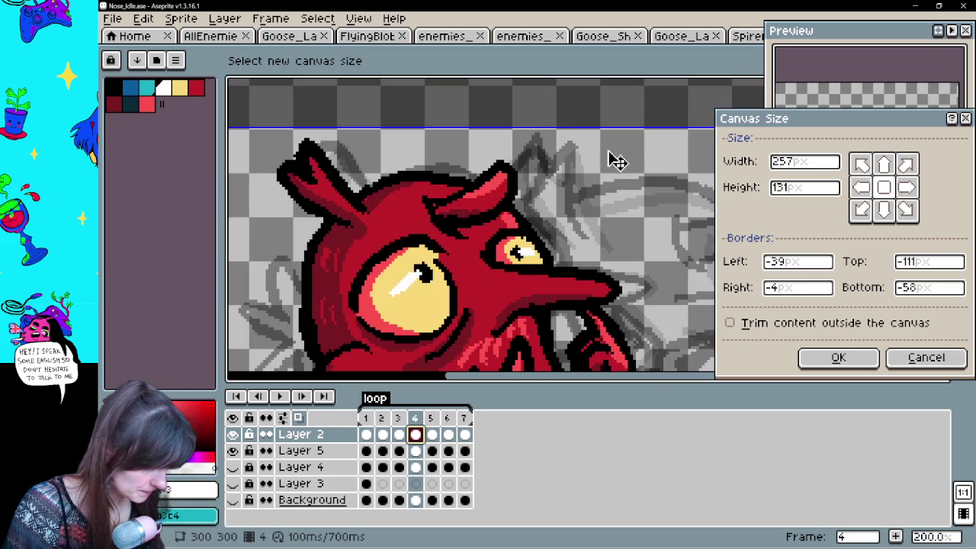
drag(574, 124, 578, 126)
scroll(545, 247, down, 2)
scroll(573, 272, up, 2)
scroll(577, 274, down, 2)
scroll(637, 274, up, 1)
drag(664, 277, 662, 279)
drag(336, 177, 340, 177)
key(Return)
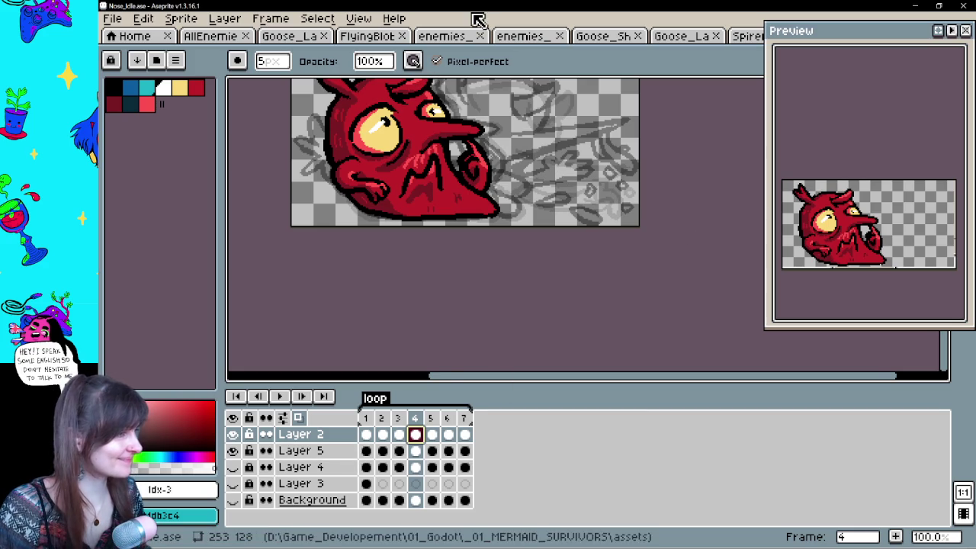
Generate the nose enemy's sprite sheet by rows with Export Sprite Sheet.
scroll(542, 104, down, 2)
scroll(541, 104, up, 1)
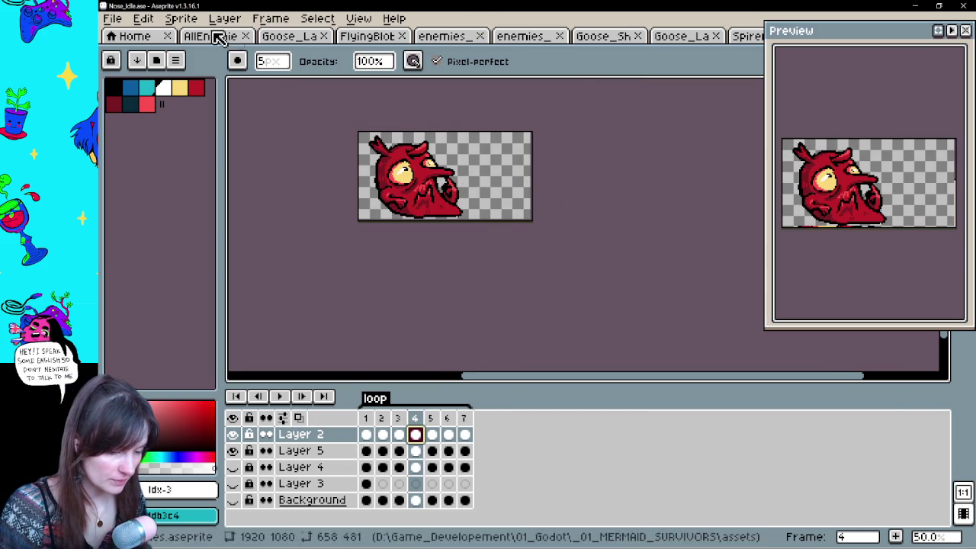
click(116, 20)
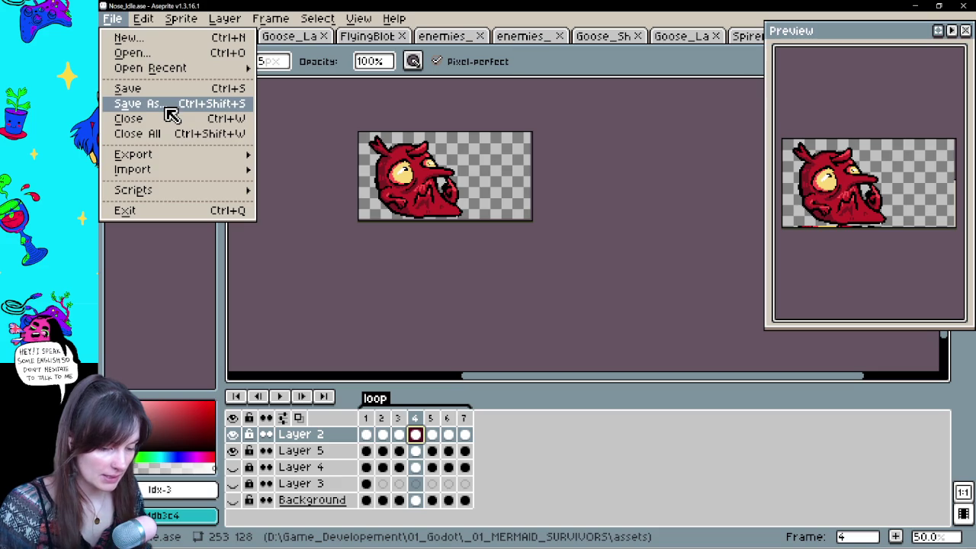
mouse_move(181, 165)
click(356, 170)
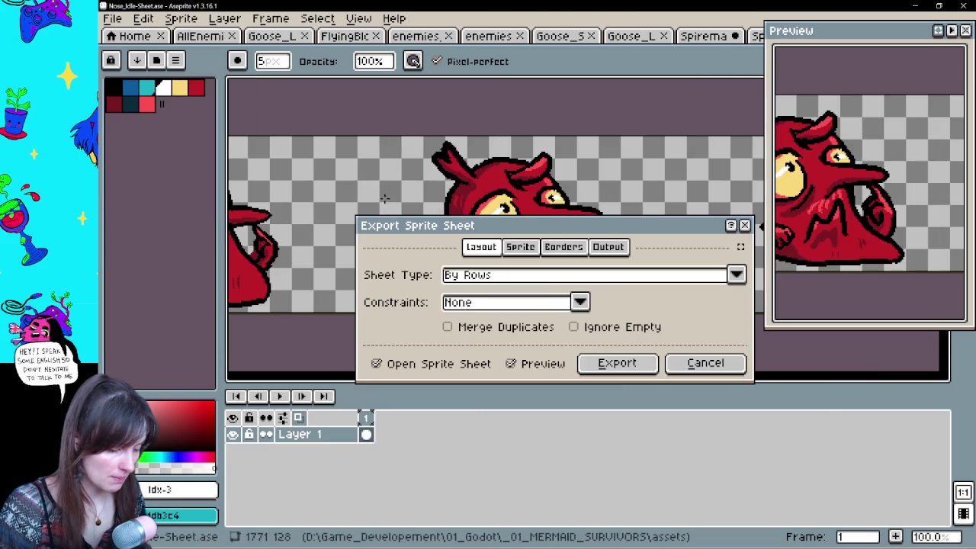
click(615, 358)
scroll(592, 356, down, 3)
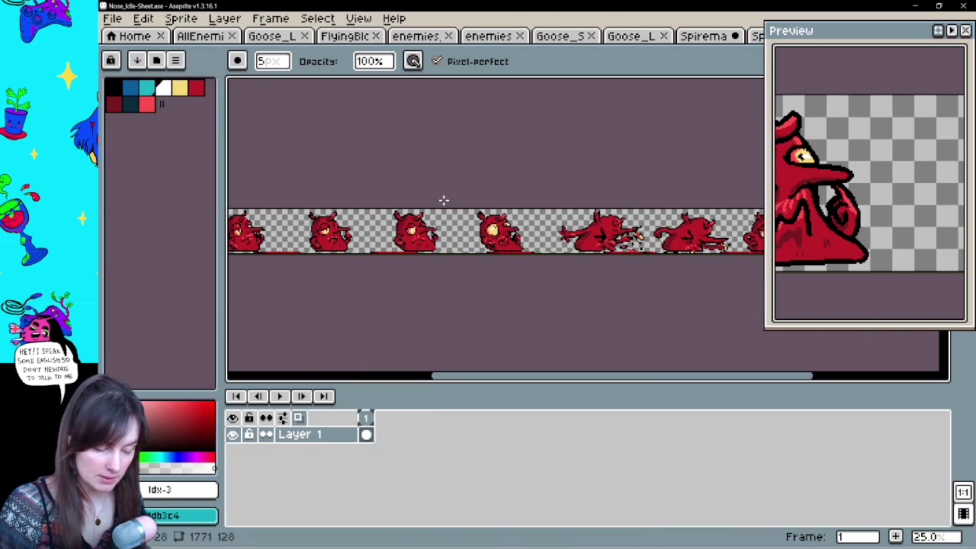
click(112, 18)
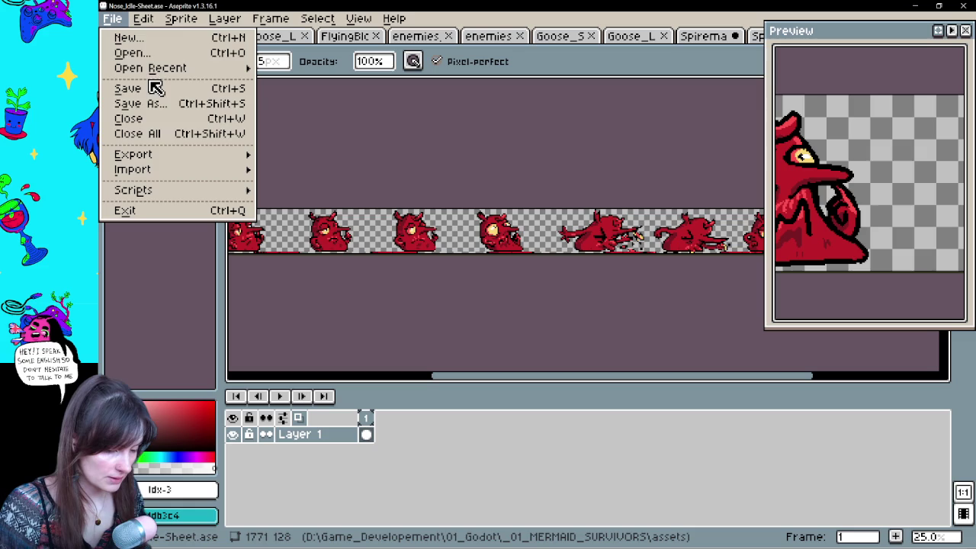
mouse_move(233, 161)
click(355, 169)
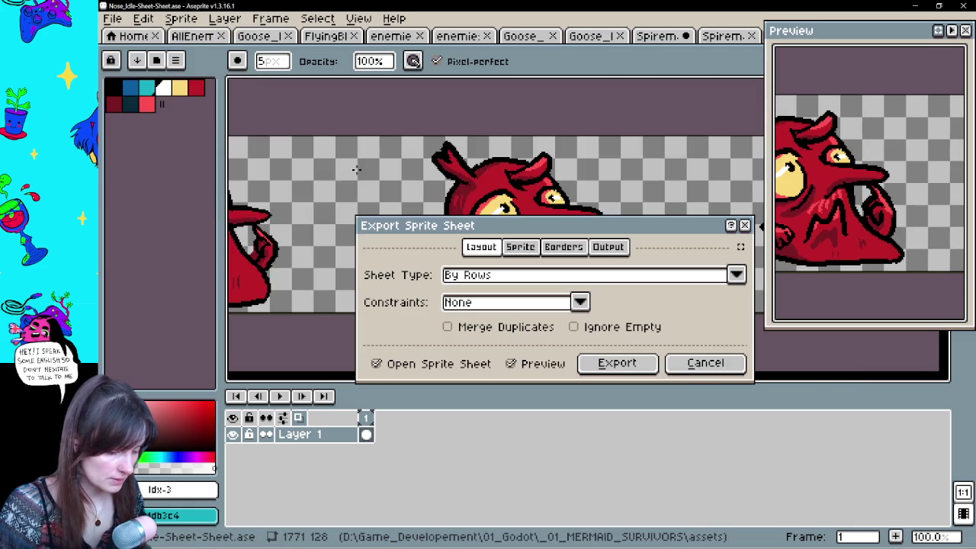
click(696, 369)
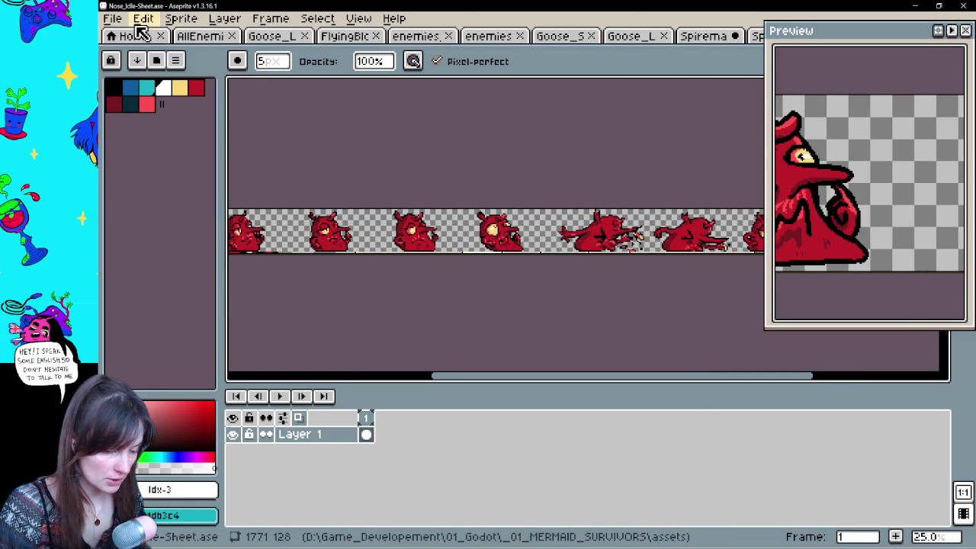
Save the sheet as Nose_Sheet.ase in Characters\Enemy_03 and return to Goose_Lady.
click(113, 18)
click(158, 102)
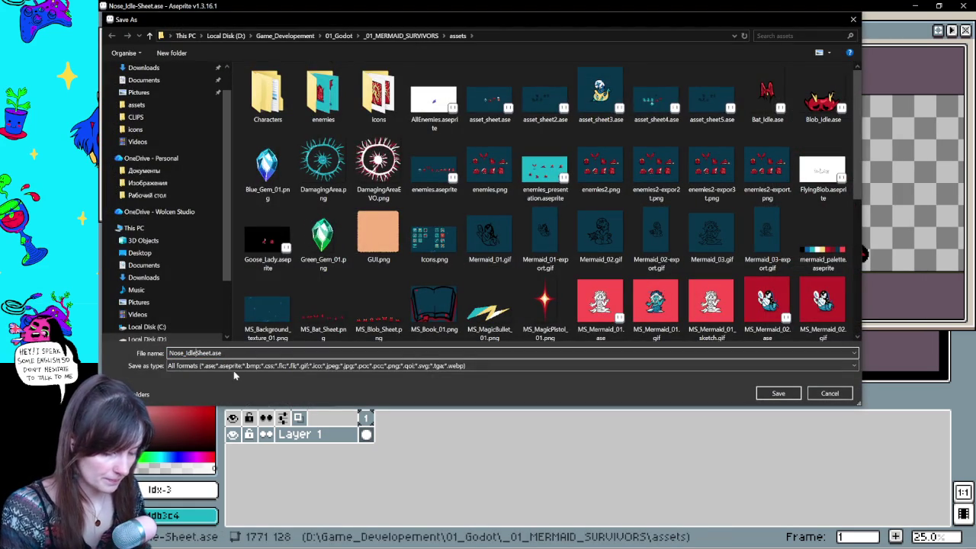
key(BackSpace)
key(BackSpace)
key(BackSpace)
double_click(273, 89)
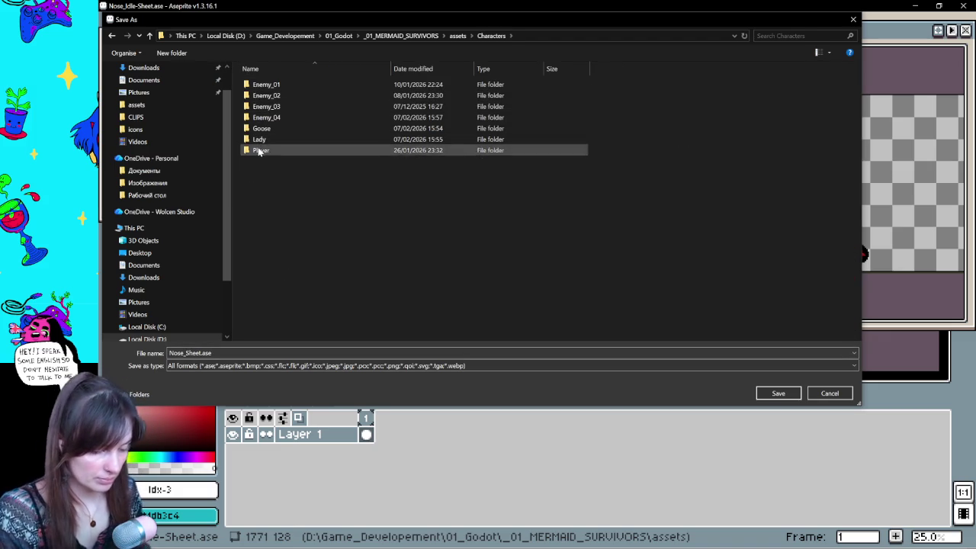
double_click(270, 97)
key(alt+Left)
double_click(267, 107)
click(779, 394)
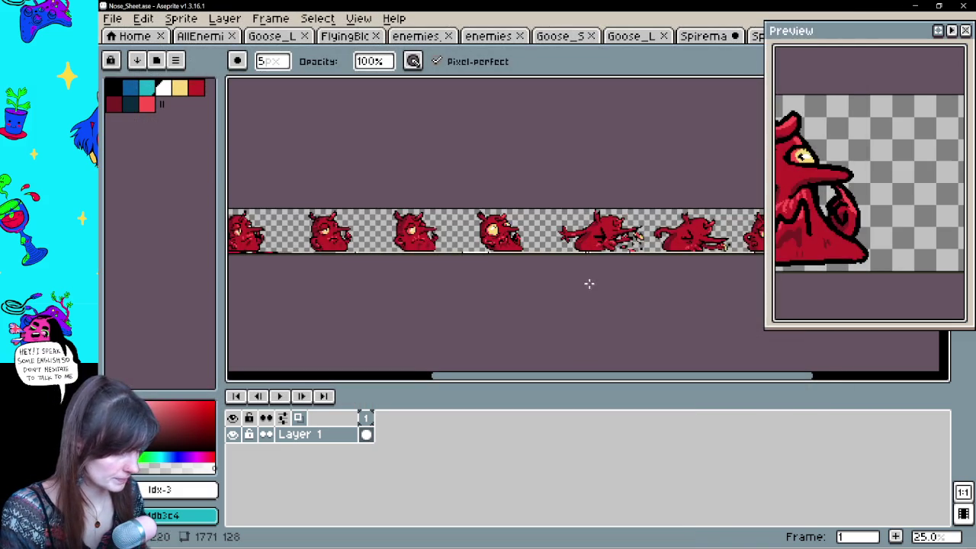
scroll(540, 298, down, 1)
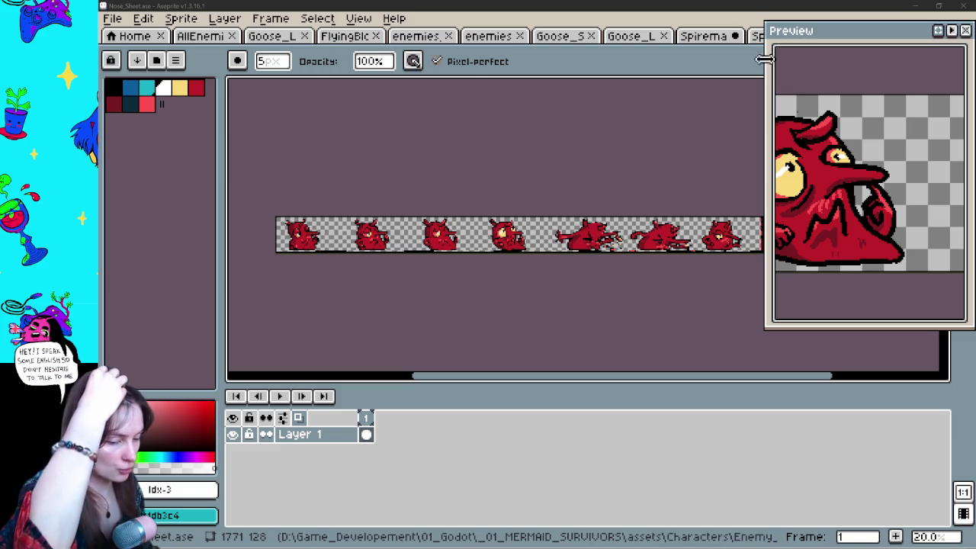
click(276, 36)
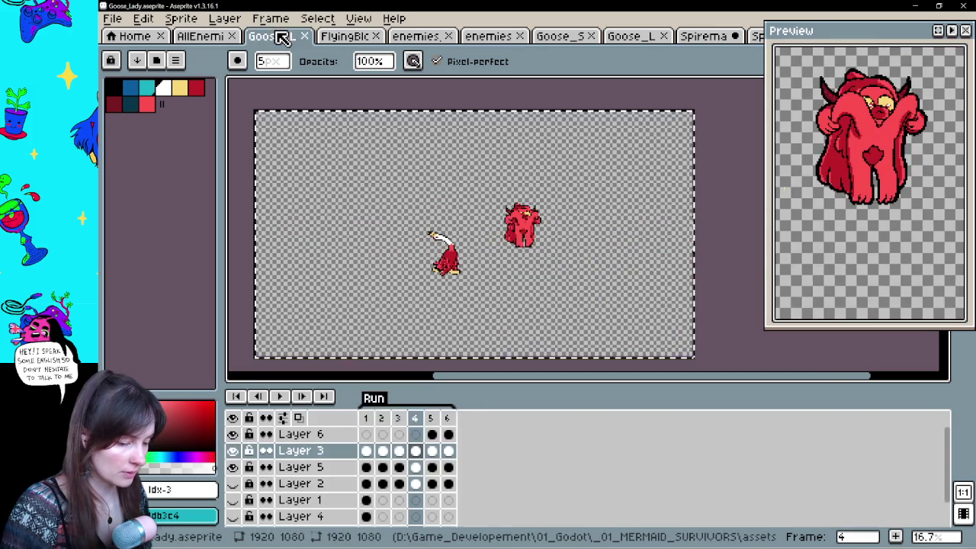
Show Goose_Lady's teal Background layer, play the Run animation, and enlarge the canvas area.
scroll(501, 248, up, 4)
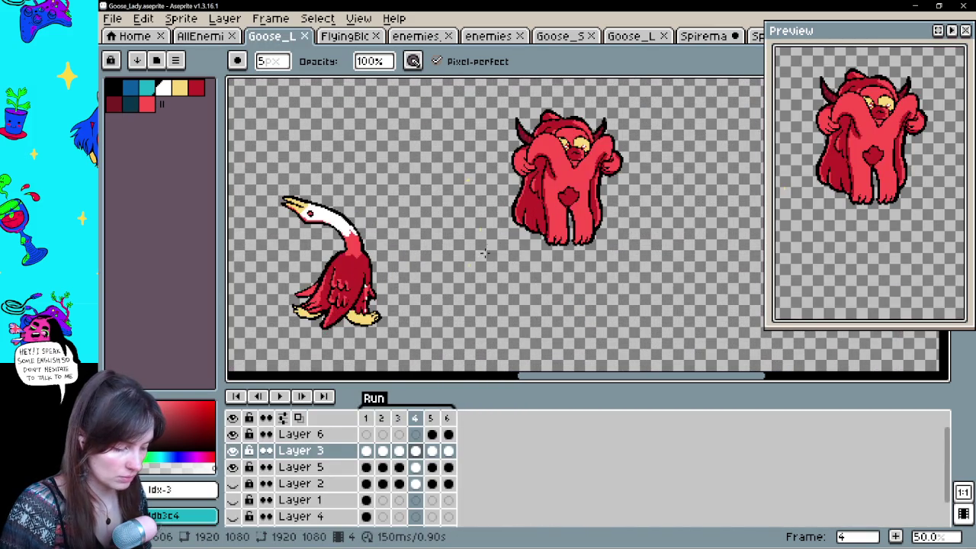
scroll(238, 492, down, 2)
click(233, 514)
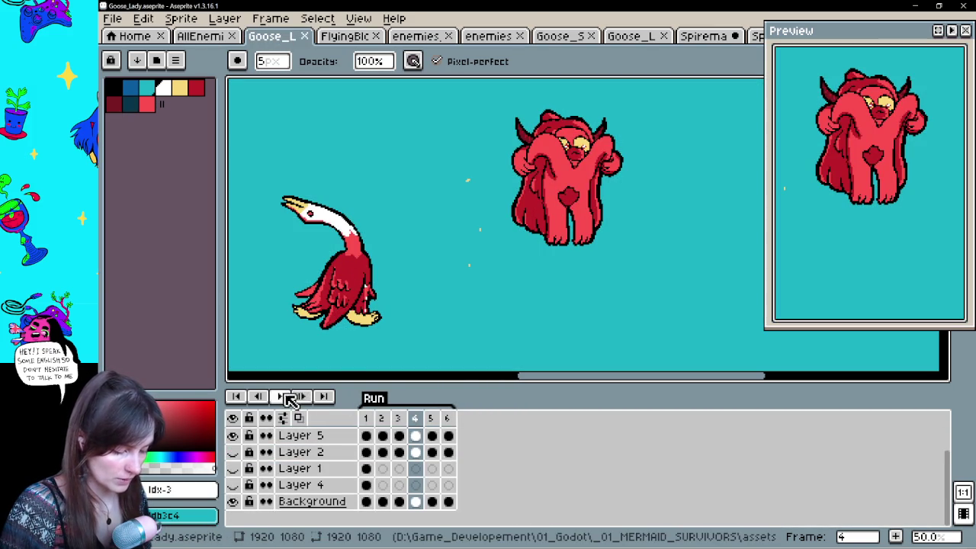
click(280, 396)
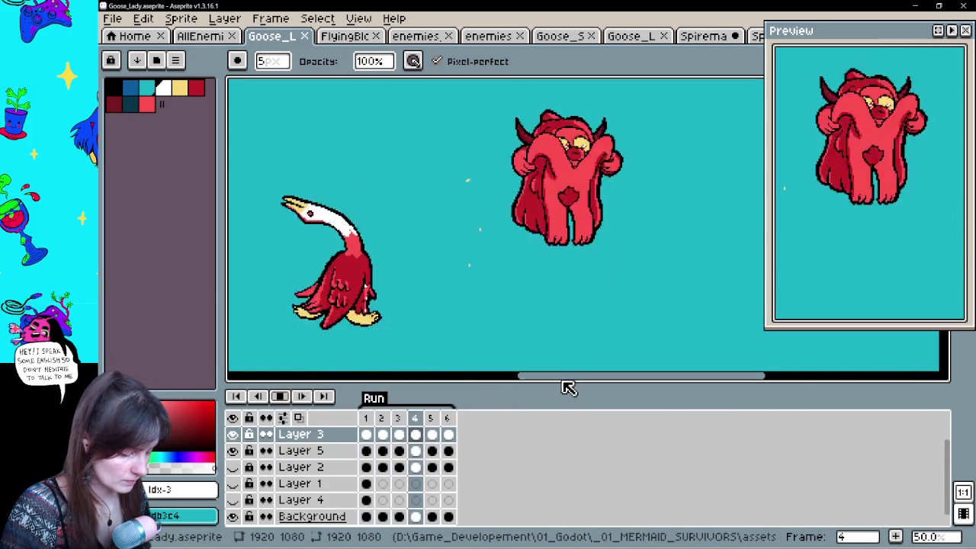
drag(560, 383, 557, 501)
scroll(450, 214, up, 1)
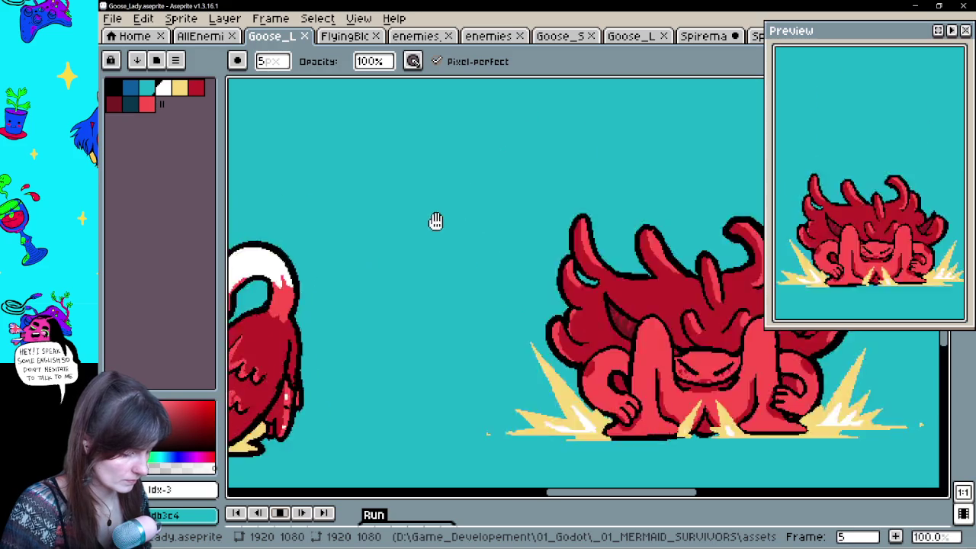
drag(446, 254, 569, 272)
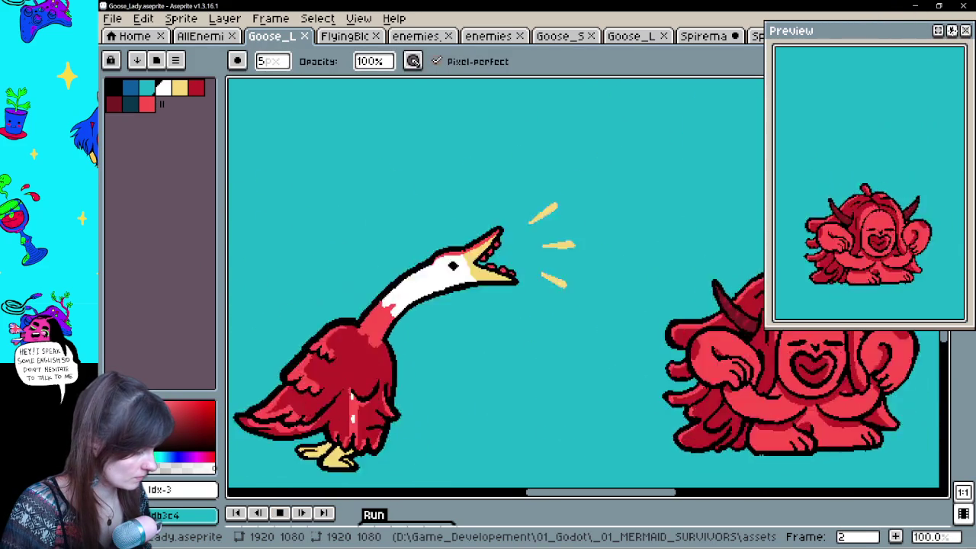
scroll(497, 303, down, 1)
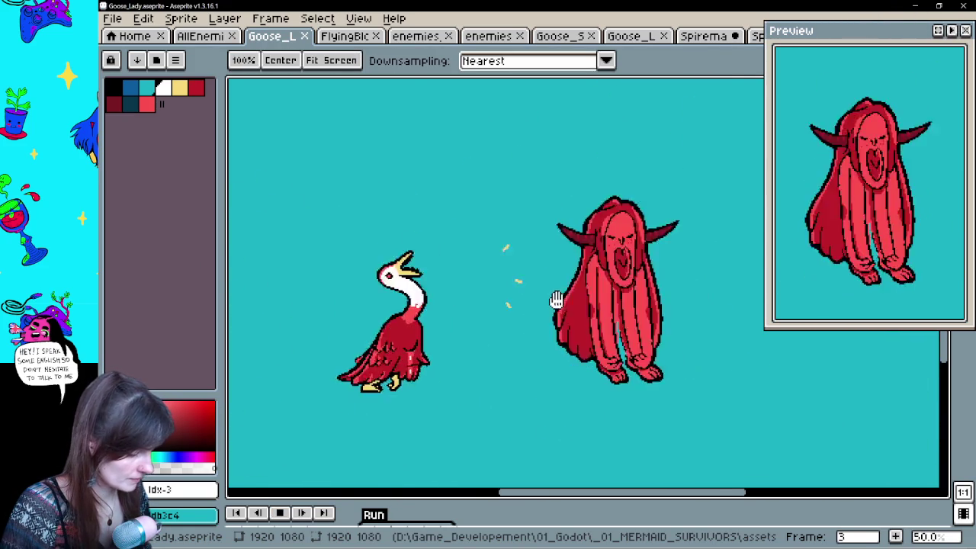
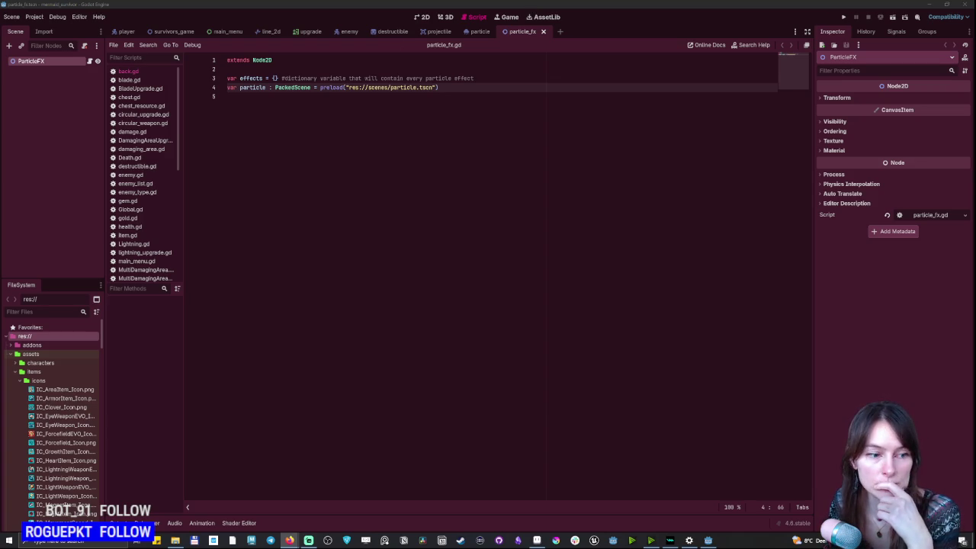
Create a new folder named goose inside assets/characters.
scroll(45, 427, down, 2)
scroll(33, 429, up, 2)
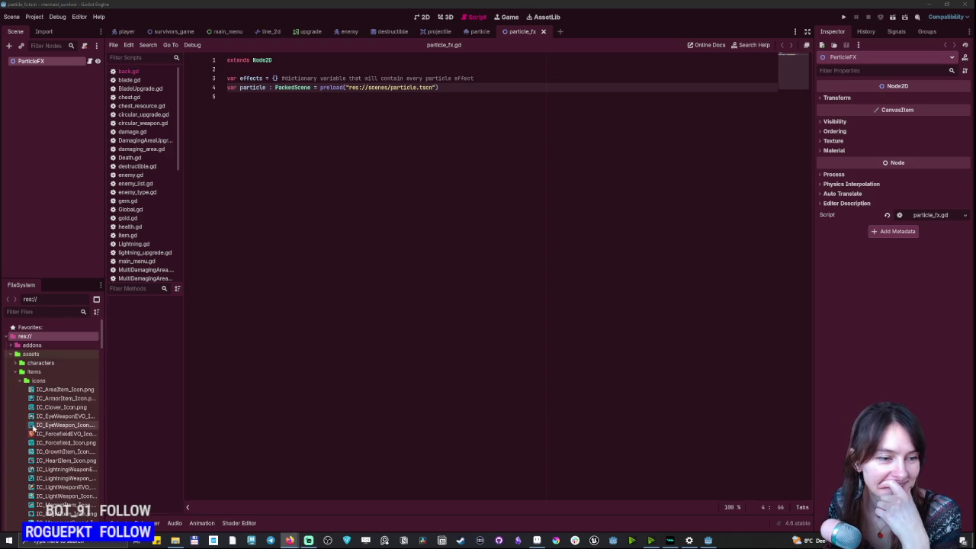
click(18, 365)
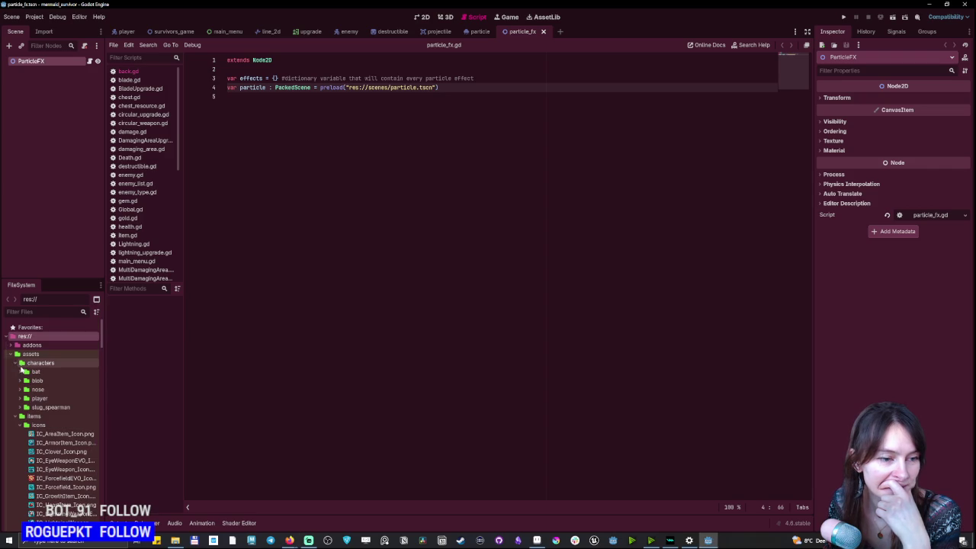
click(42, 365)
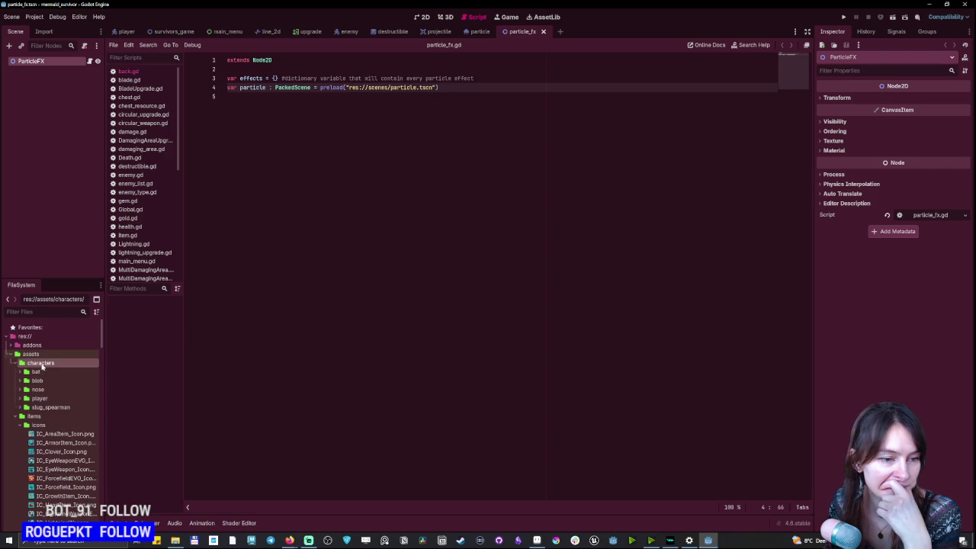
right_click(42, 365)
mouse_move(137, 372)
click(177, 371)
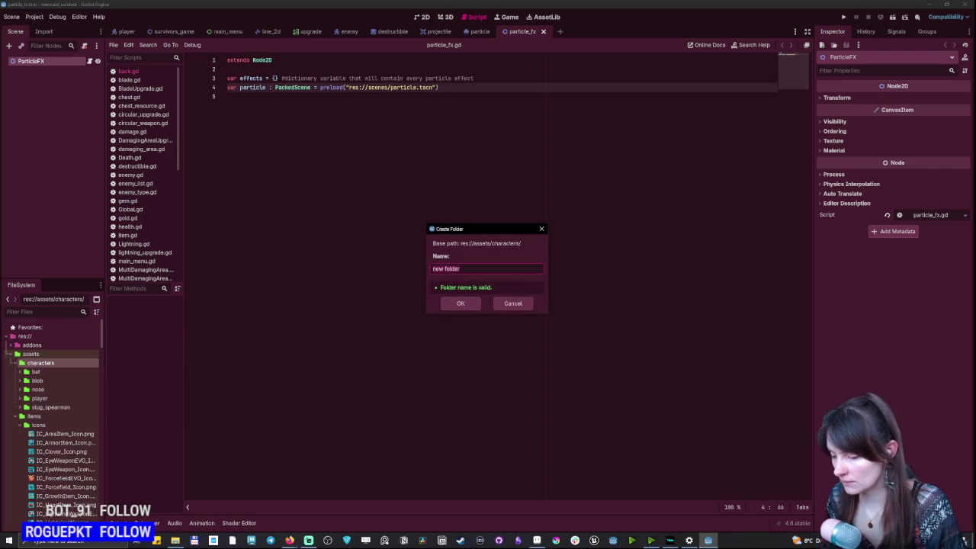
key(alt+Tab)
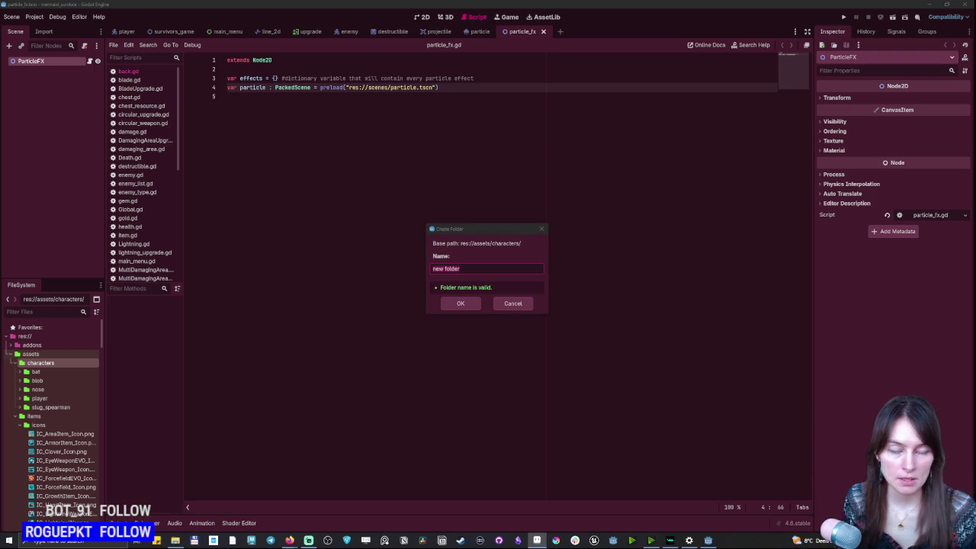
key(alt+Tab)
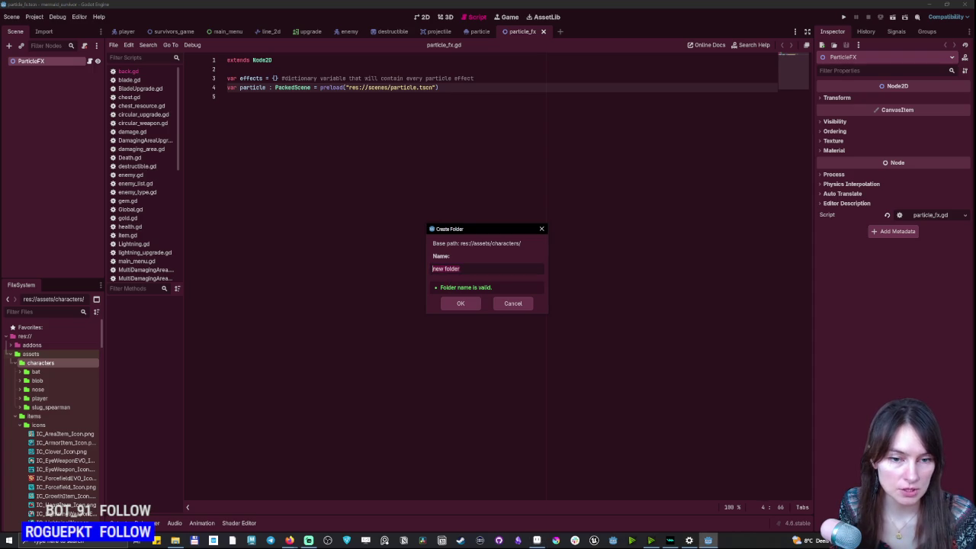
text(goose)
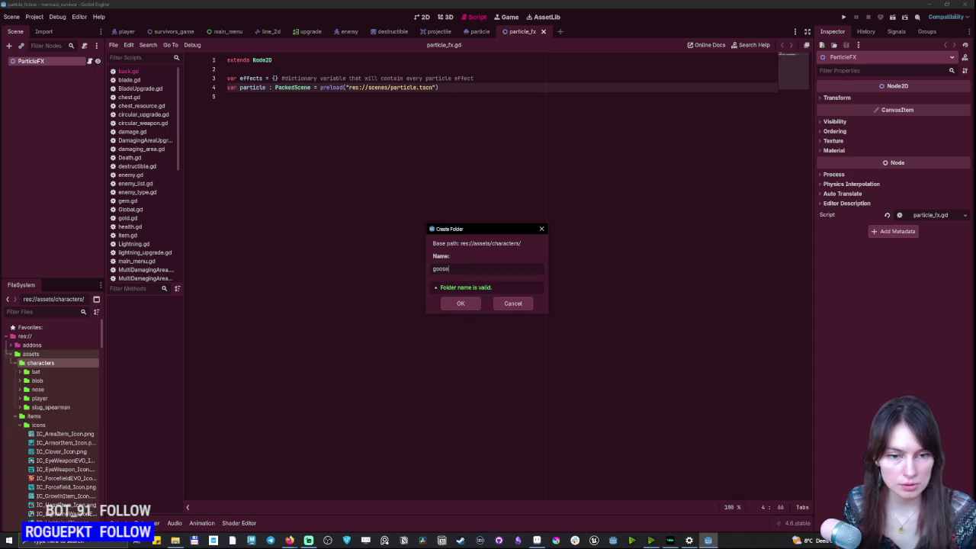
click(461, 304)
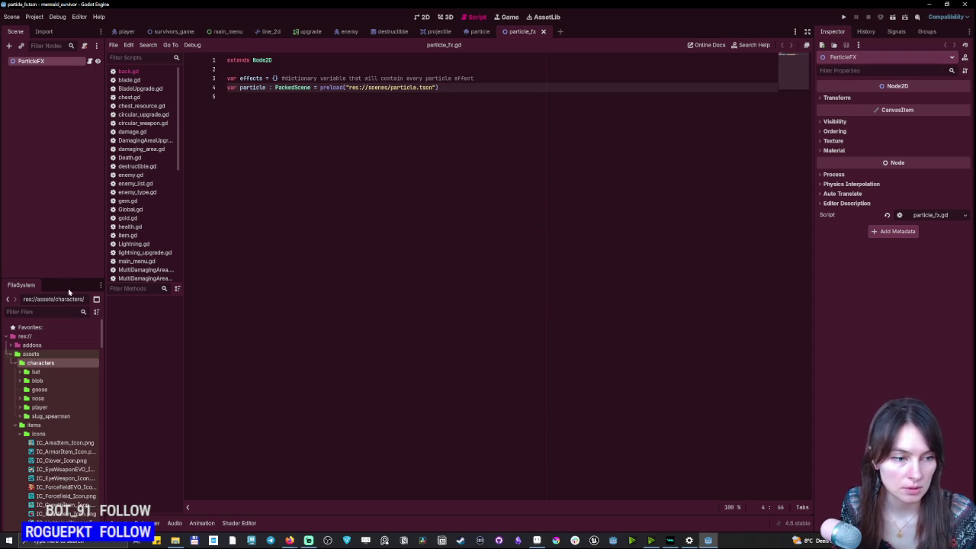
Create a second folder named lady inside assets/characters.
right_click(43, 366)
mouse_move(59, 369)
click(172, 371)
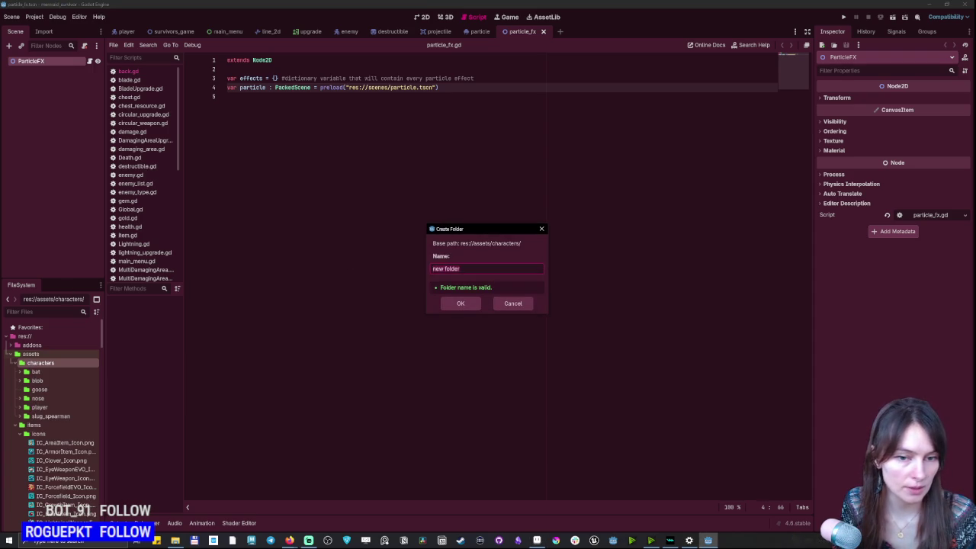
text(lady)
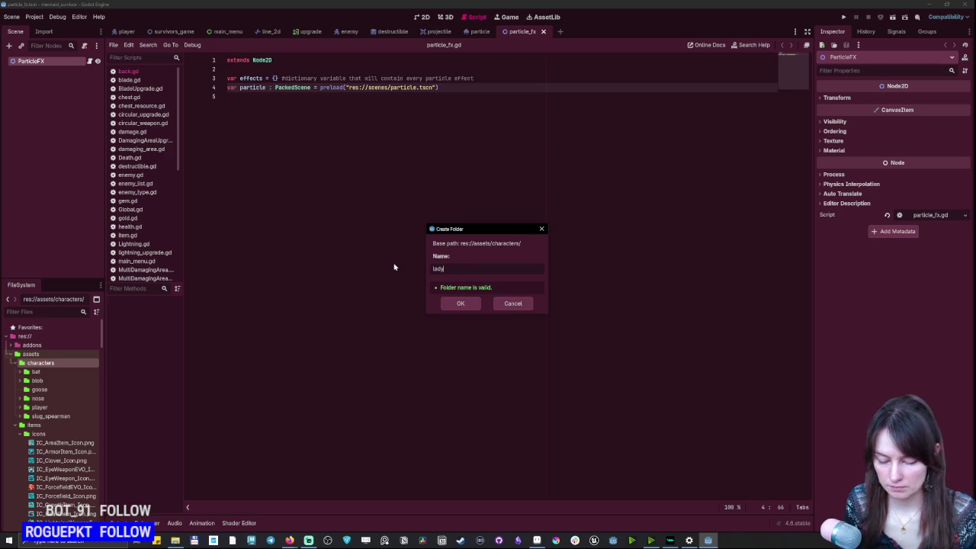
click(461, 304)
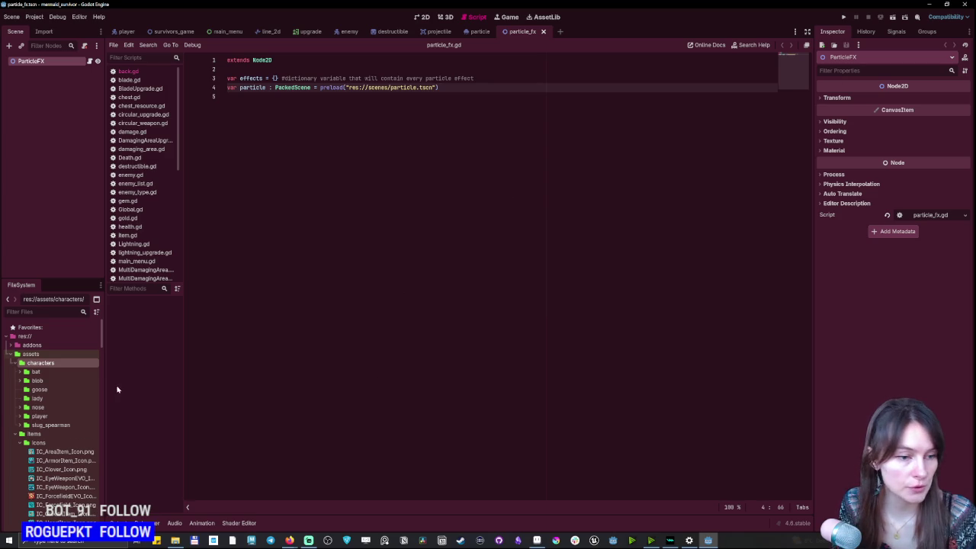
click(32, 409)
Expand the nose, player, slug_spearman, blob and bat folders to list their sprite files.
click(21, 408)
click(21, 427)
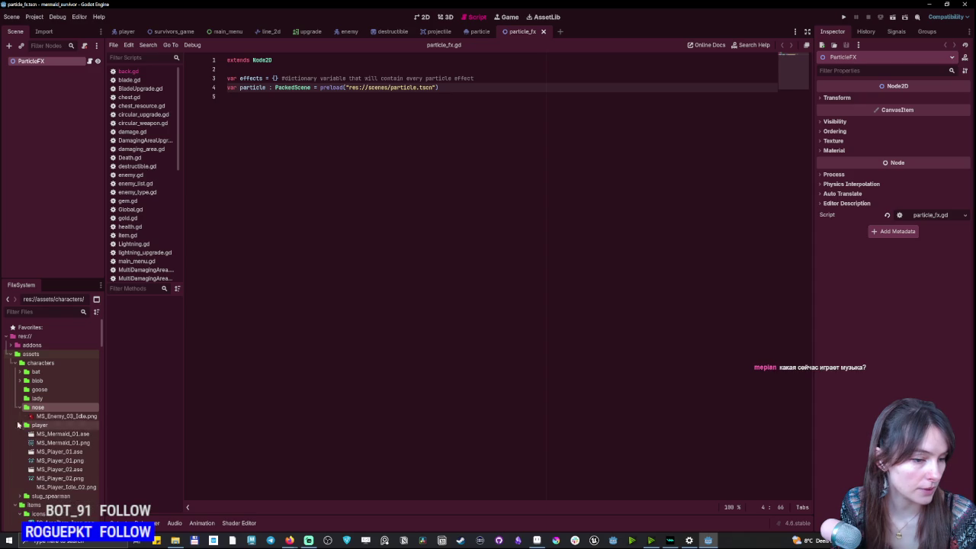
scroll(76, 416, down, 1)
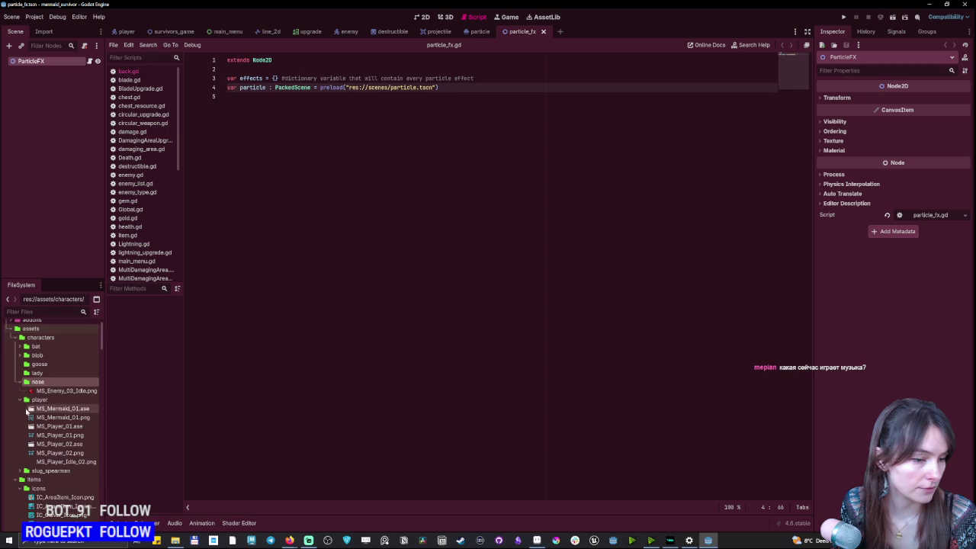
click(76, 409)
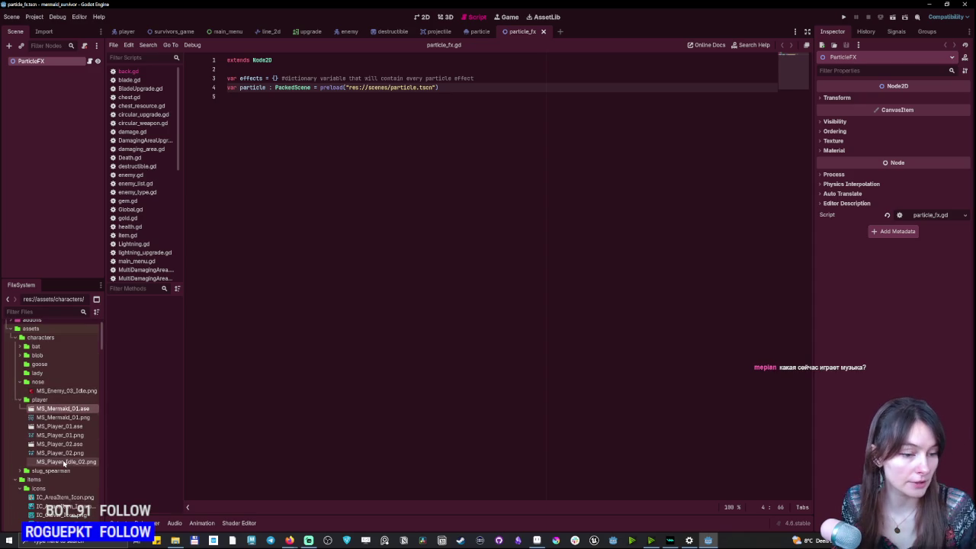
shift+click(48, 462)
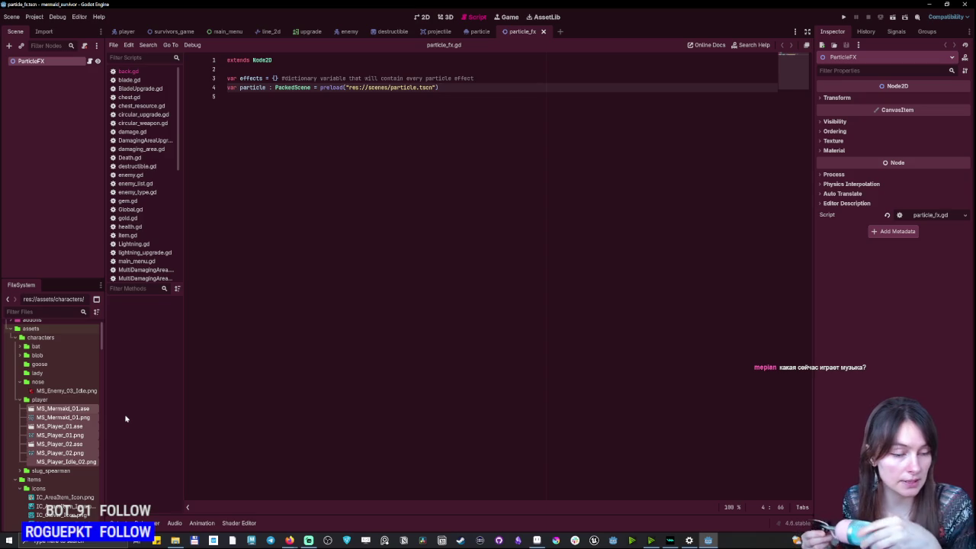
click(22, 472)
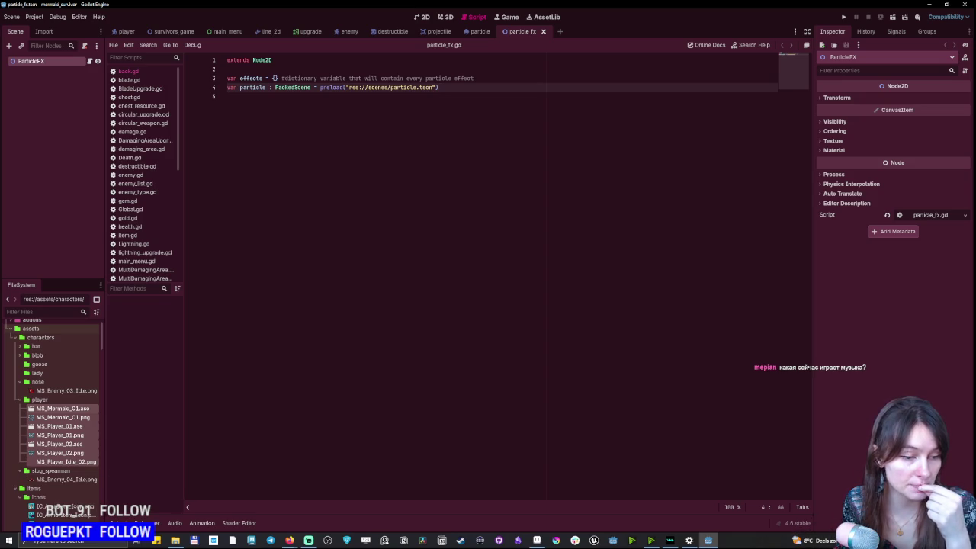
click(19, 355)
click(19, 347)
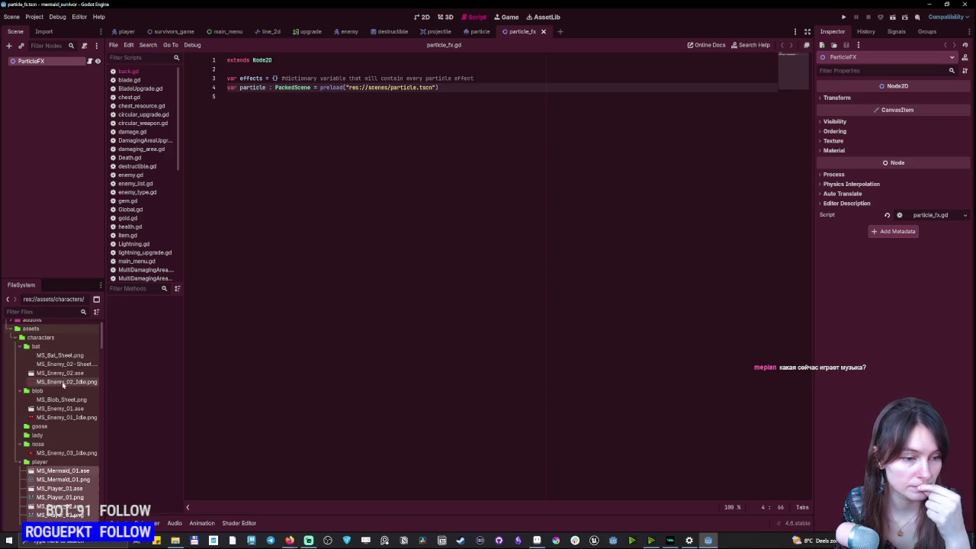
Widen the FileSystem panel so the full file names are readable.
drag(105, 389, 148, 390)
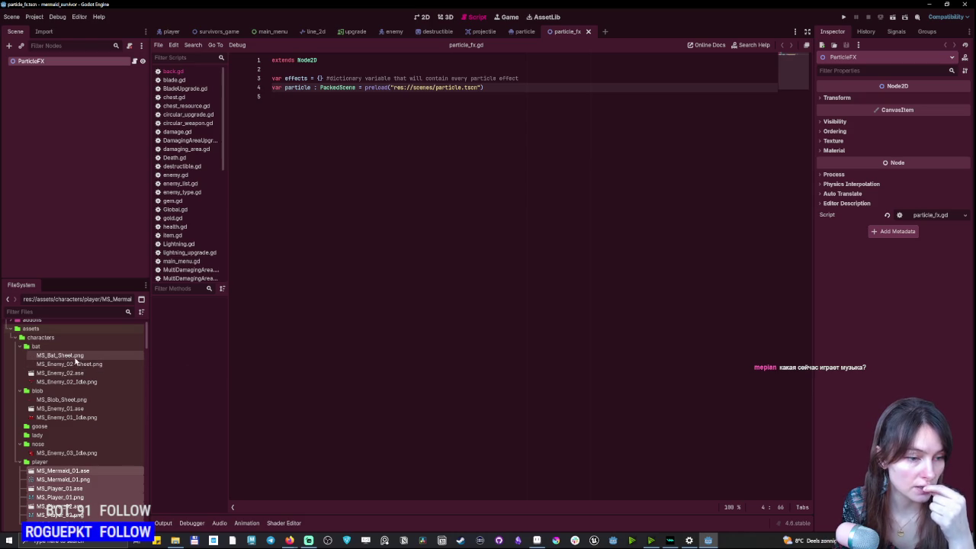
mouse_move(77, 389)
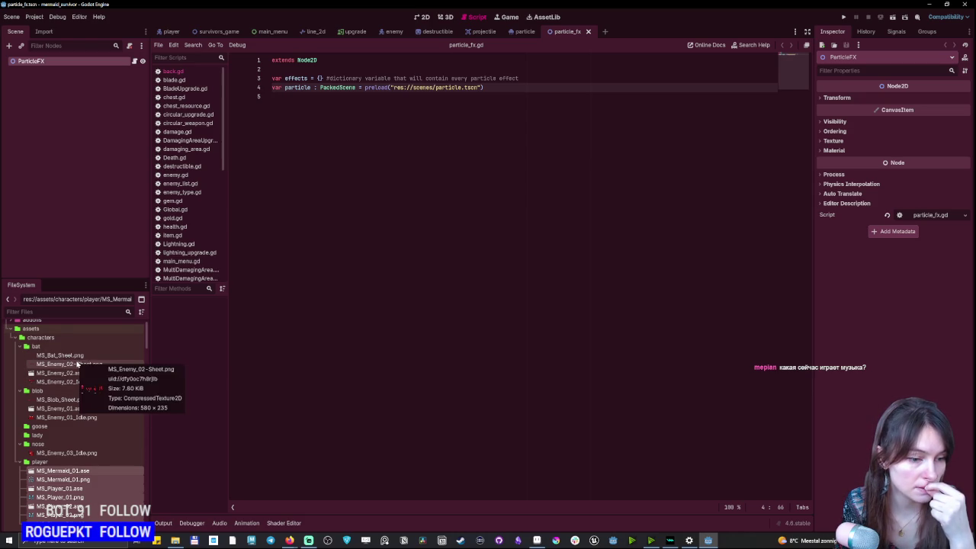
mouse_move(71, 419)
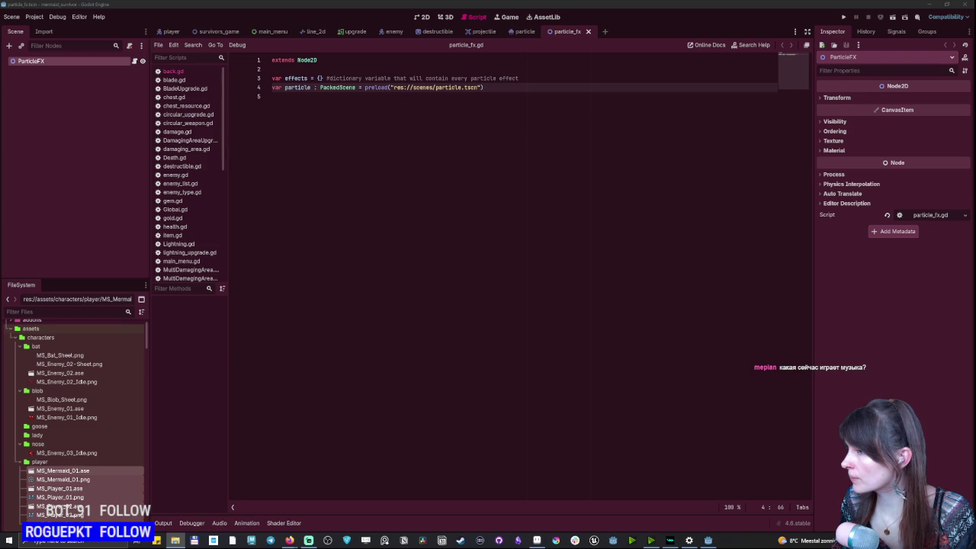
Open the project's assets folder in File Explorer and go into Characters.
click(175, 540)
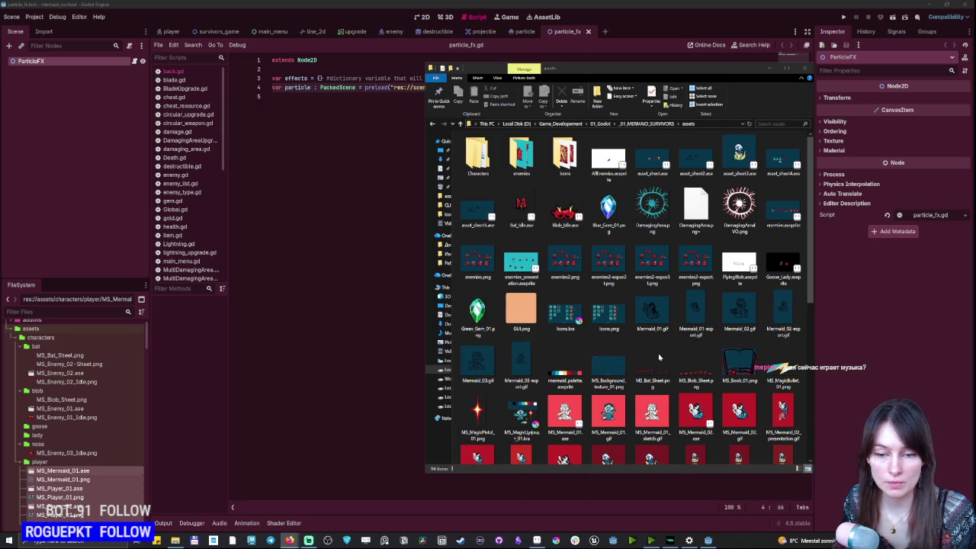
drag(647, 79, 613, 68)
scroll(630, 348, down, 3)
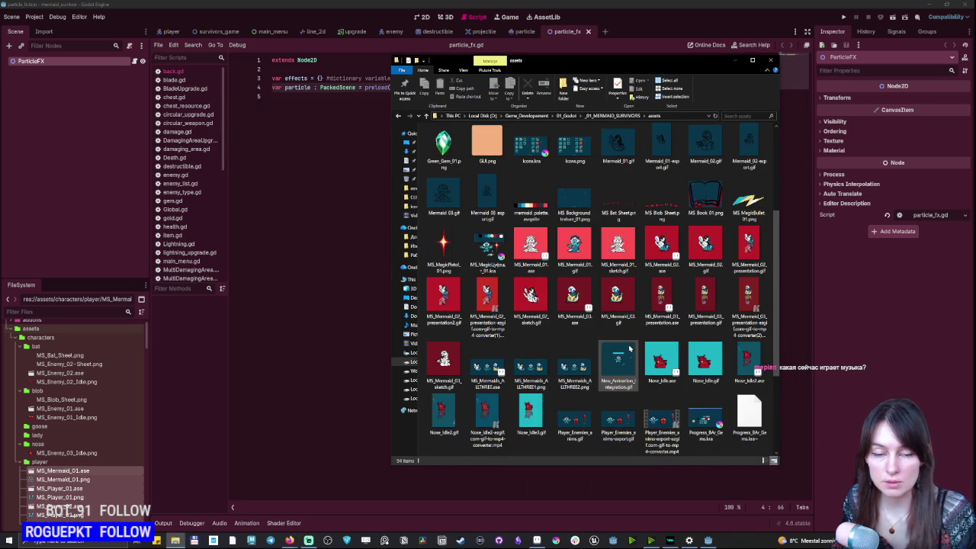
scroll(630, 348, up, 3)
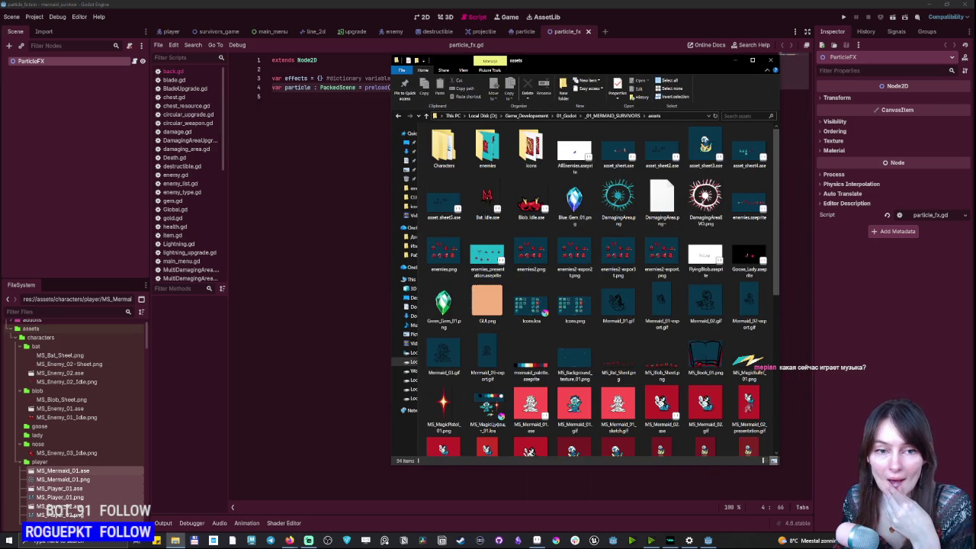
scroll(732, 366, down, 3)
scroll(618, 363, up, 3)
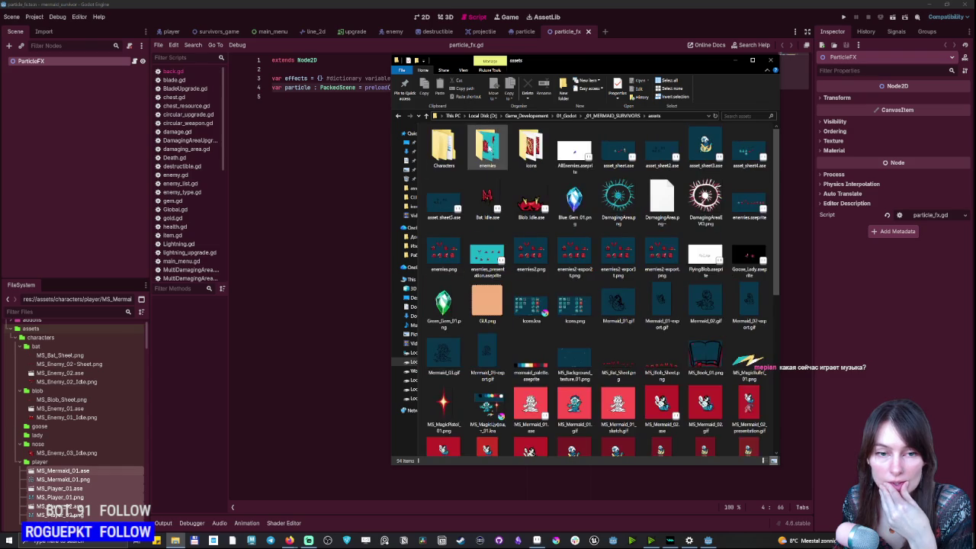
click(444, 150)
double_click(444, 145)
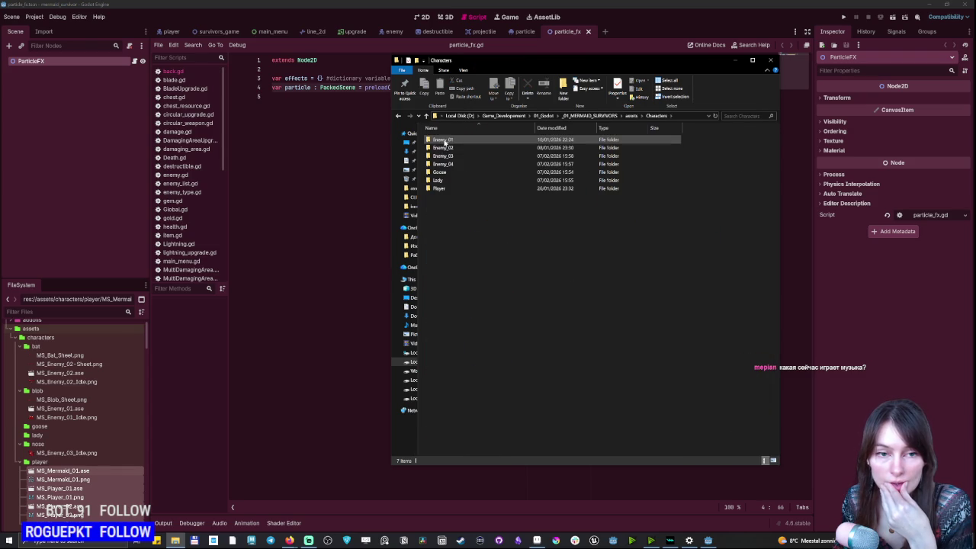
Look through the Enemy_01 and Enemy_02 folders, then open Enemy_03.
click(488, 152)
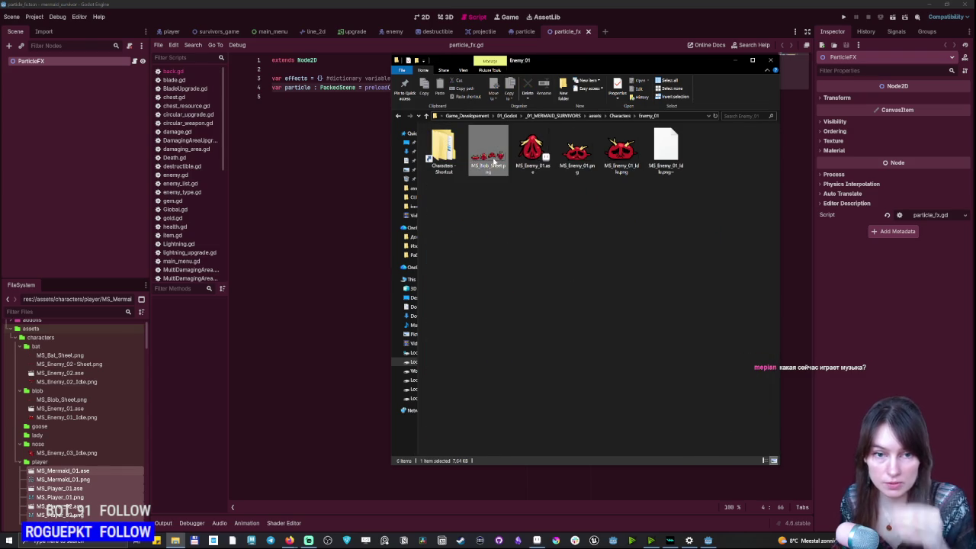
right_click(493, 159)
click(475, 179)
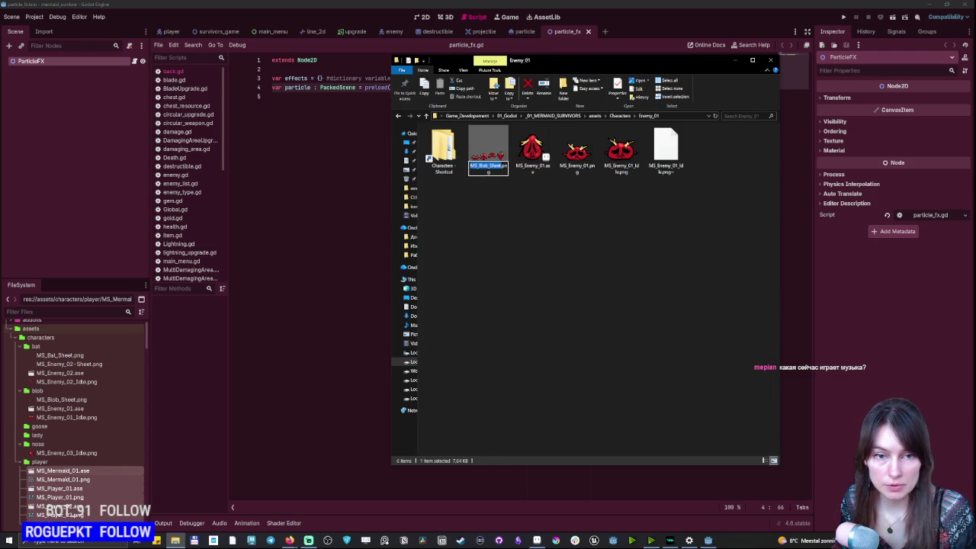
click(619, 115)
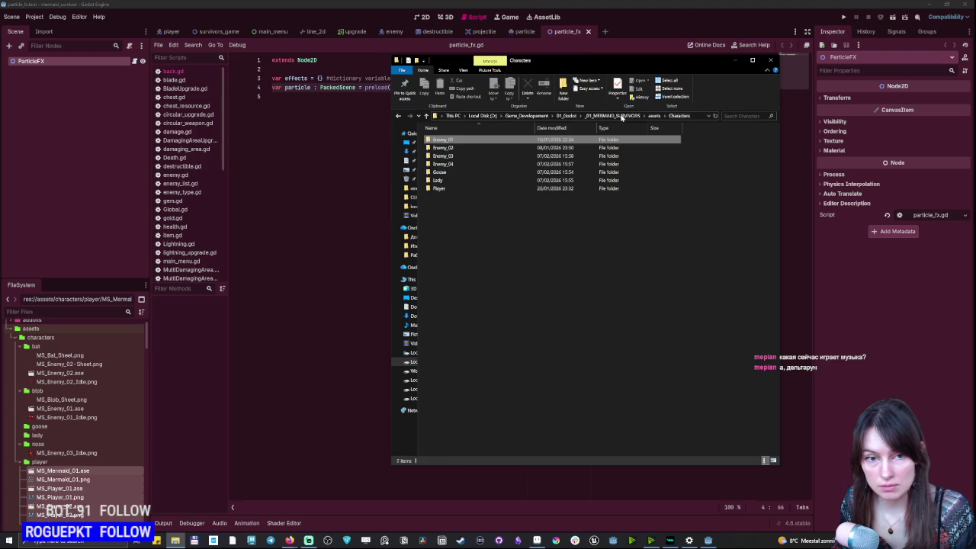
double_click(457, 148)
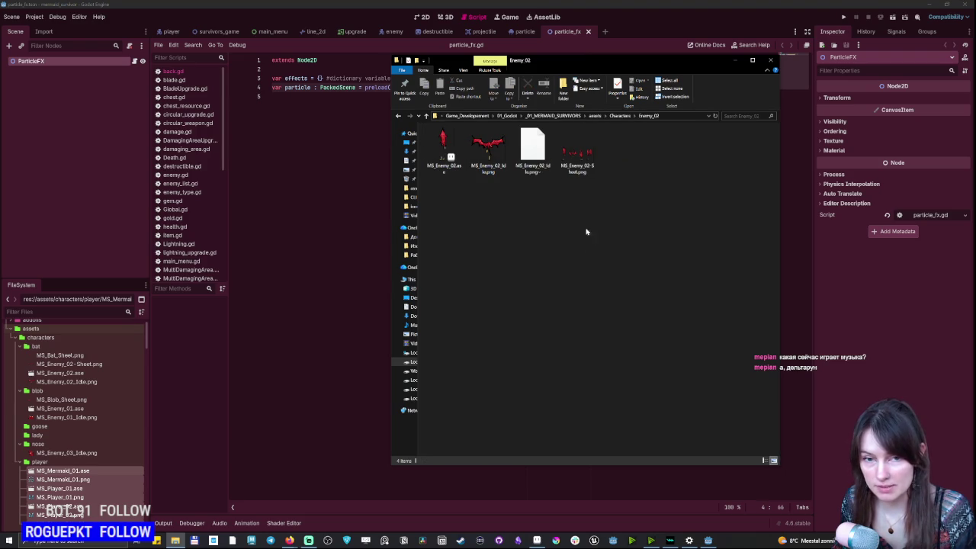
click(620, 115)
double_click(468, 157)
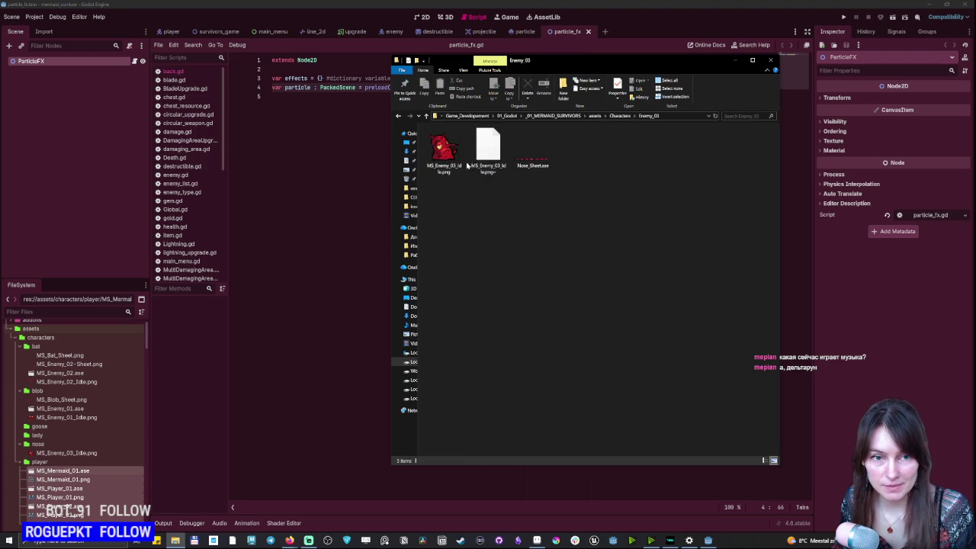
Rename Nose_Sheet.ase to MS_Nose_Sheet.ase.
click(529, 163)
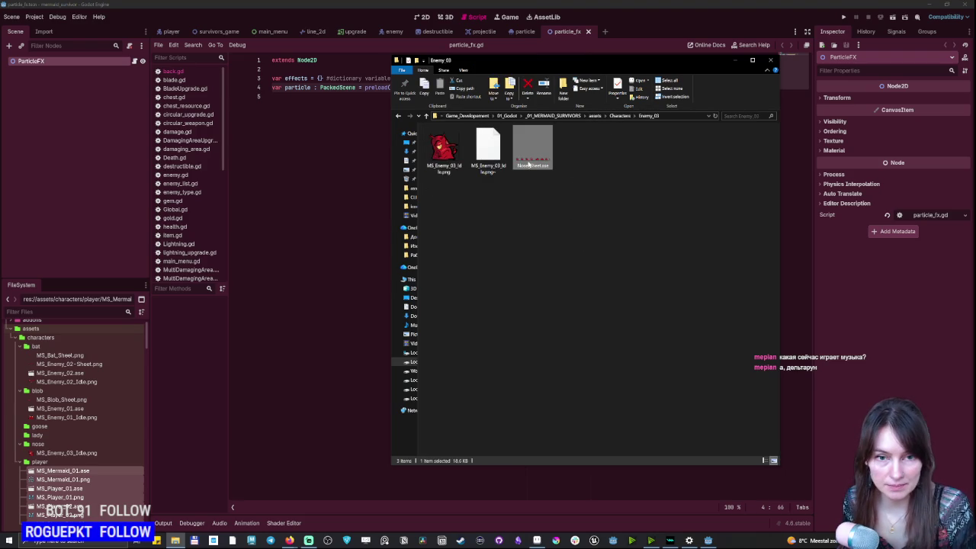
click(528, 164)
key(Home)
text(MS_)
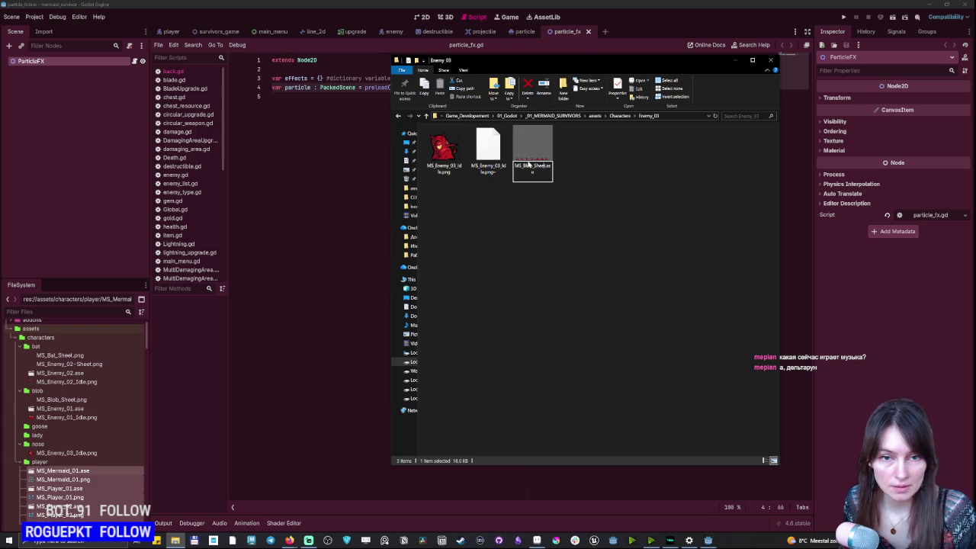
key(Delete)
key(Delete)
key(Delete)
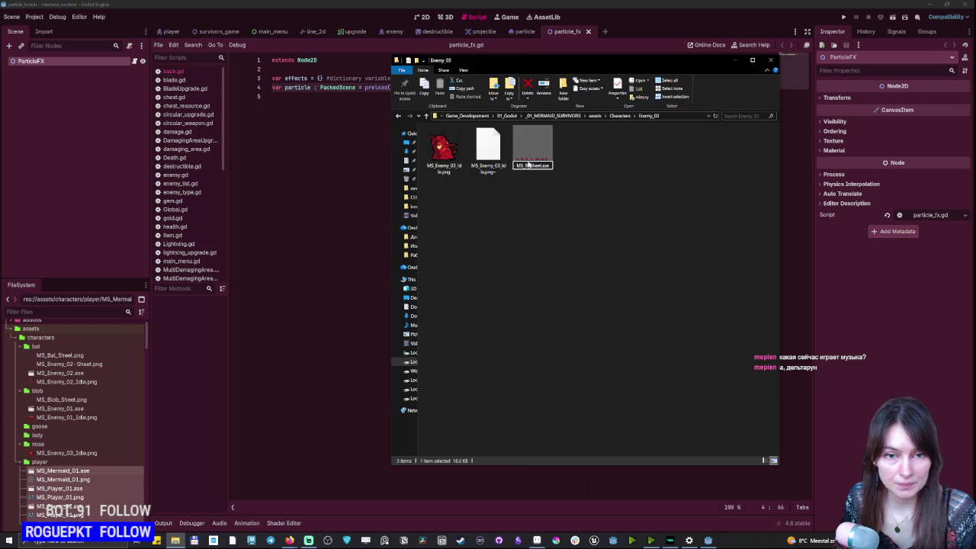
text(No)
key(Return)
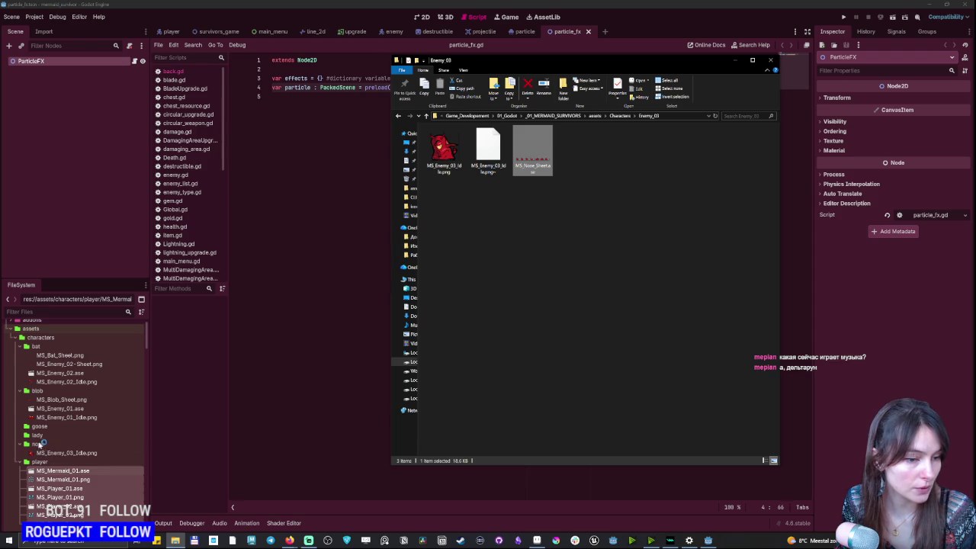
In Enemy_04, rename Spireman_Sheet.ase to MS_Spireman_Sheet.ase.
click(639, 149)
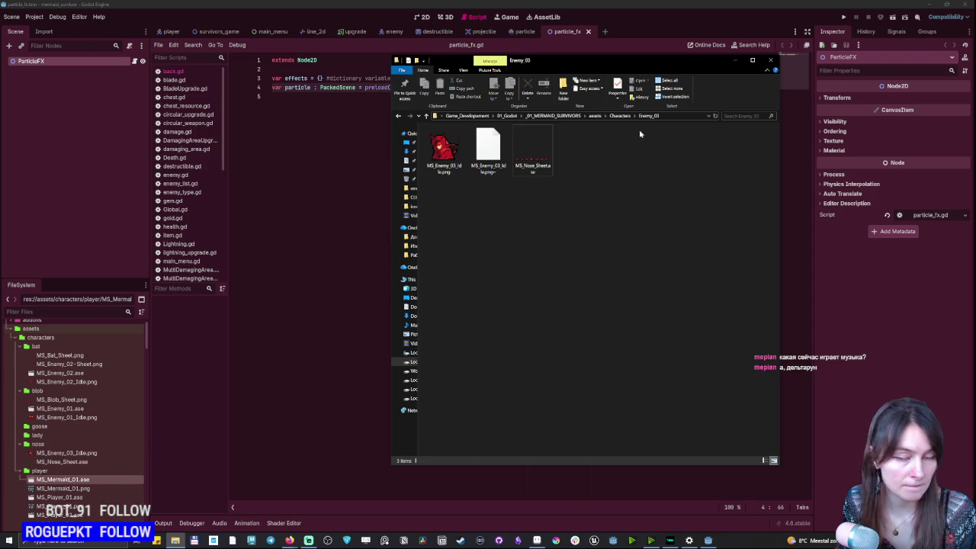
click(619, 116)
double_click(473, 163)
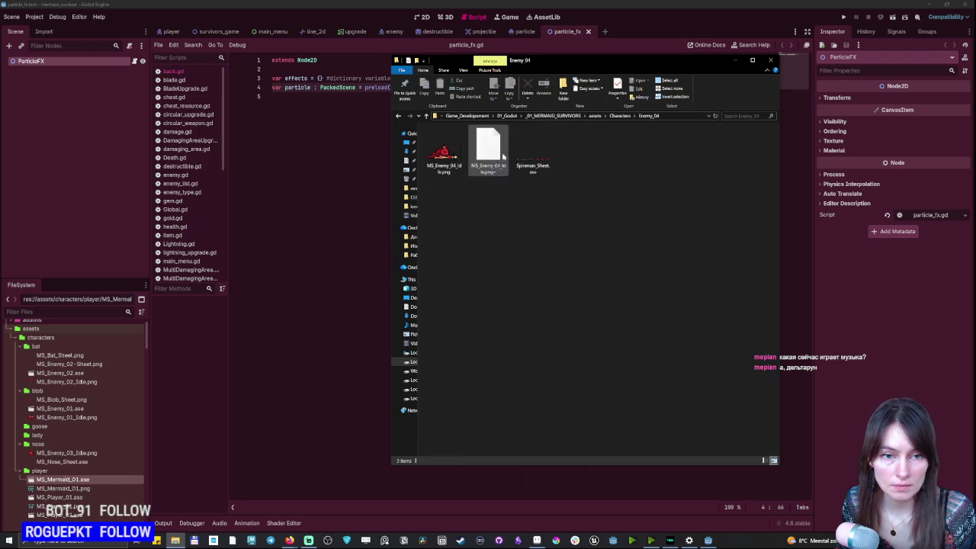
click(540, 173)
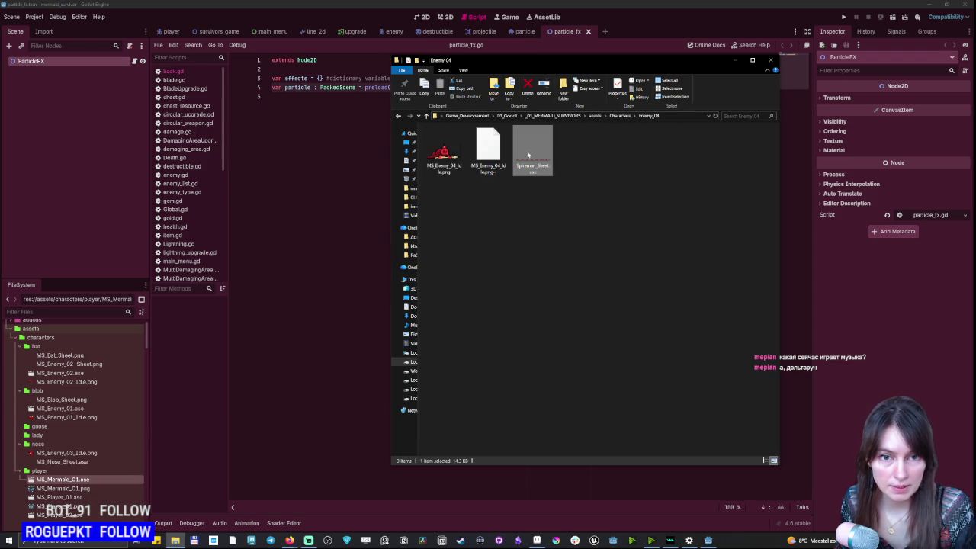
click(531, 154)
key(Home)
text(MS_)
key(Return)
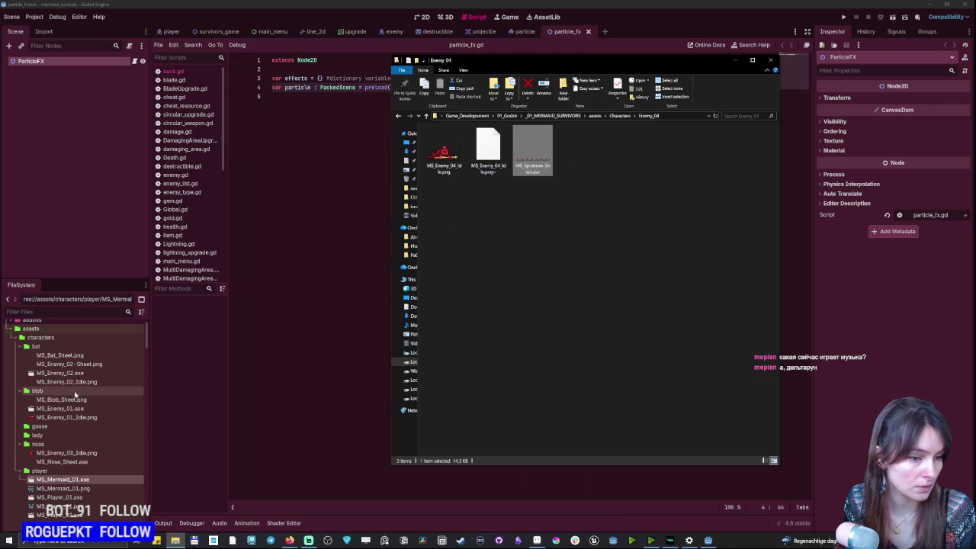
Rename the Enemy_04 folder to Spearman.
scroll(32, 431, down, 2)
click(23, 422)
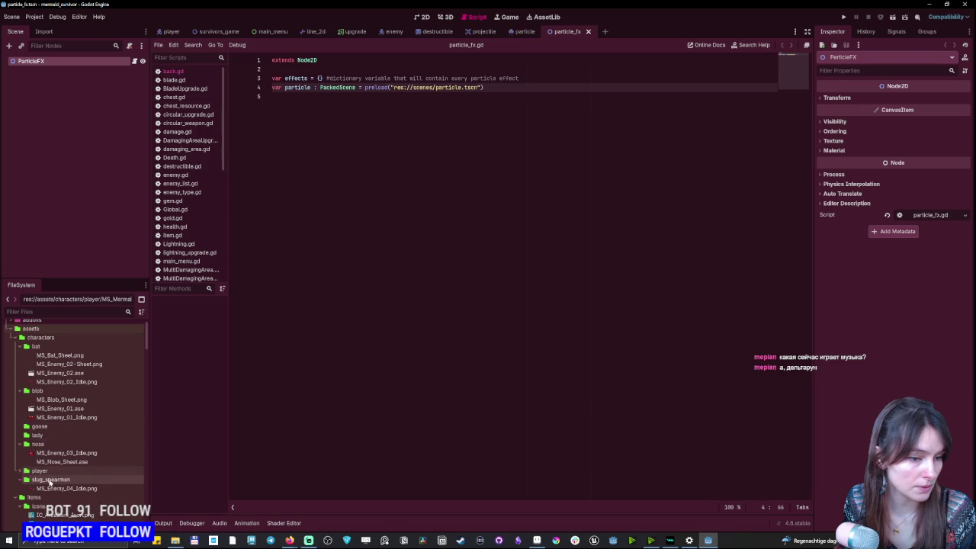
click(175, 541)
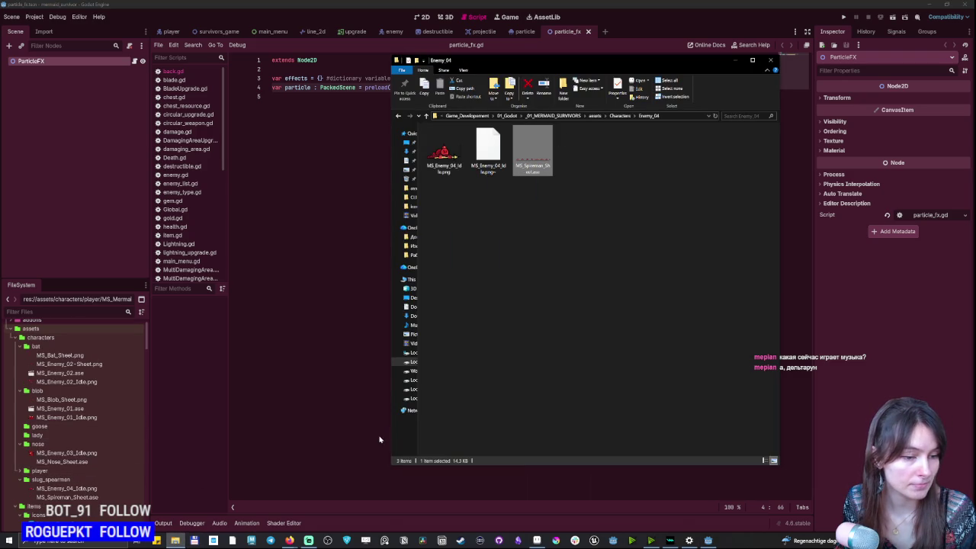
click(621, 264)
click(622, 115)
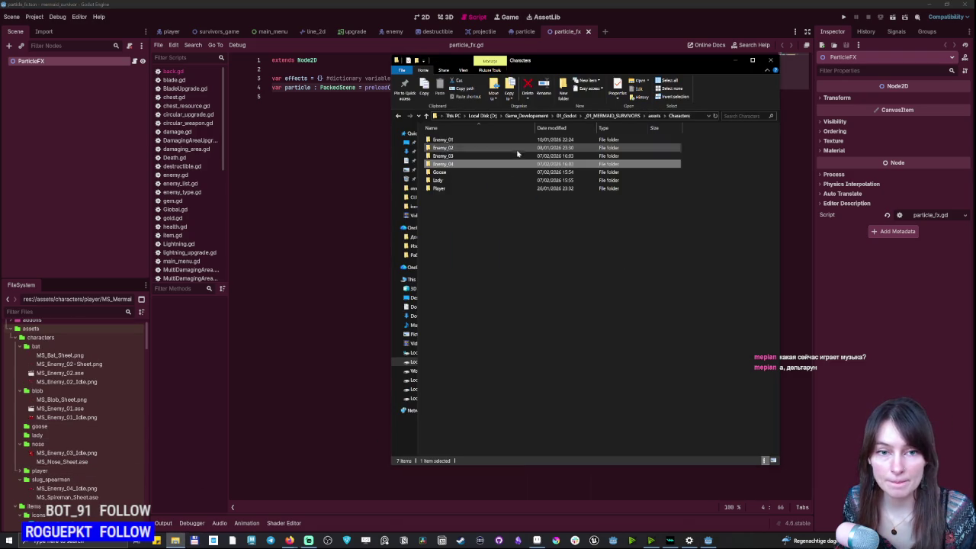
click(443, 165)
text(Spearman)
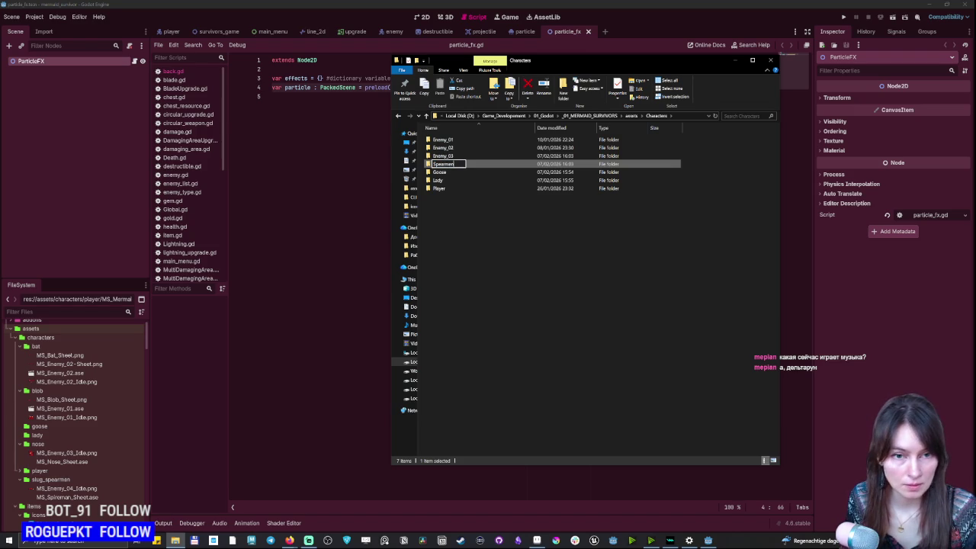
key(Return)
click(452, 156)
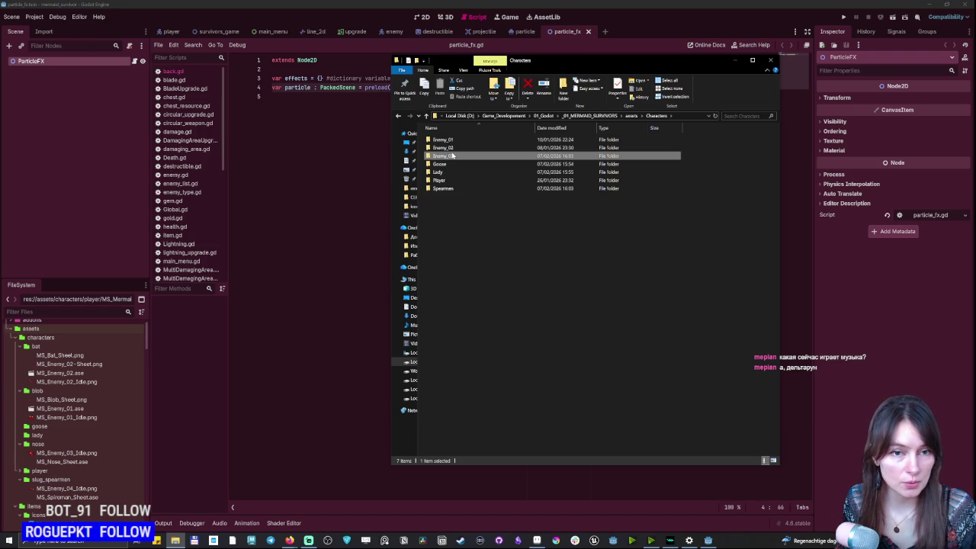
click(452, 156)
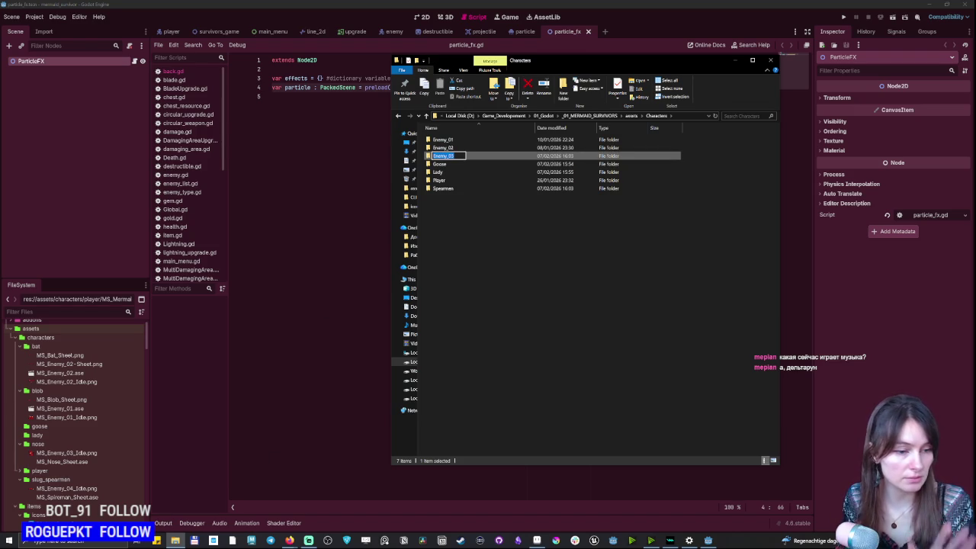
Rename folders Enemy_03 to Nose, Enemy_02 to Bat and Enemy_01 to Blob.
key(Escape)
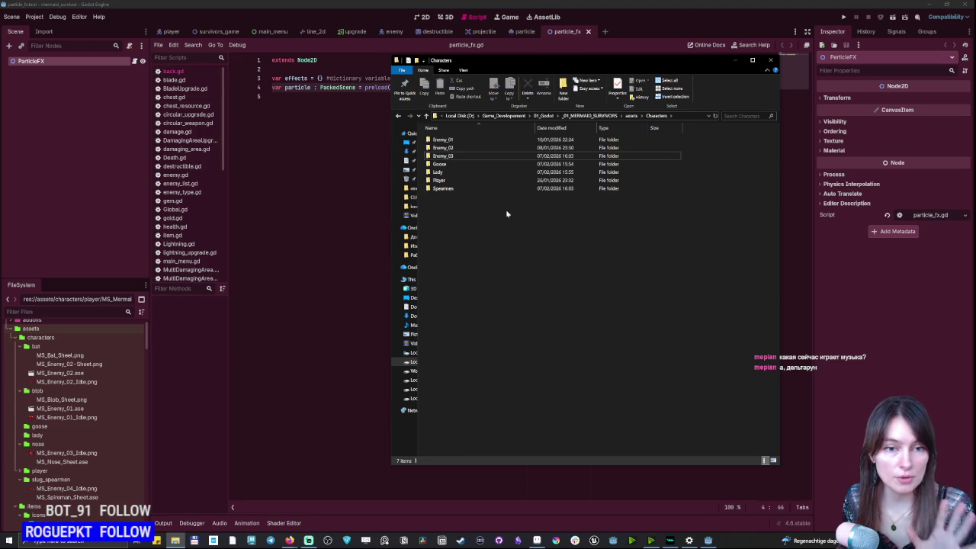
key(F2)
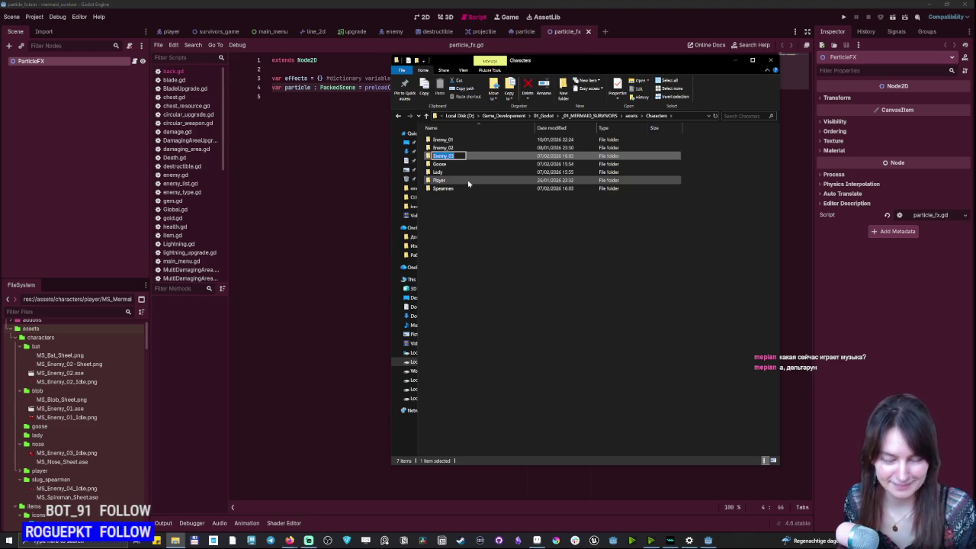
text(Nose)
key(Return)
key(Up)
key(Up)
key(Up)
key(F2)
text(Ba)
key(Return)
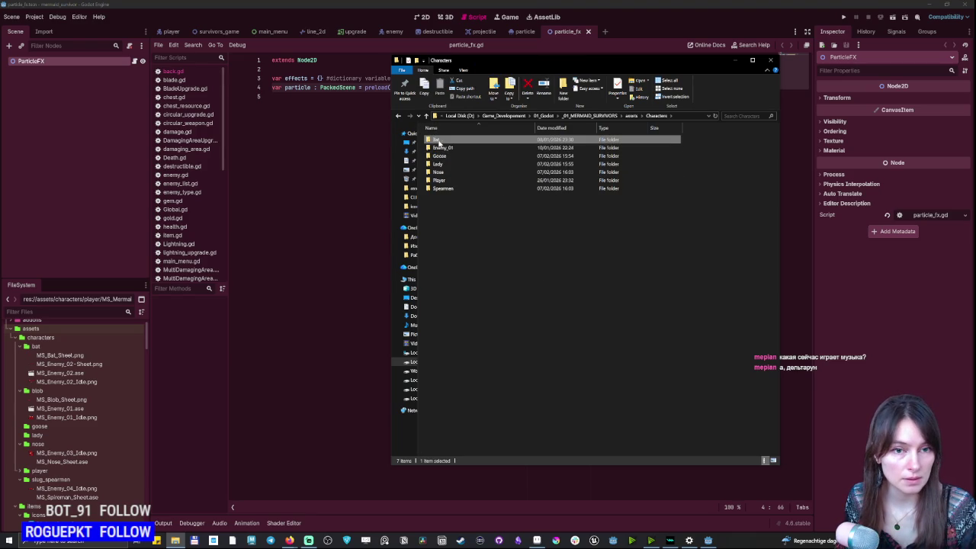
key(F2)
text(Blob)
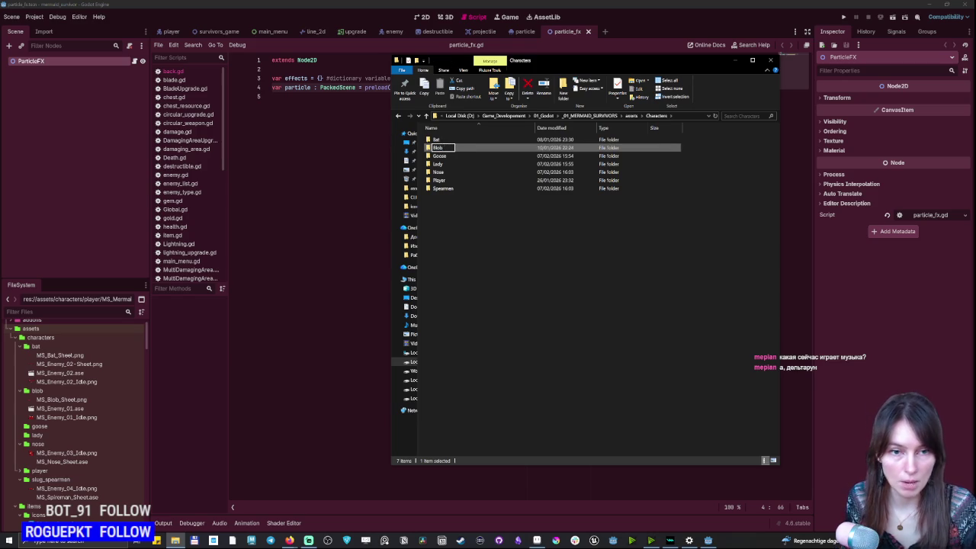
key(Return)
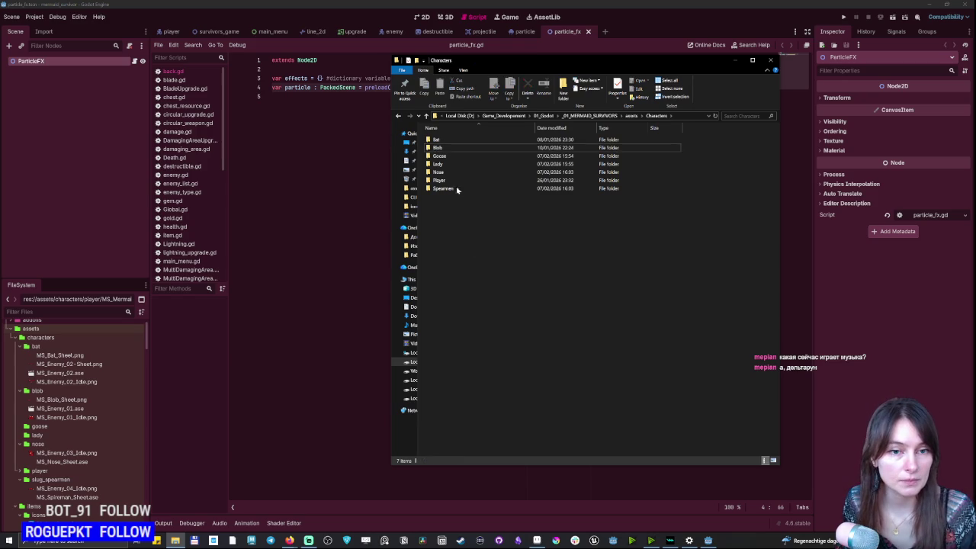
Check the sprite sheets in the Goose and Lady folders, then close File Explorer.
double_click(449, 155)
click(451, 155)
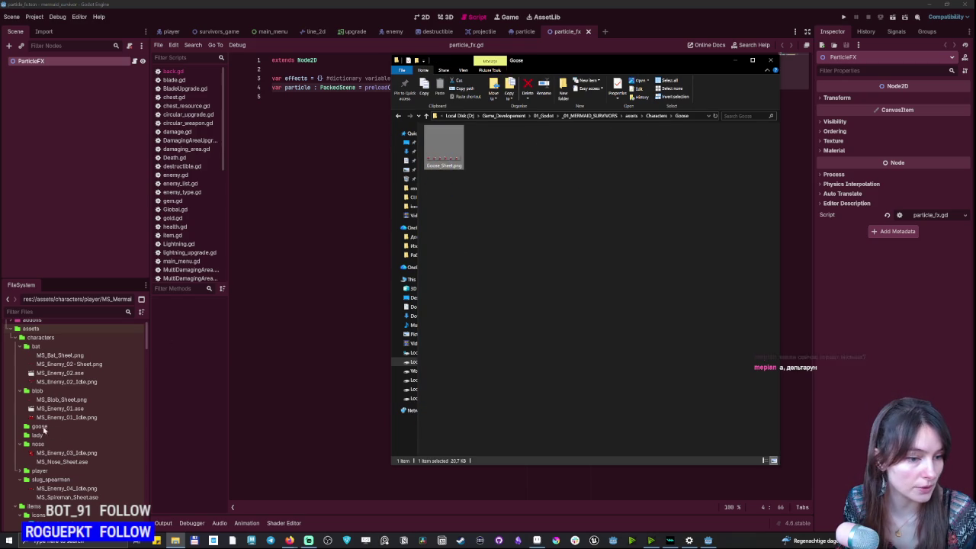
click(657, 116)
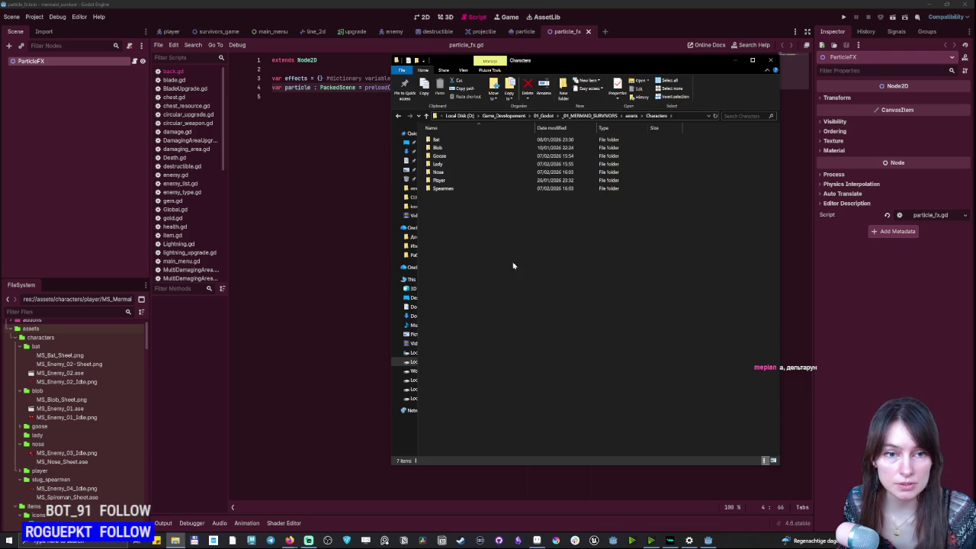
double_click(454, 166)
click(454, 165)
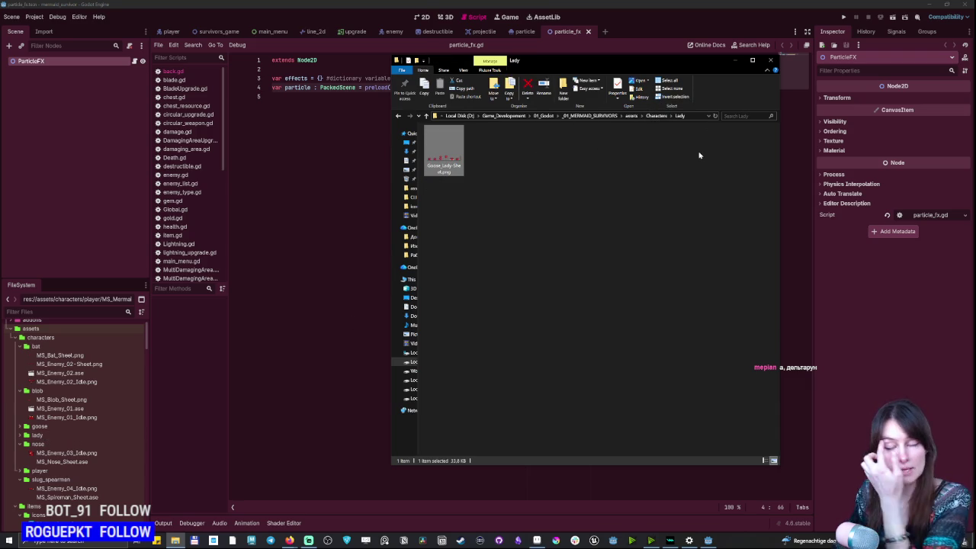
click(703, 176)
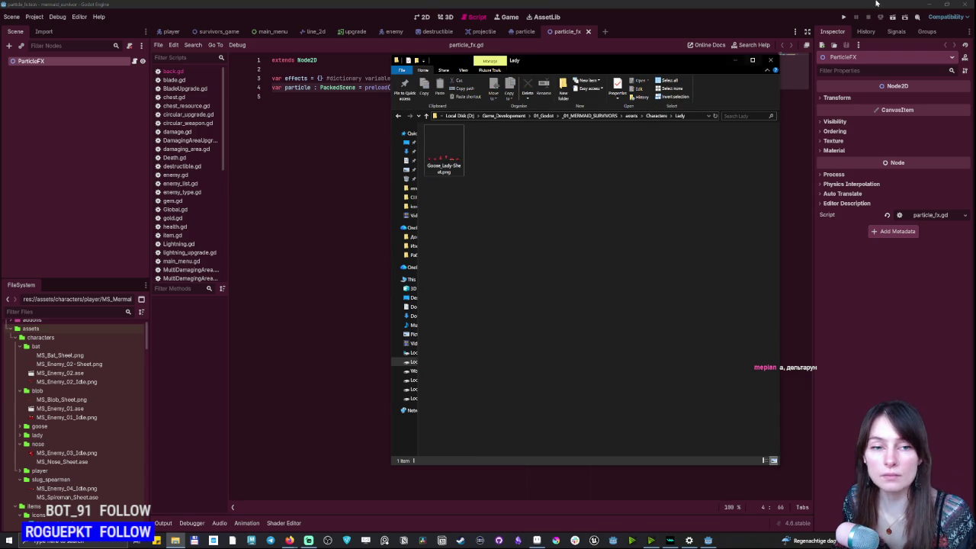
click(770, 59)
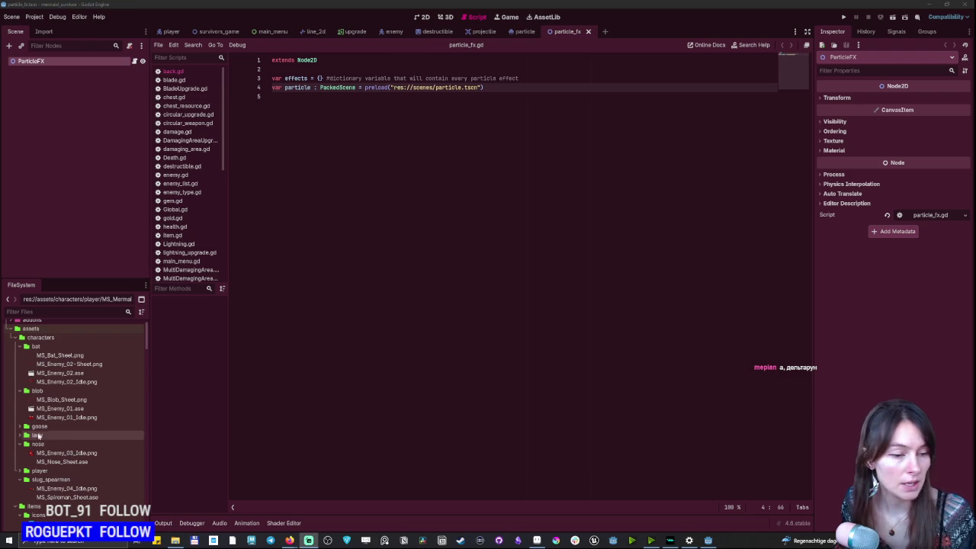
Open bat_frames.tres in the SpriteFrames editor and display its six-frame idle animation.
scroll(65, 412, down, 10)
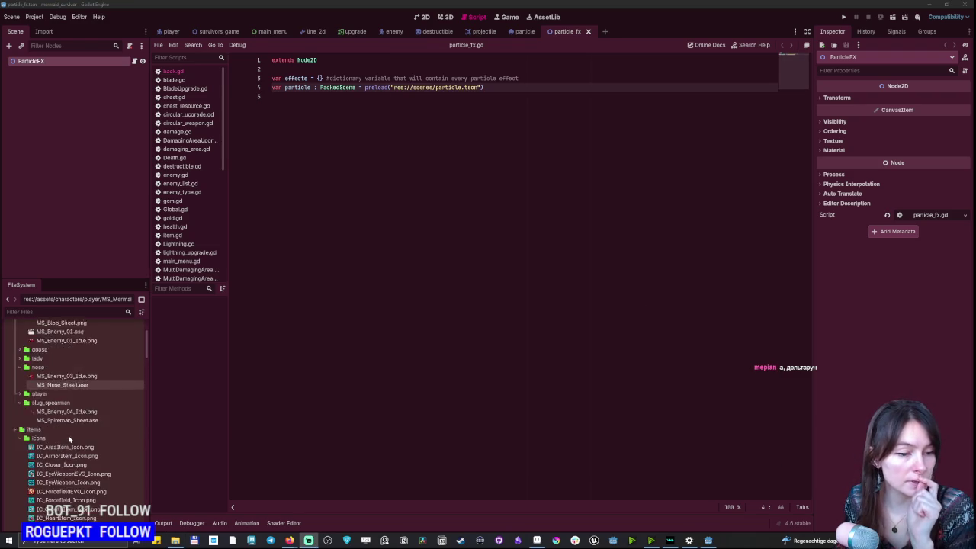
scroll(65, 452, down, 5)
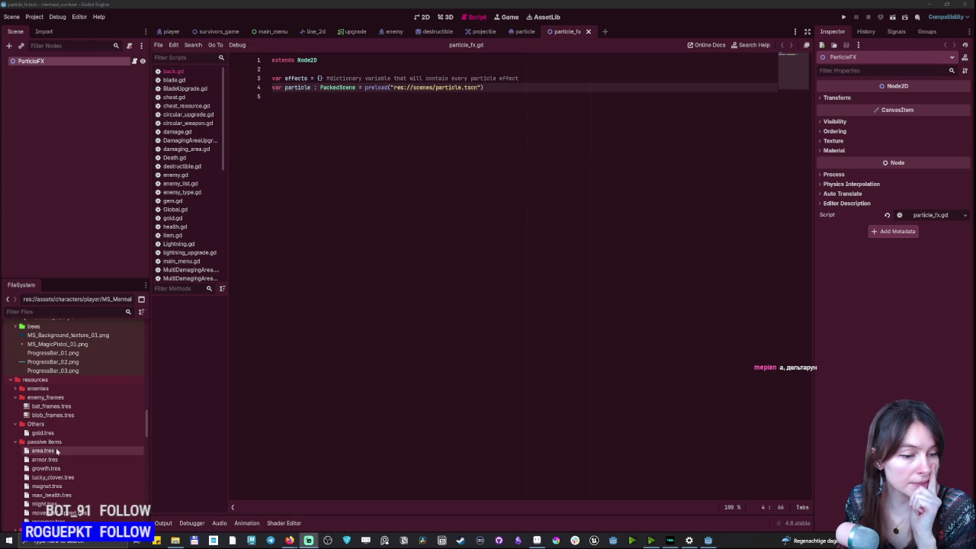
click(44, 405)
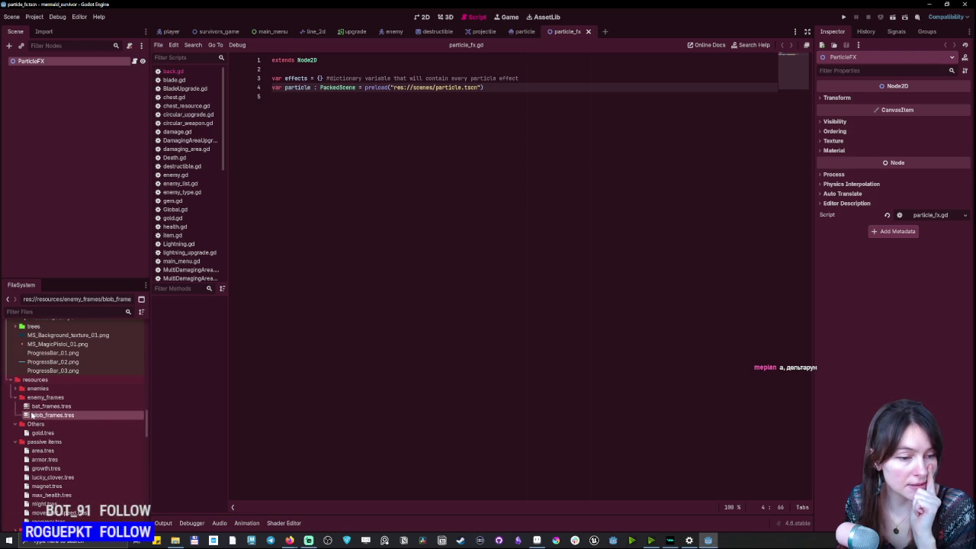
double_click(40, 406)
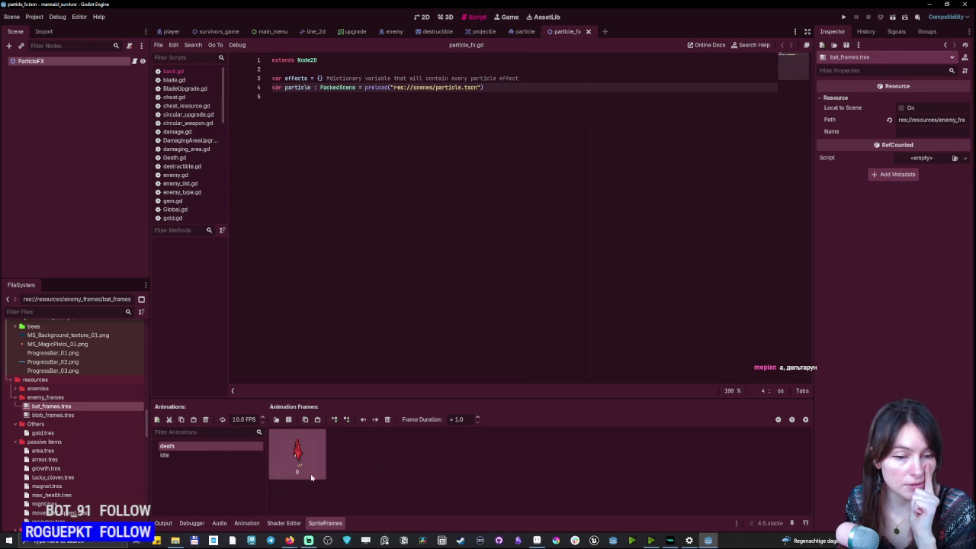
click(183, 456)
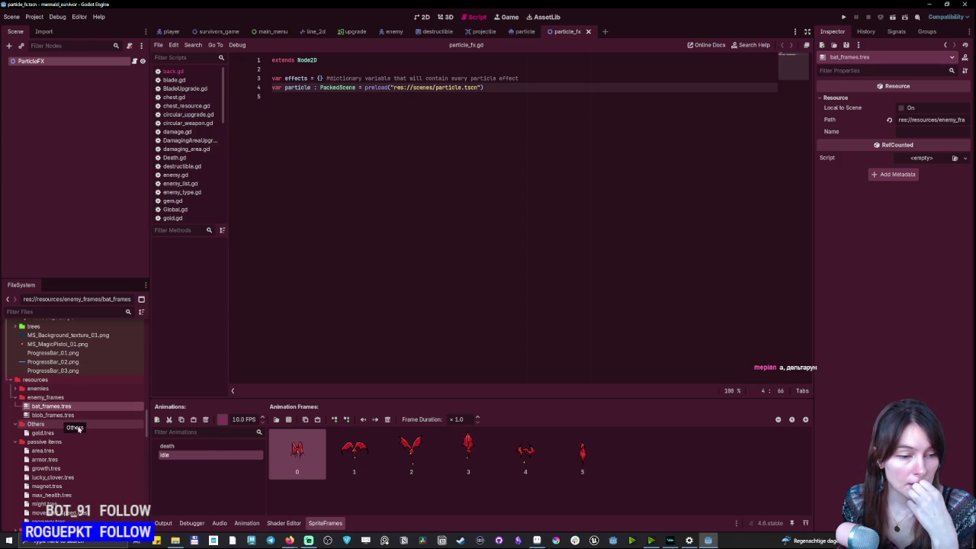
Inspect the bat, big_nose, blob and slug_spearman enemy resources, ending on big_nose's sprite frames.
click(16, 389)
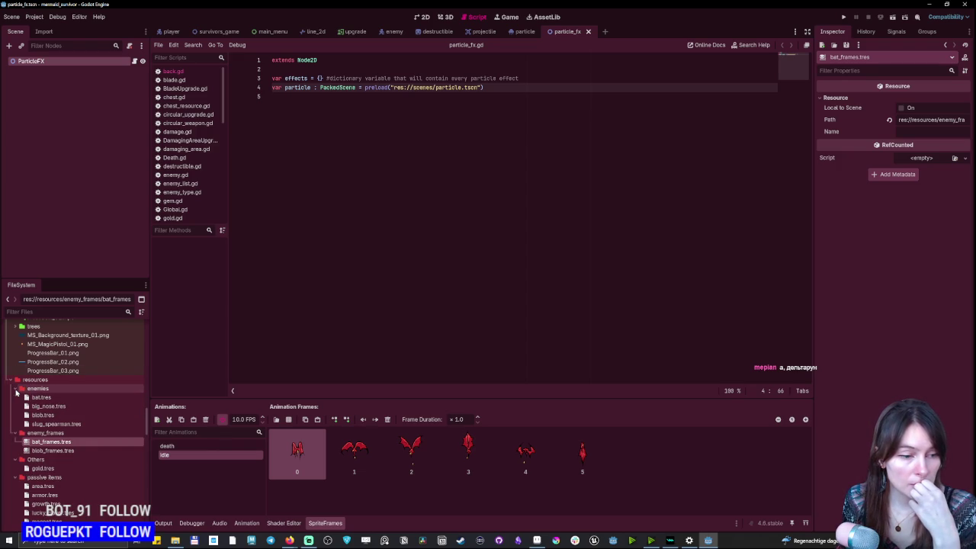
click(39, 399)
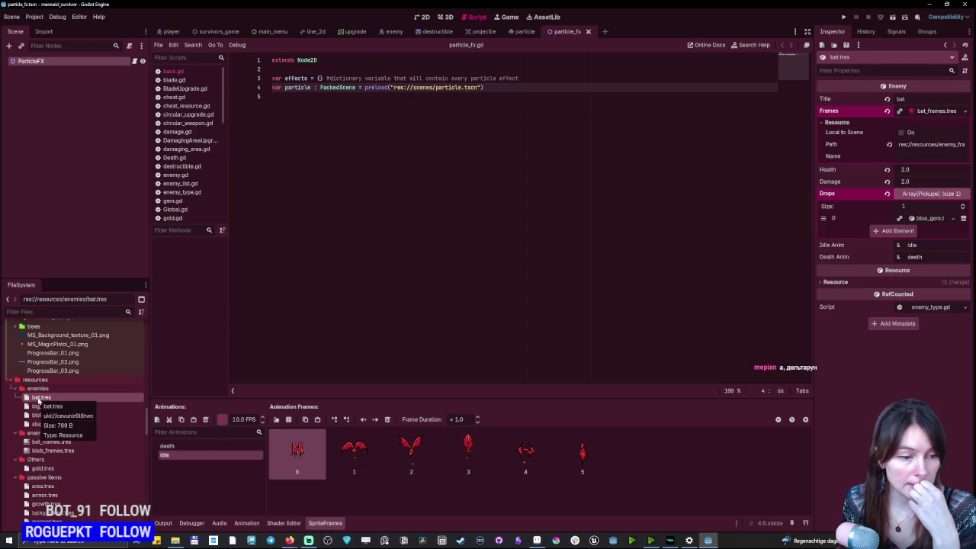
click(42, 409)
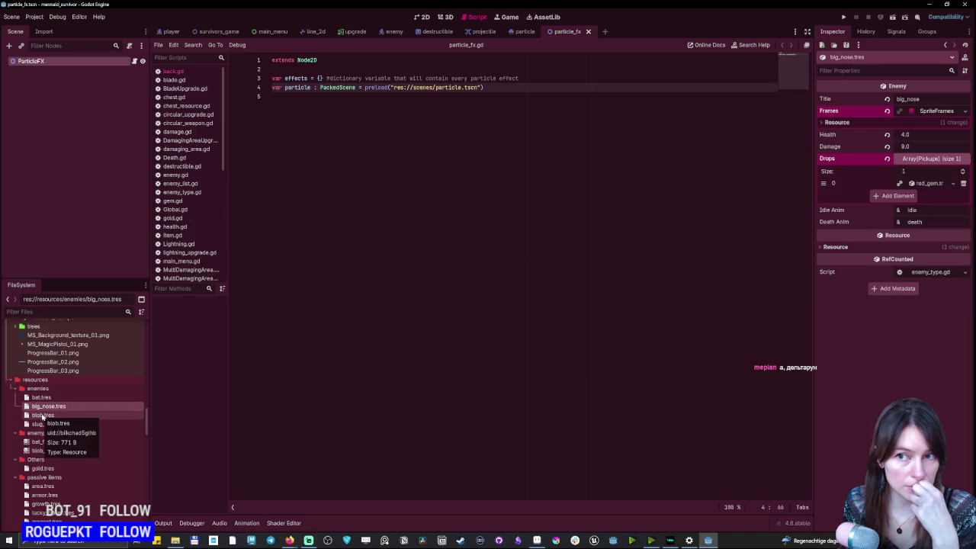
click(42, 416)
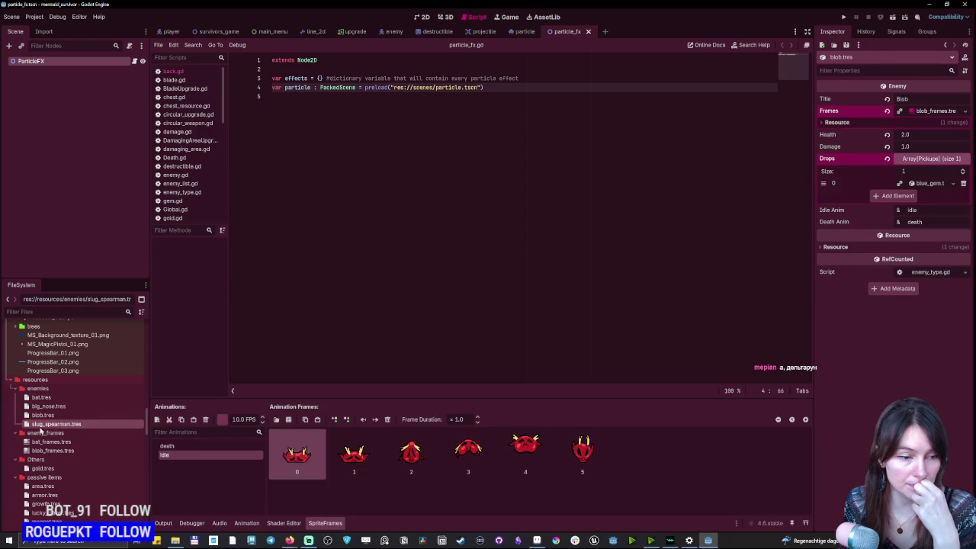
click(42, 424)
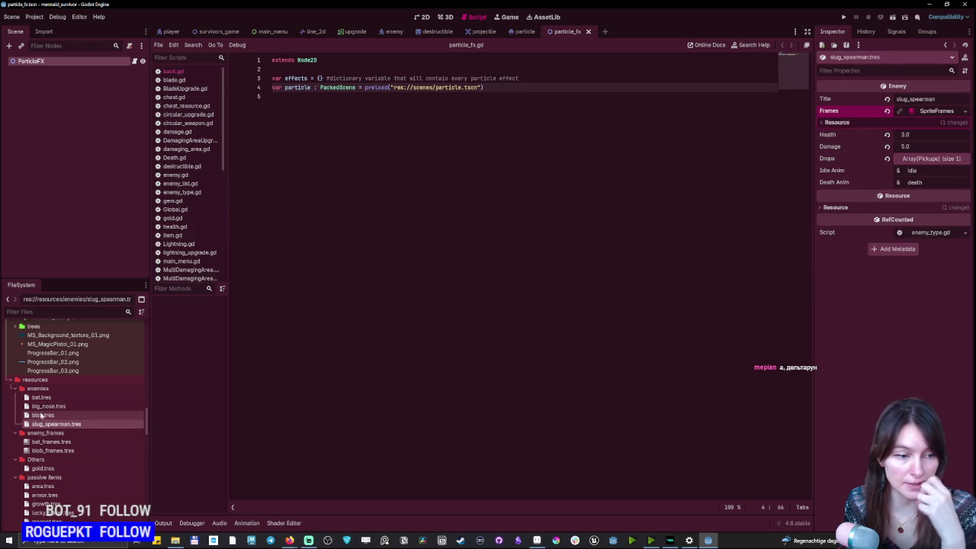
click(40, 400)
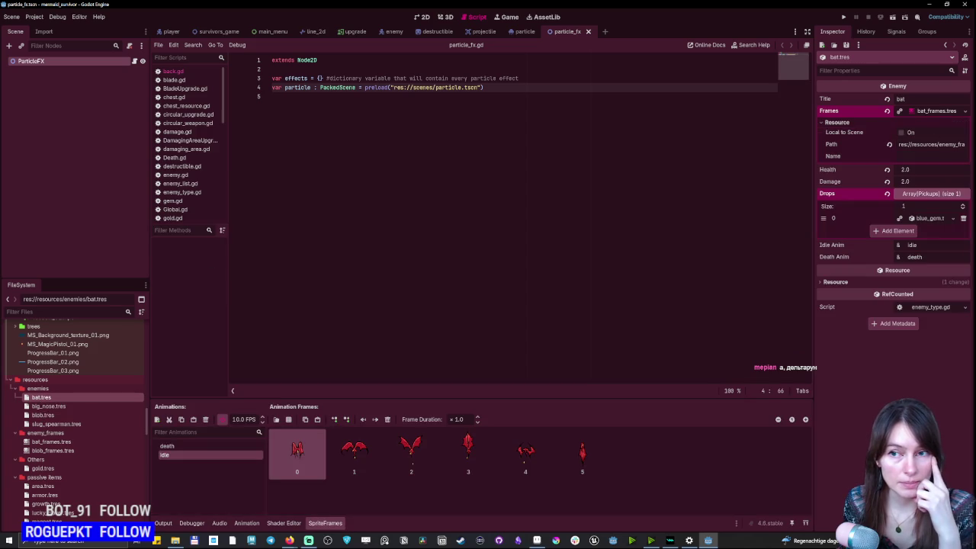
click(835, 122)
click(836, 122)
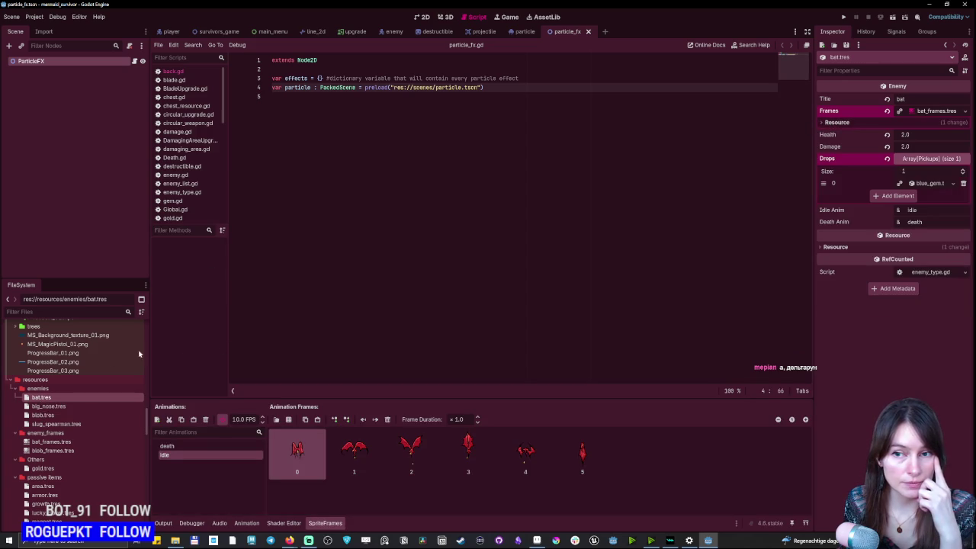
click(42, 407)
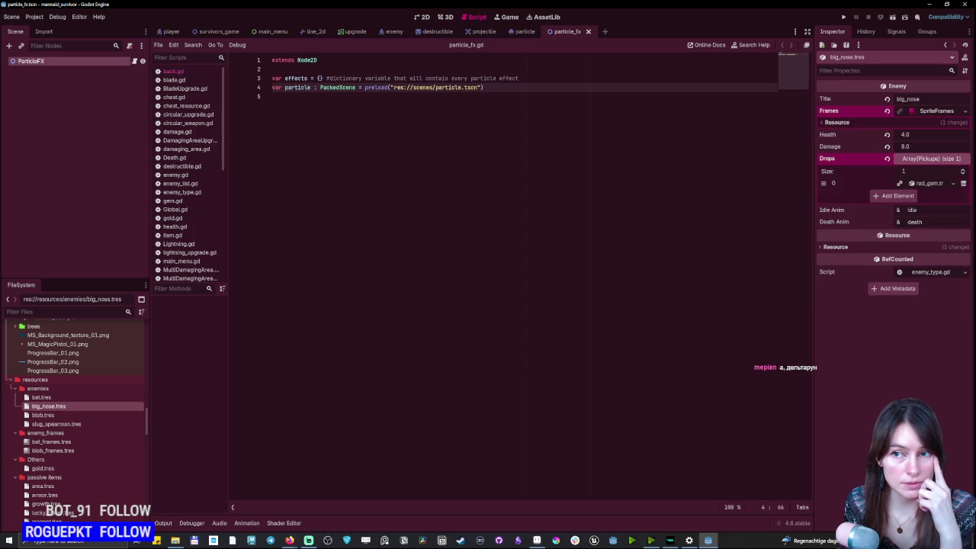
click(937, 111)
right_click(940, 112)
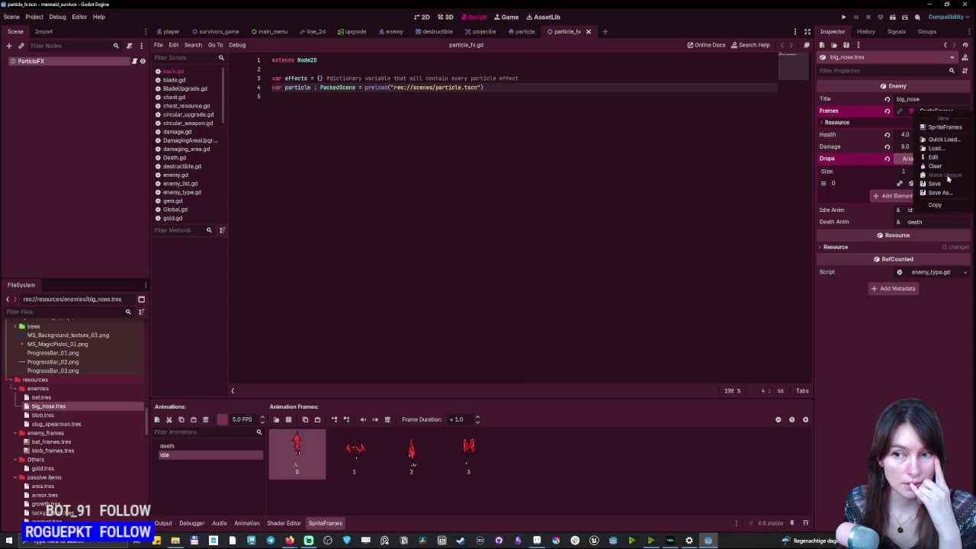
click(942, 109)
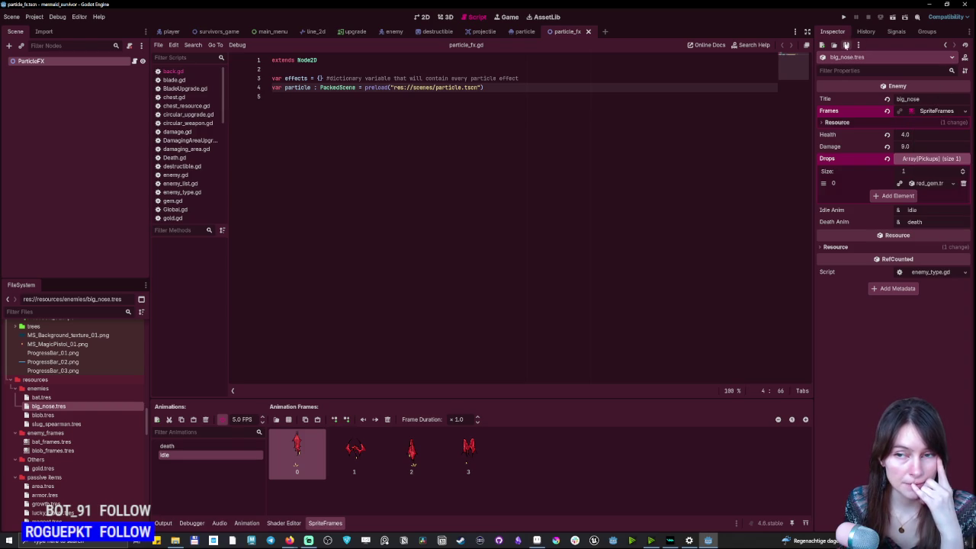
click(845, 45)
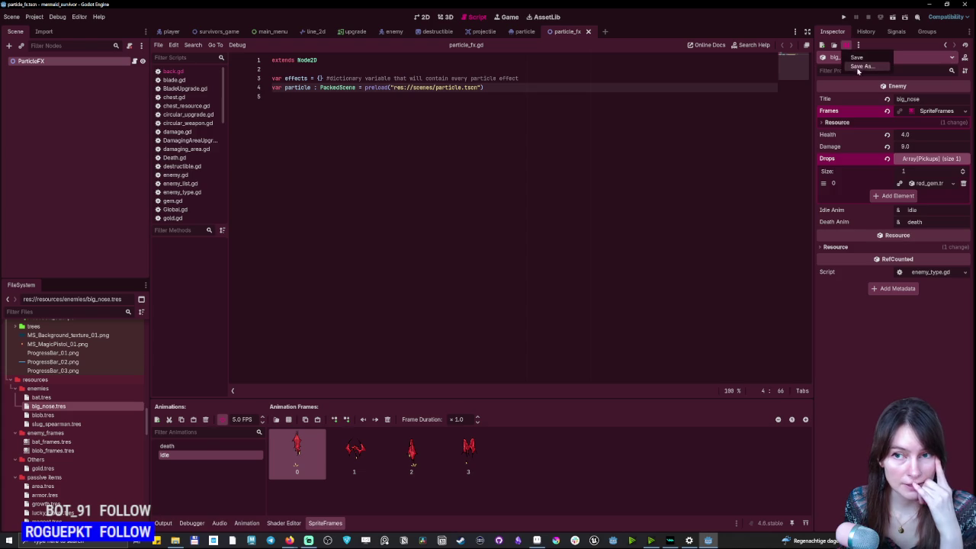
click(860, 66)
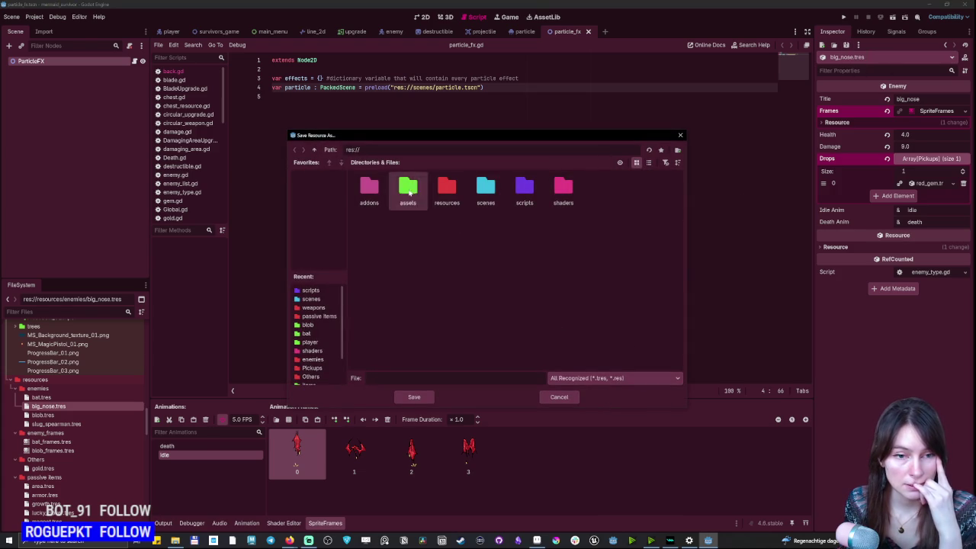
double_click(447, 189)
double_click(417, 200)
text(big_nose_frames)
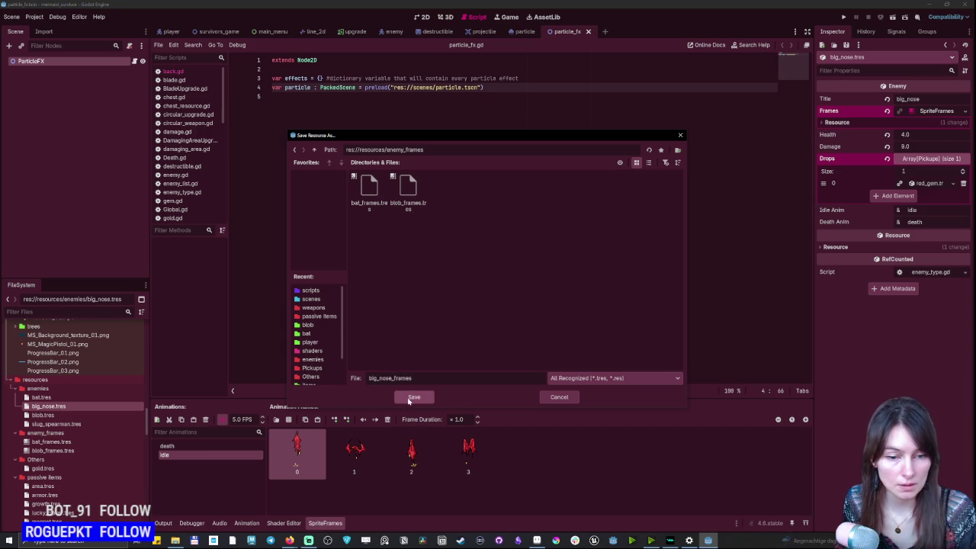
click(414, 397)
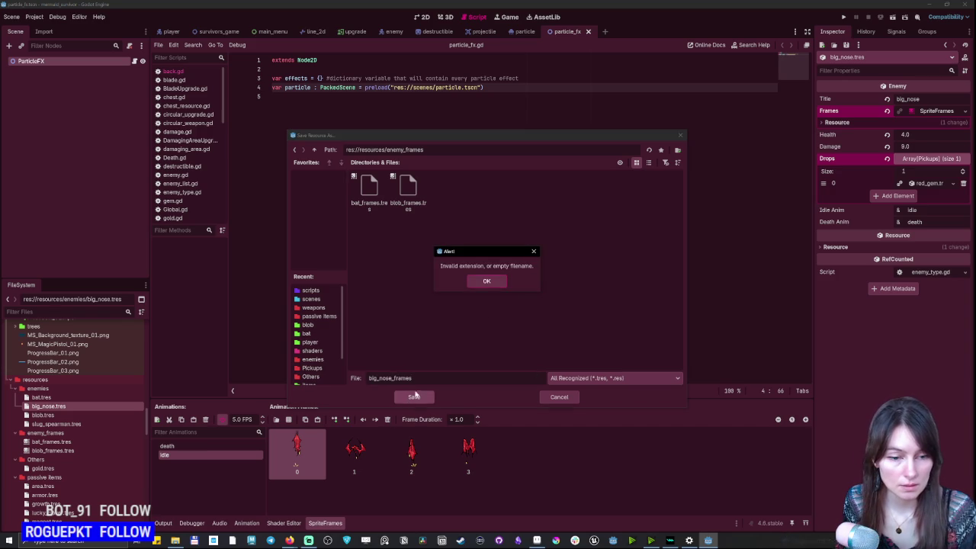
click(490, 283)
key(ctrl+a)
click(412, 378)
click(434, 397)
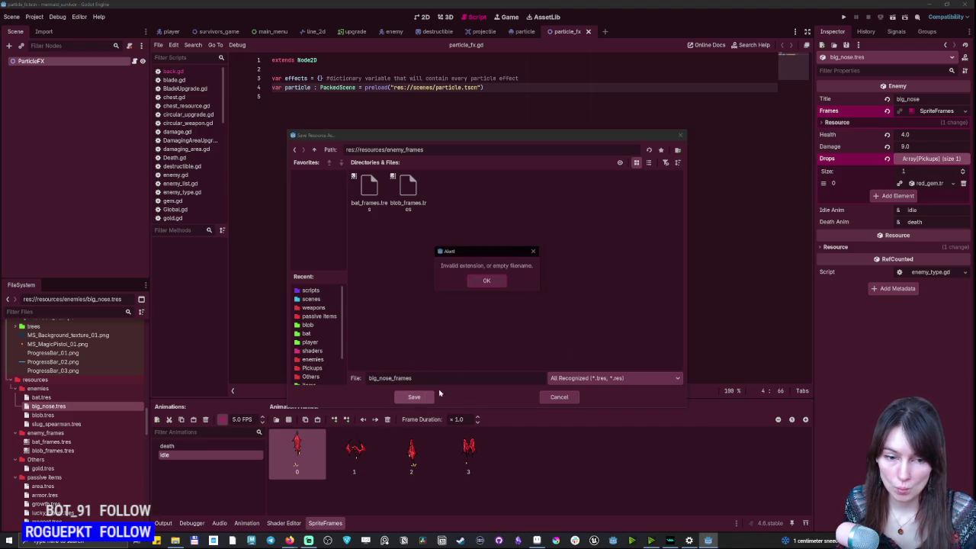
click(490, 280)
click(575, 397)
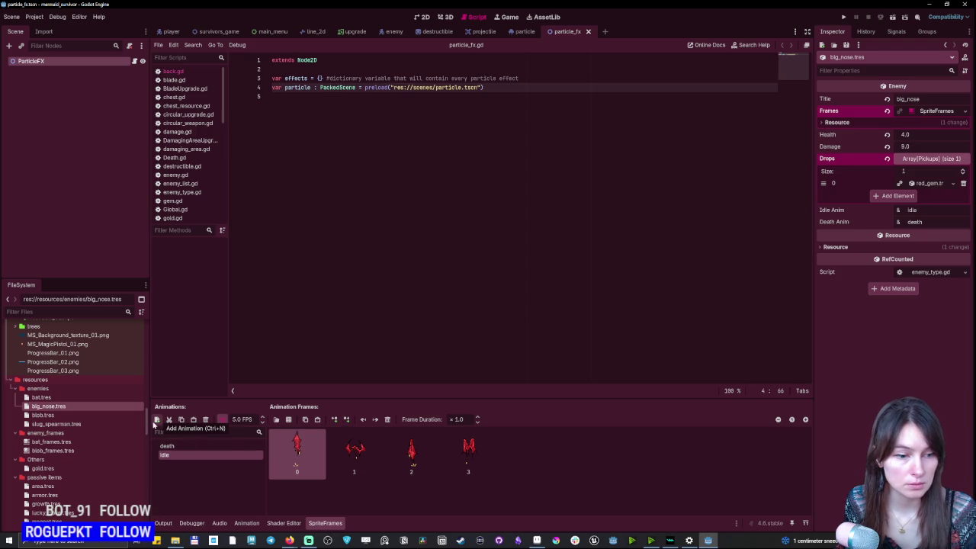
click(965, 112)
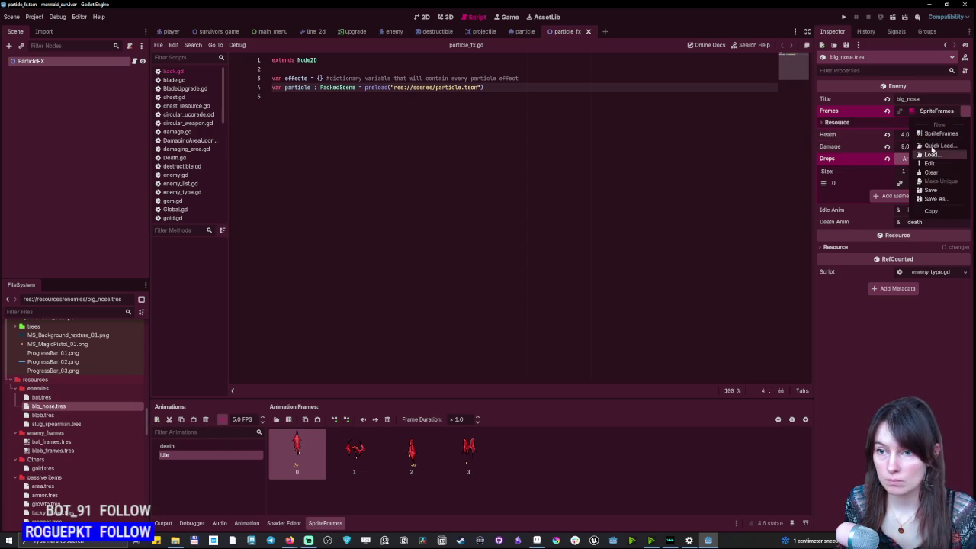
click(942, 134)
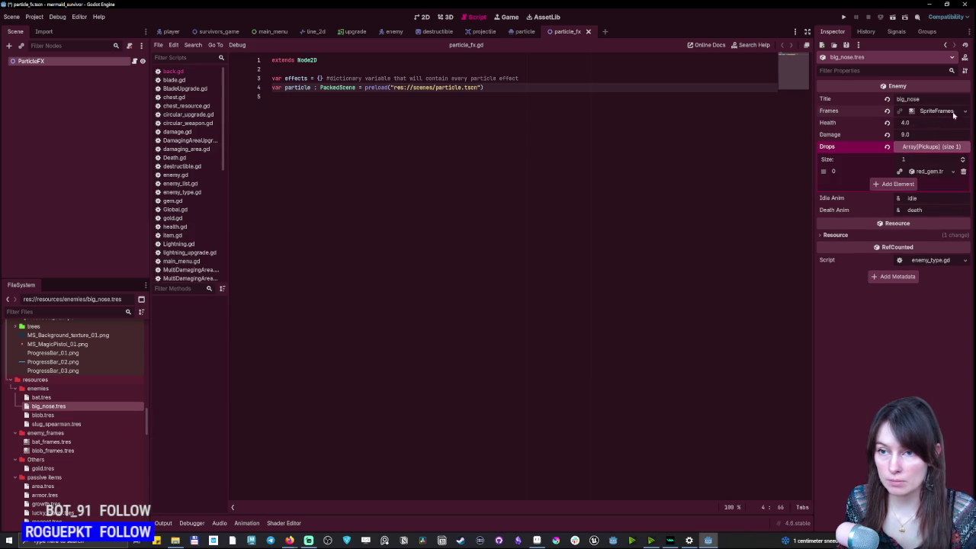
click(963, 112)
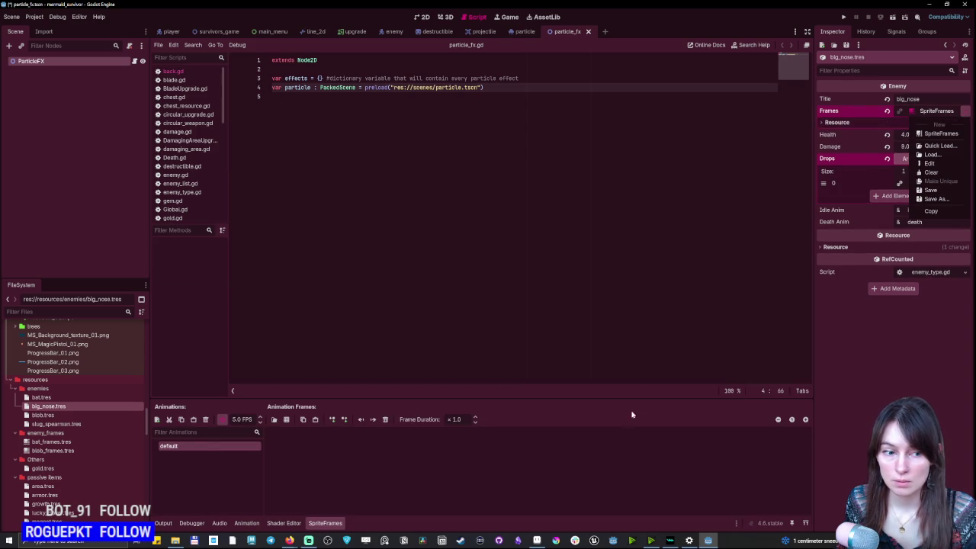
click(366, 468)
click(944, 112)
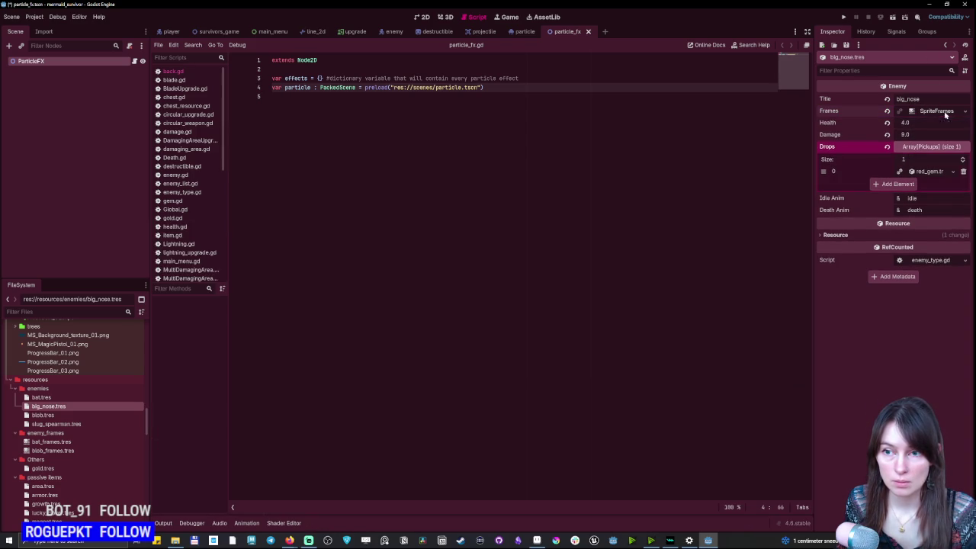
click(952, 111)
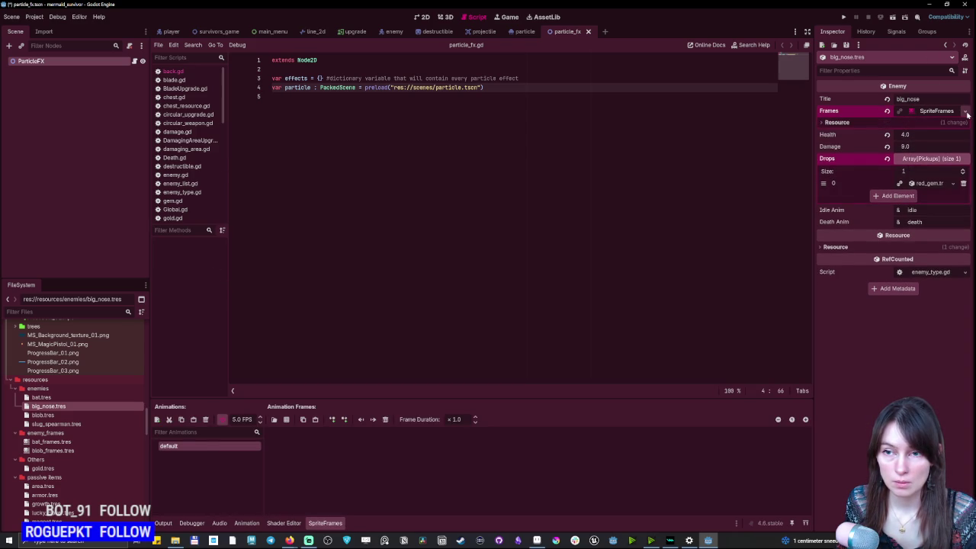
click(967, 112)
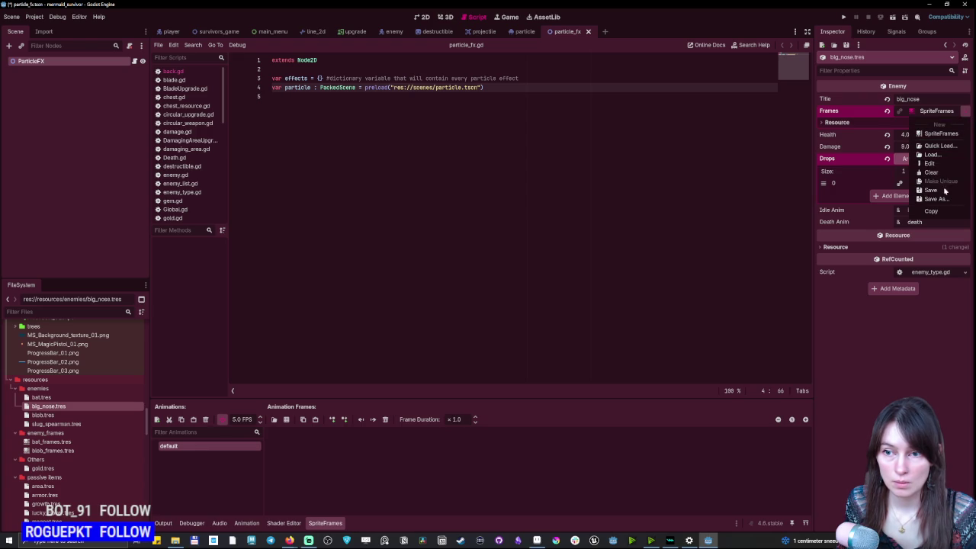
click(941, 199)
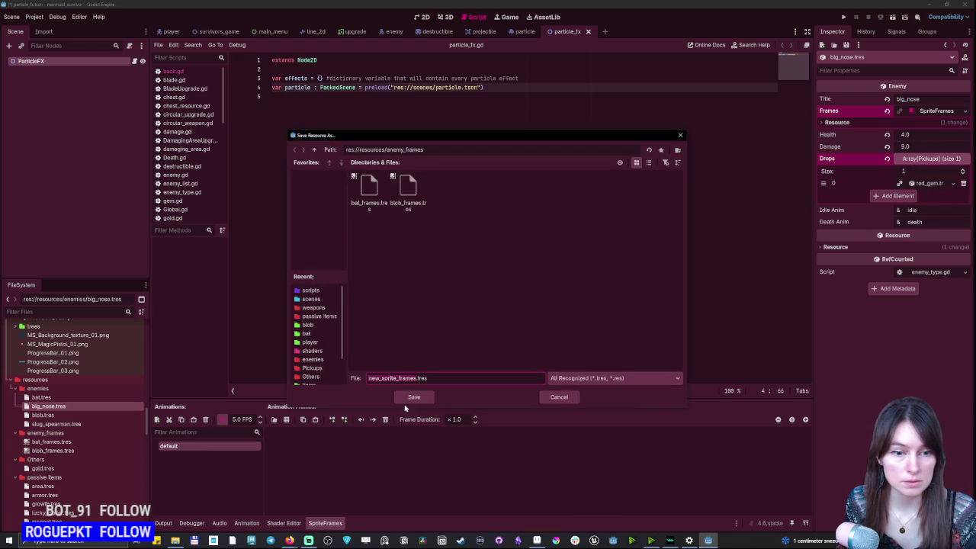
text(big_nose_frames)
click(412, 397)
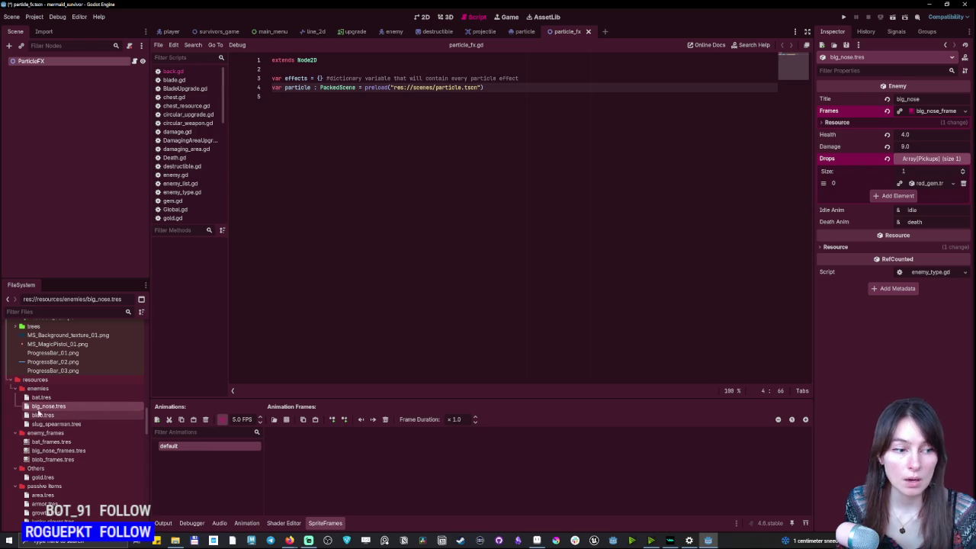
click(58, 452)
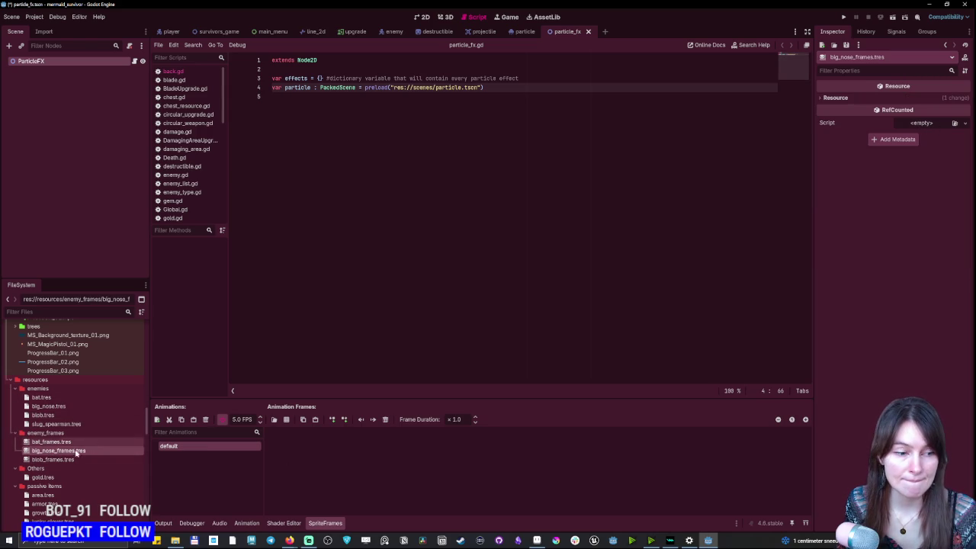
click(46, 460)
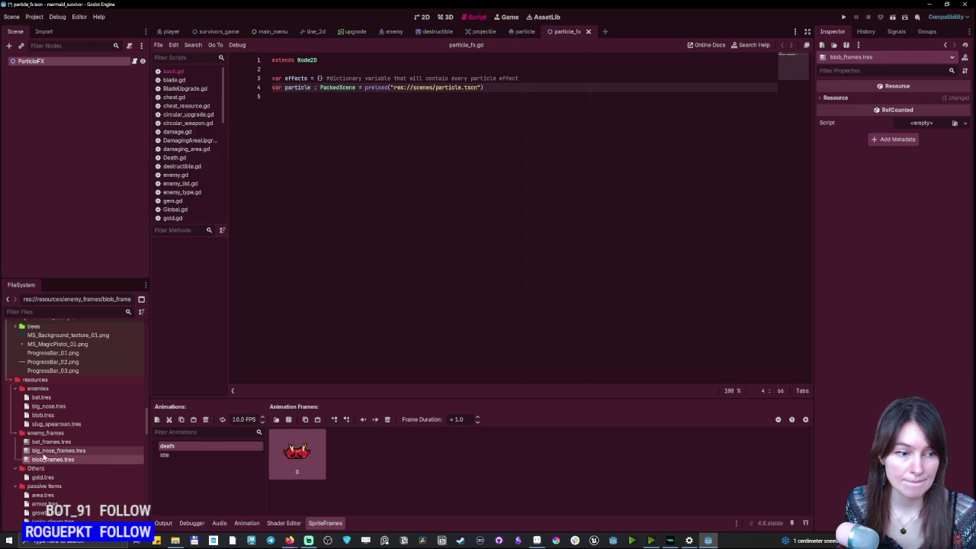
click(45, 452)
click(44, 443)
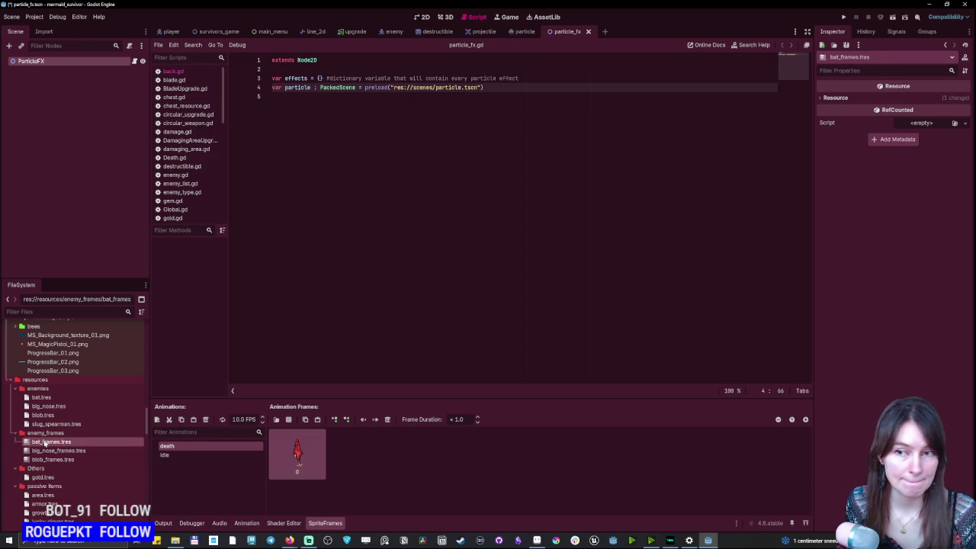
click(47, 451)
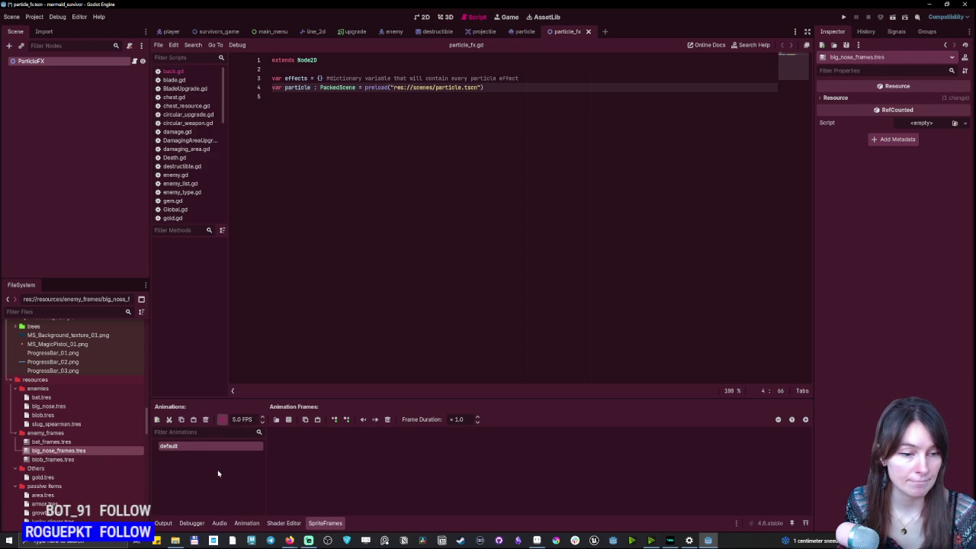
click(76, 460)
click(84, 452)
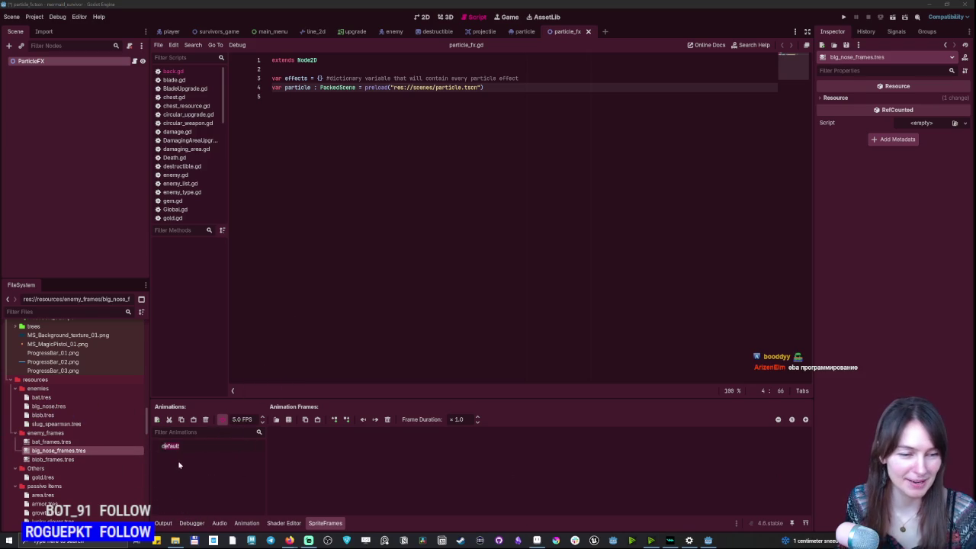
Rename the default animation to die and add a new animation named idle.
text(die)
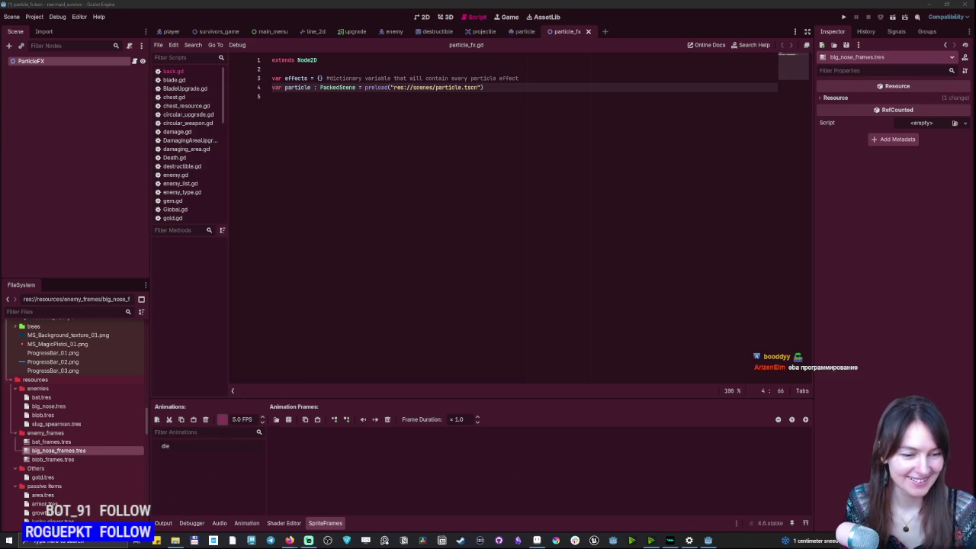
key(Return)
click(157, 420)
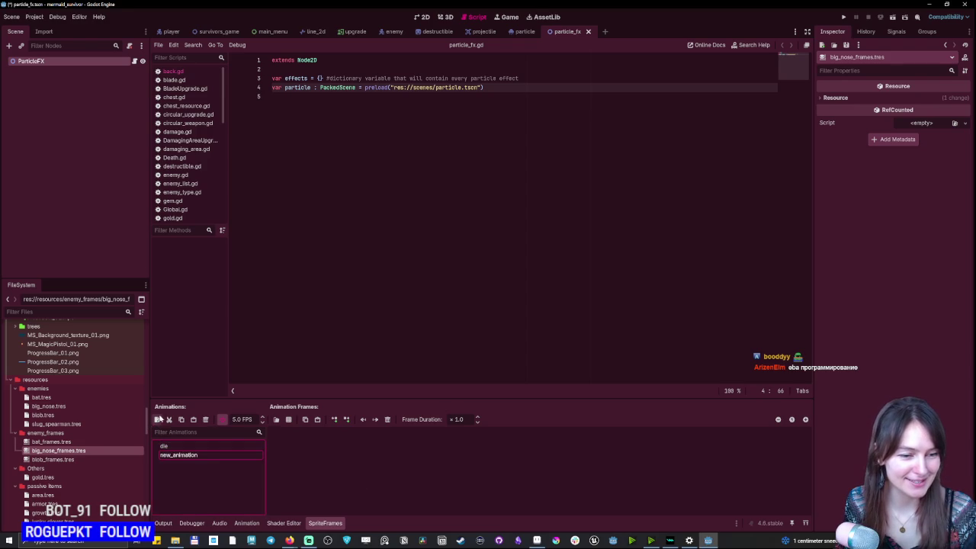
key(Return)
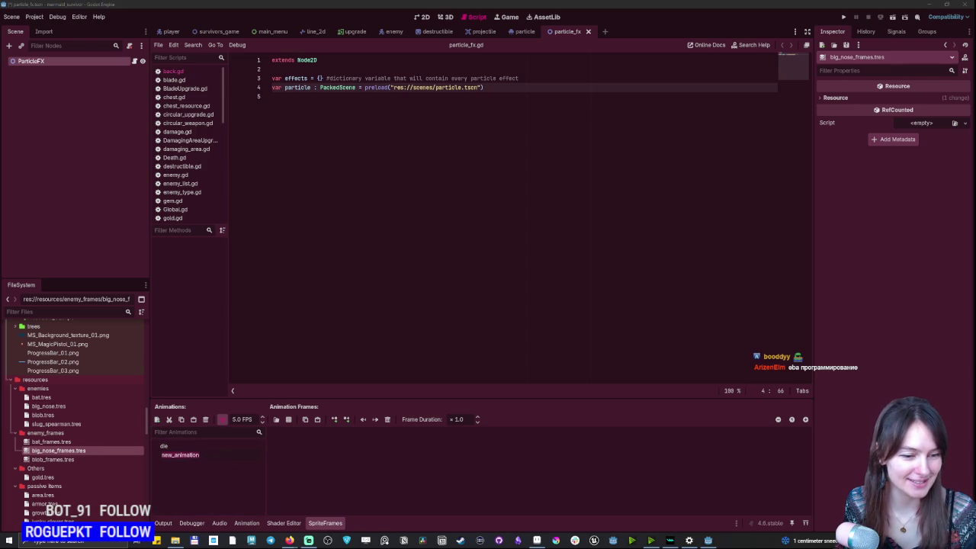
text(idle)
key(Return)
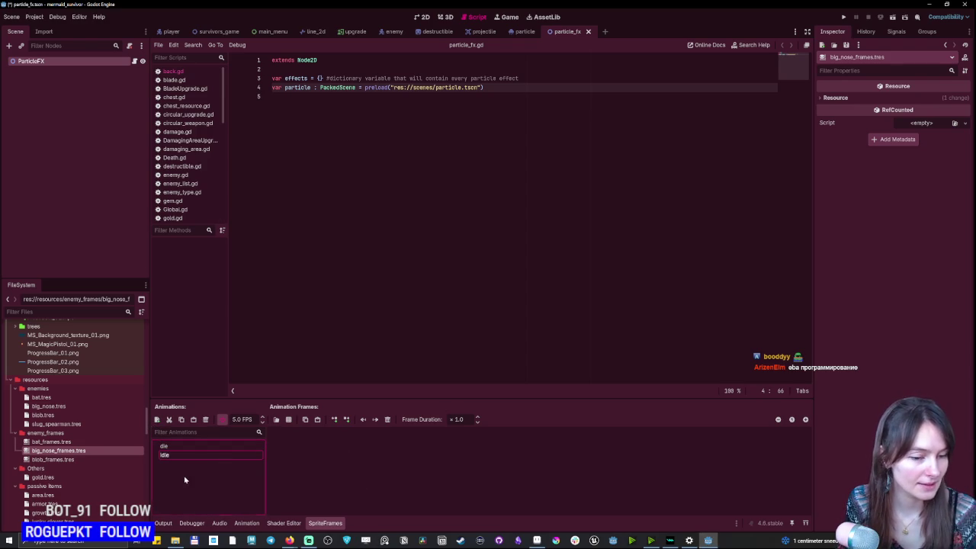
click(187, 476)
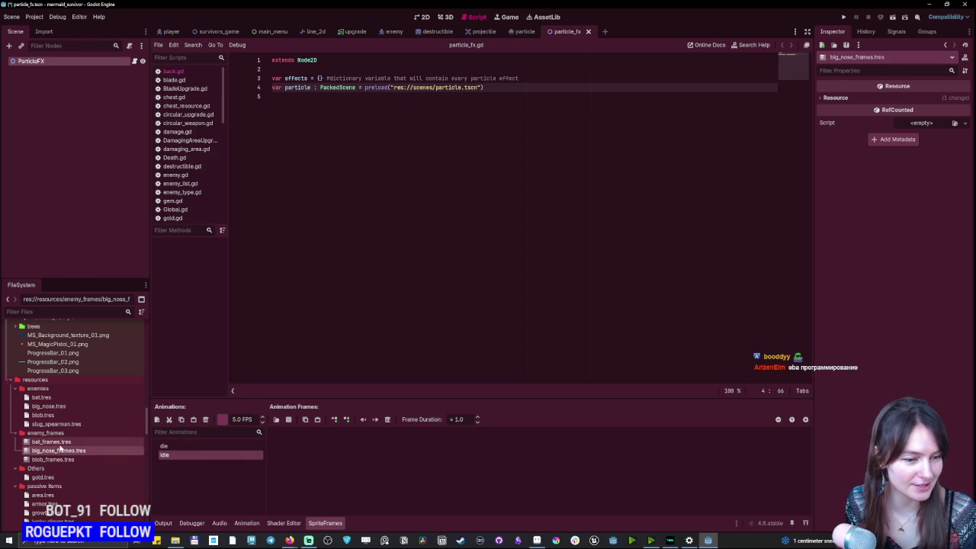
Compare the bat and blob enemies' death and idle animations, then return to big_nose's frames.
click(61, 442)
click(172, 446)
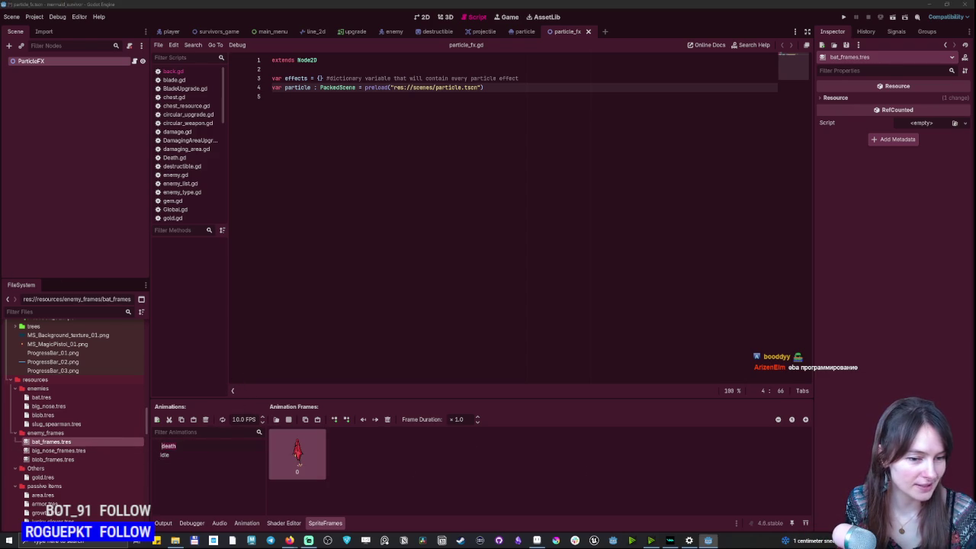
click(175, 456)
click(87, 460)
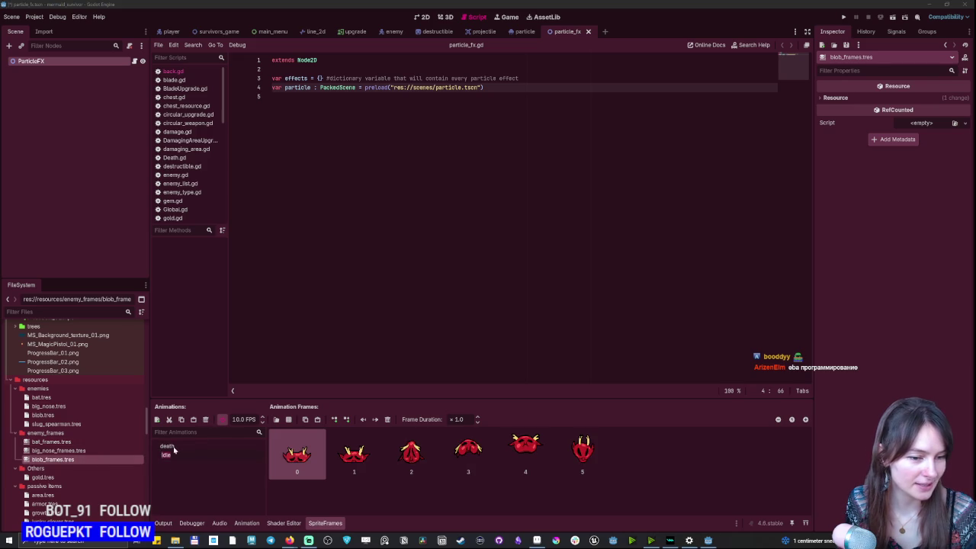
click(174, 448)
click(61, 451)
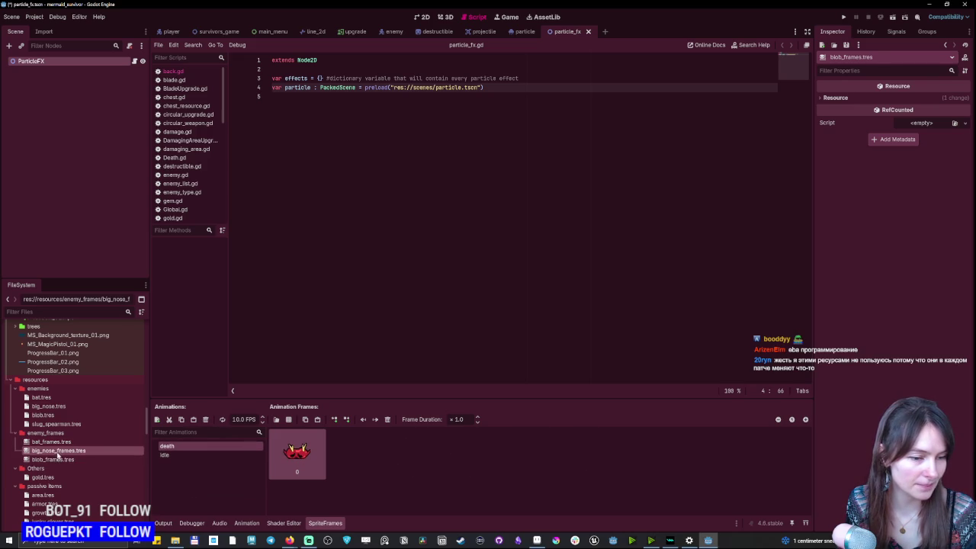
Set the animation playback speed to 10 FPS.
click(175, 455)
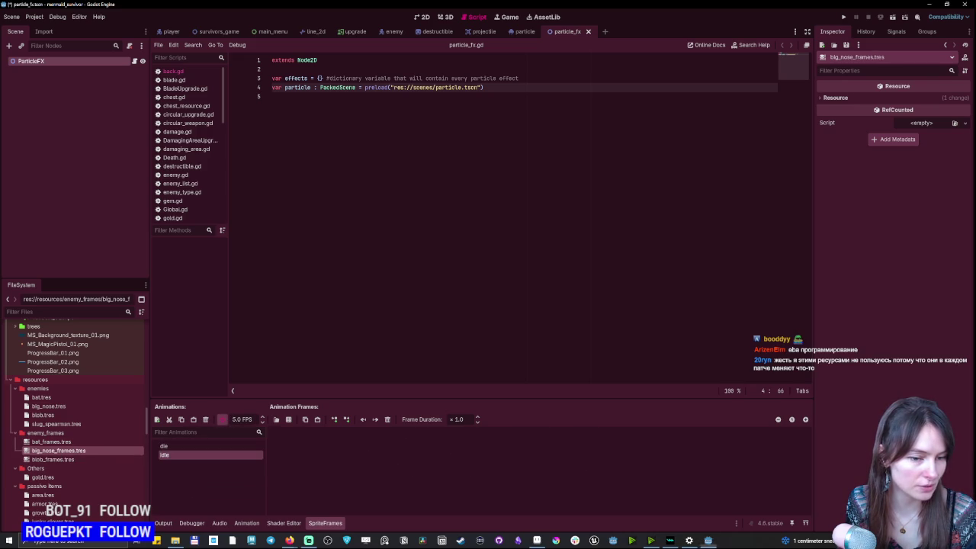
click(237, 419)
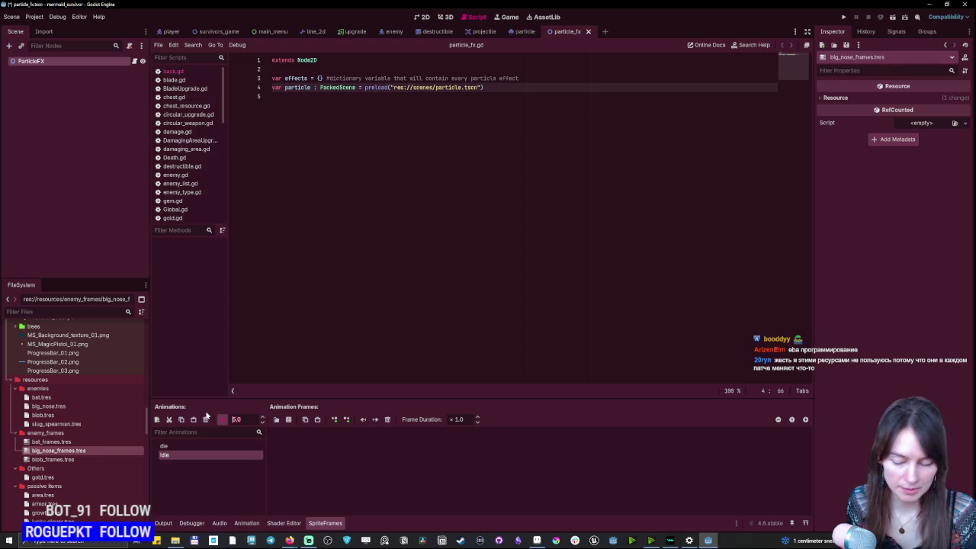
click(165, 446)
click(238, 419)
text(10)
key(Return)
click(165, 455)
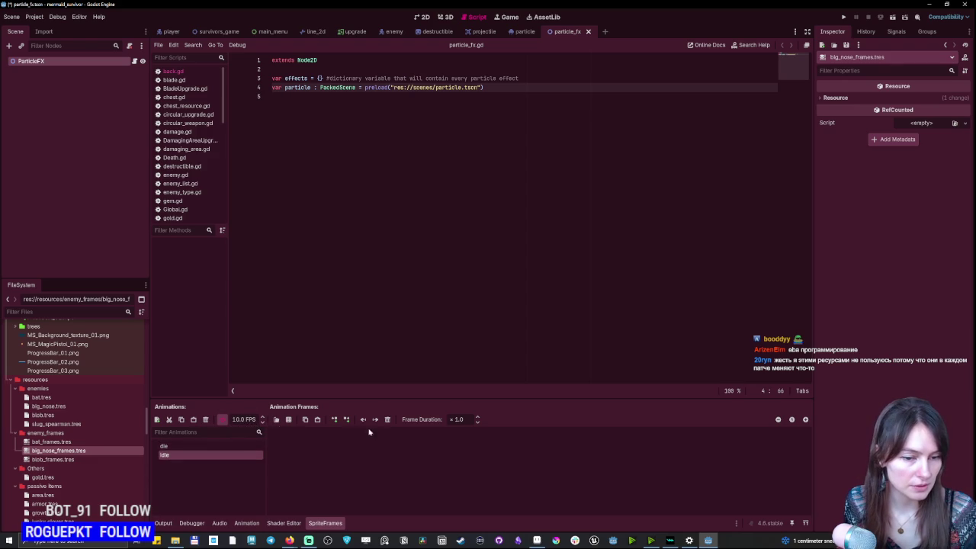
Add 7 frames to idle from assets/characters/nose/MS_Enemy_03_Idle.png, sliced as a 7×1 grid.
click(289, 419)
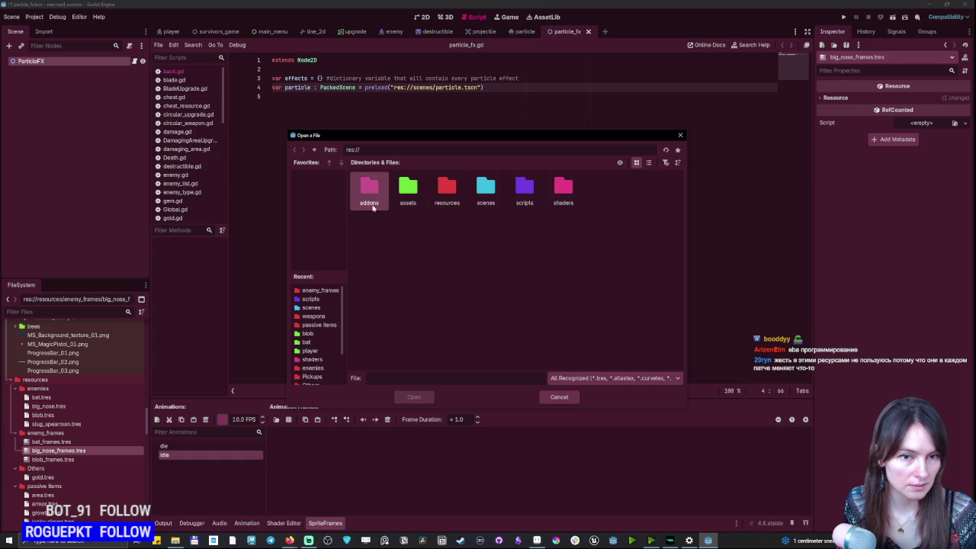
double_click(410, 190)
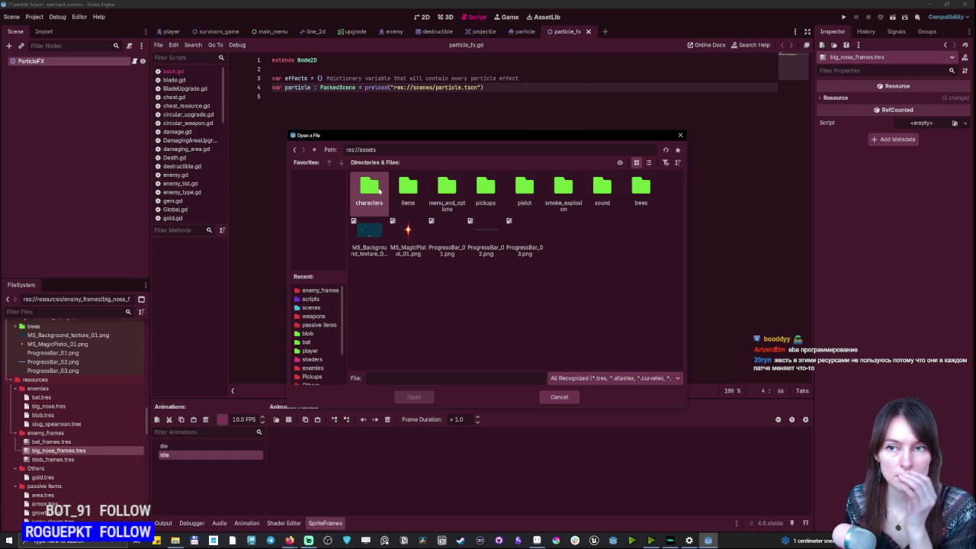
double_click(373, 192)
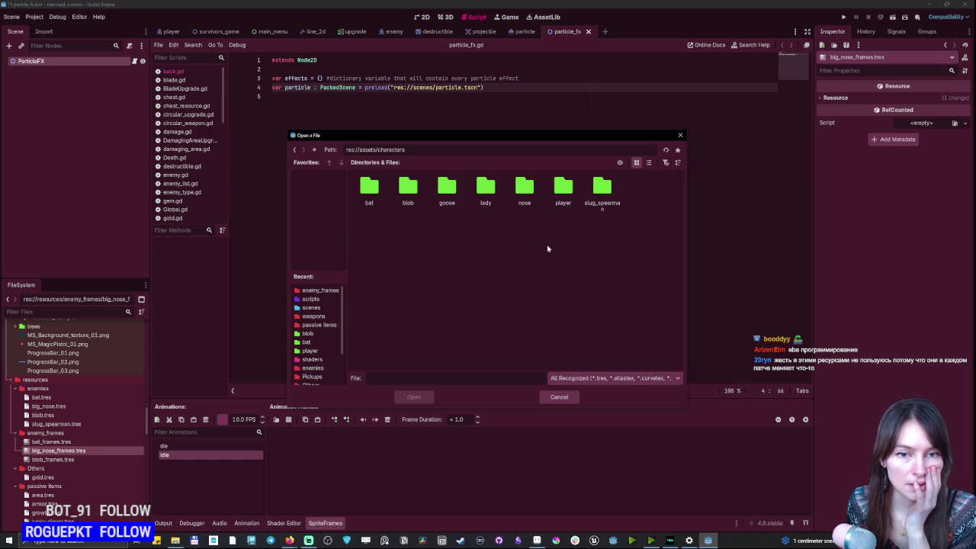
double_click(537, 206)
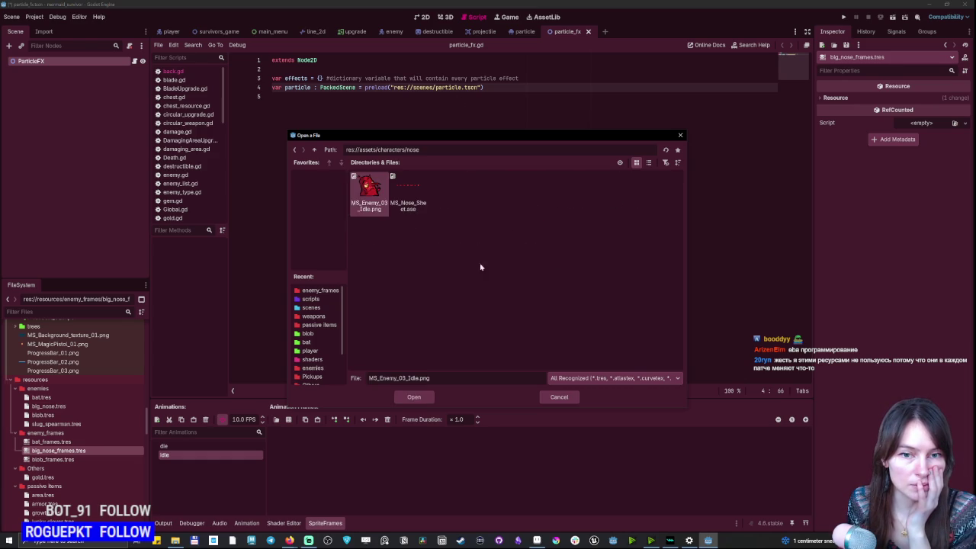
double_click(369, 190)
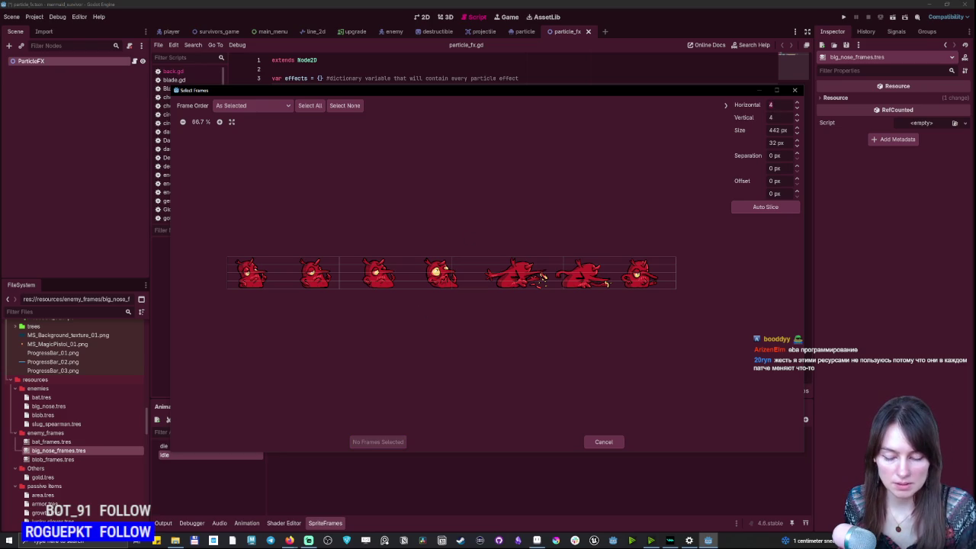
key(Tab)
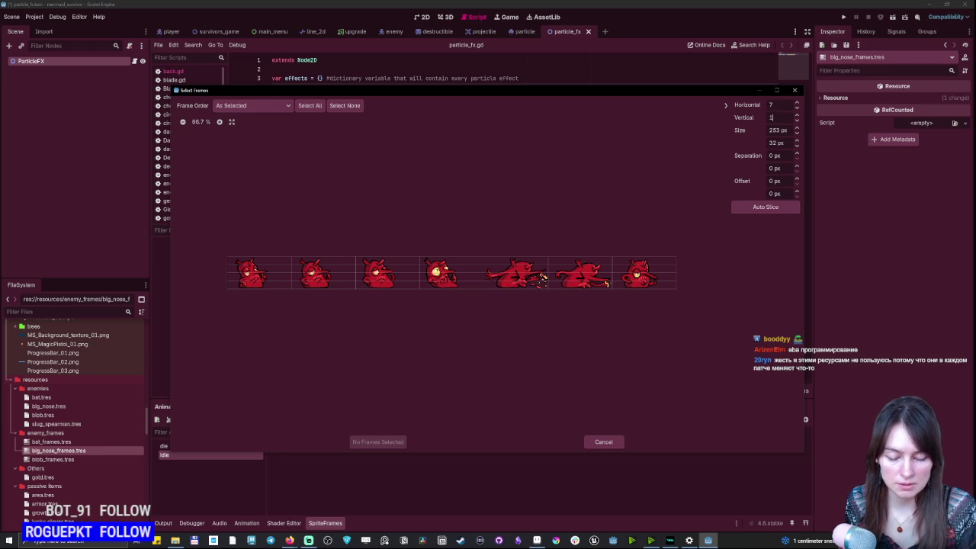
key(Tab)
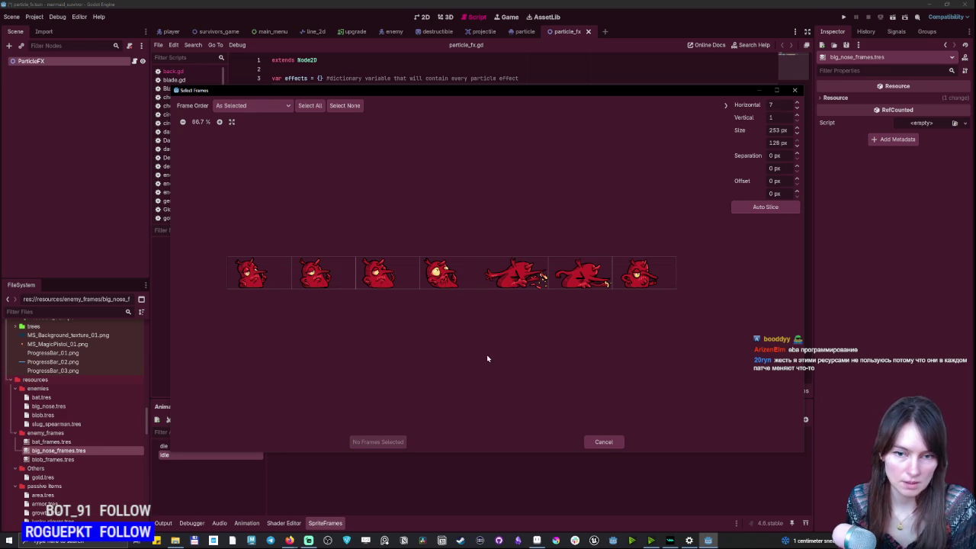
drag(258, 276, 641, 279)
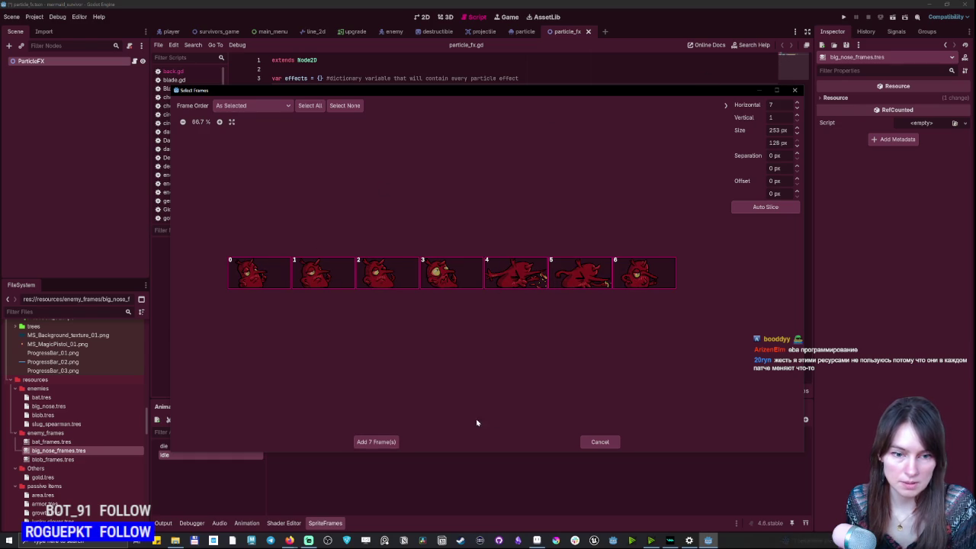
click(376, 442)
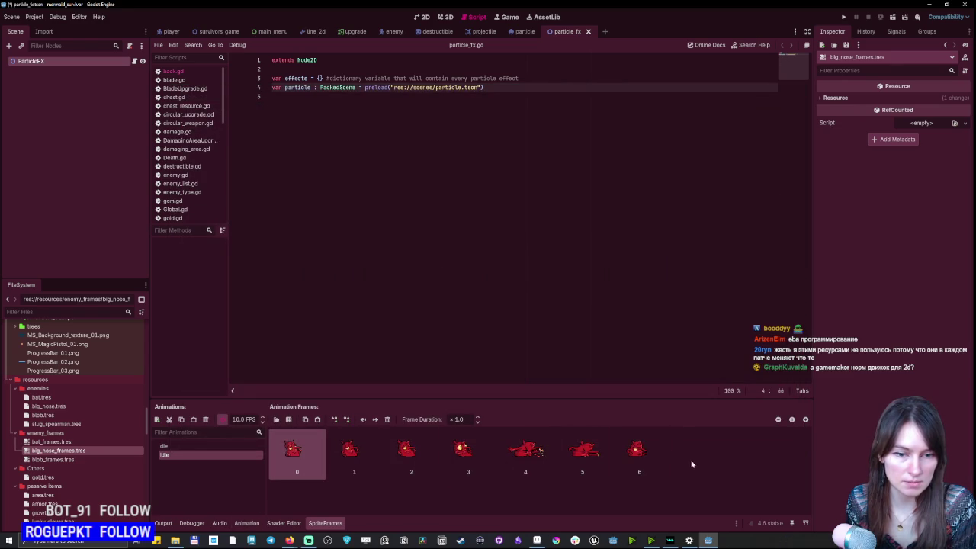
click(191, 445)
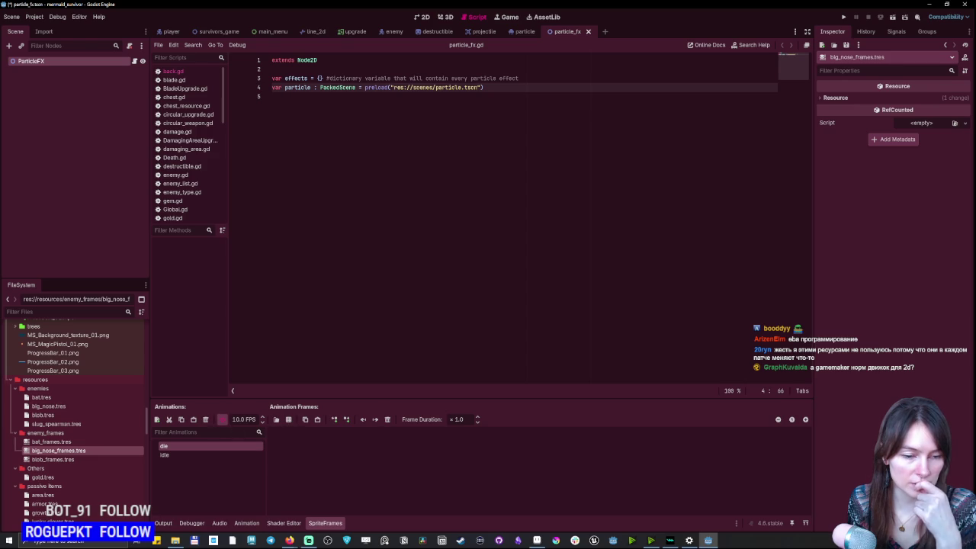
Add the whole MS_Enemy_03_Idle.png sheet to the die animation as one frame.
click(288, 419)
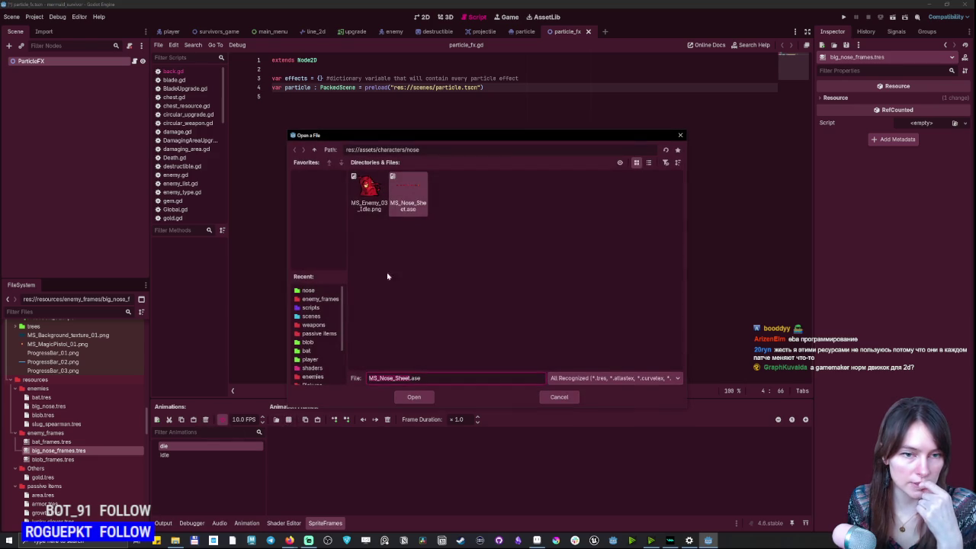
click(368, 197)
click(426, 398)
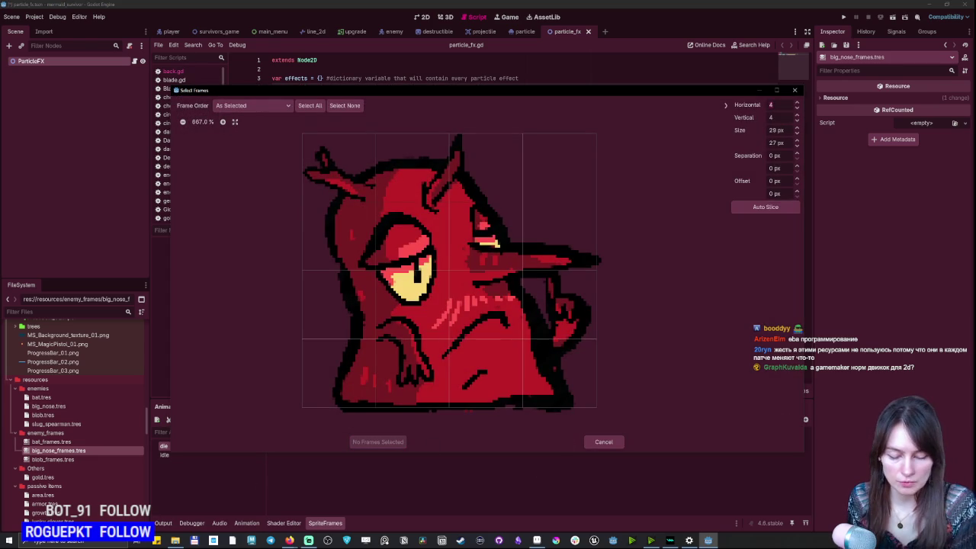
key(Tab)
text(1)
key(Return)
click(580, 343)
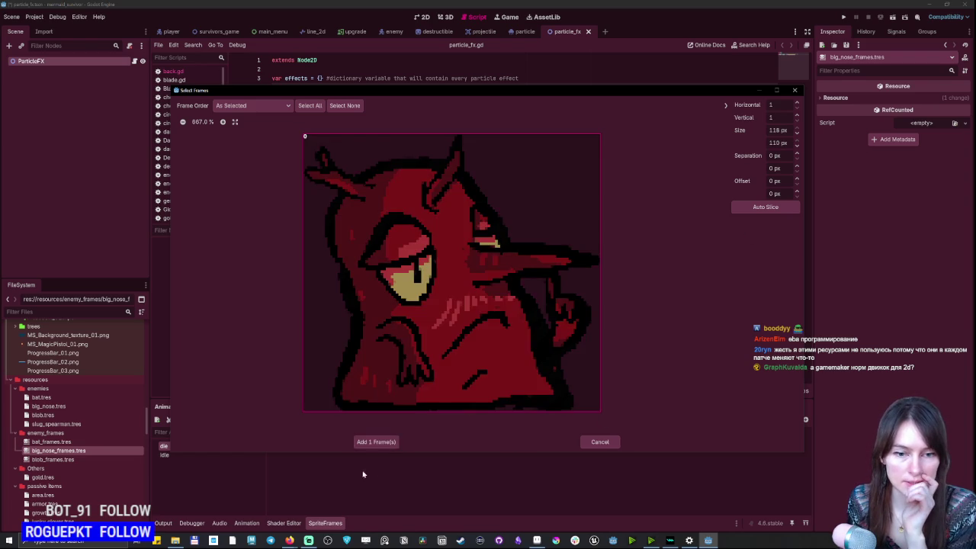
click(381, 443)
click(216, 455)
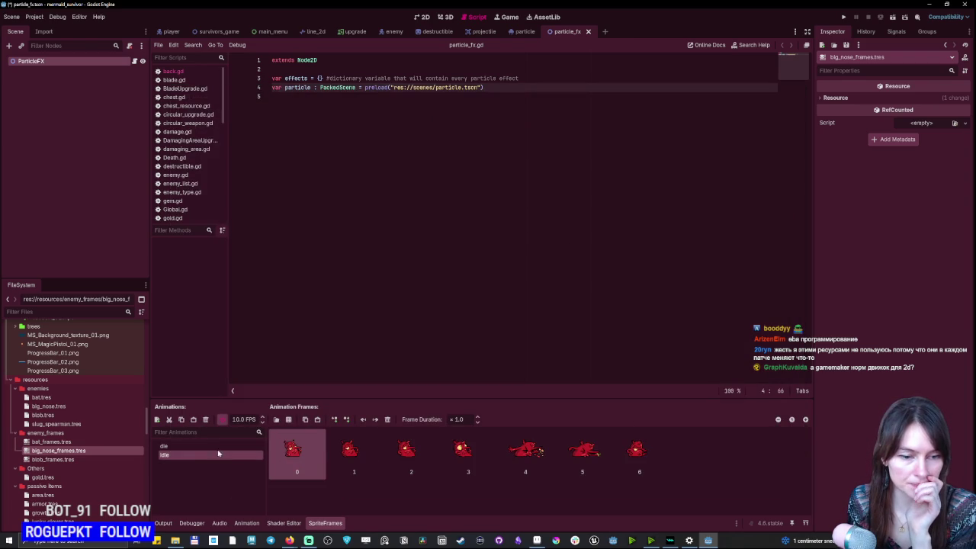
click(199, 448)
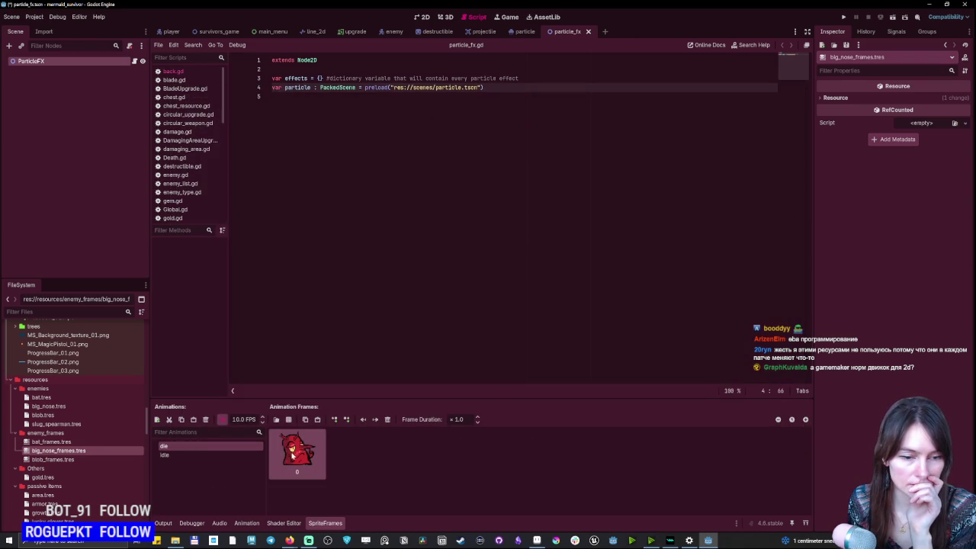
Re-slice the sheet into 7 columns by 1 row and add its fourth frame to die.
click(288, 419)
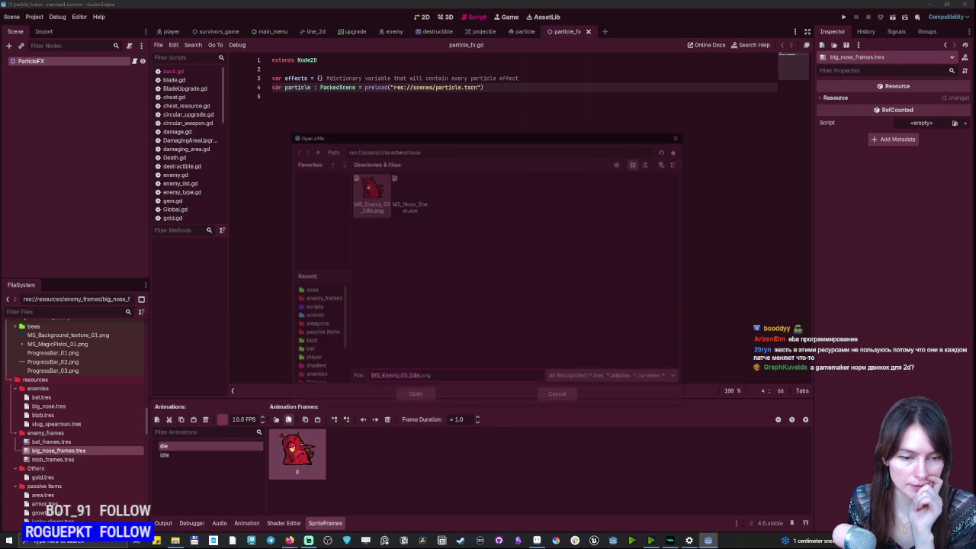
double_click(412, 187)
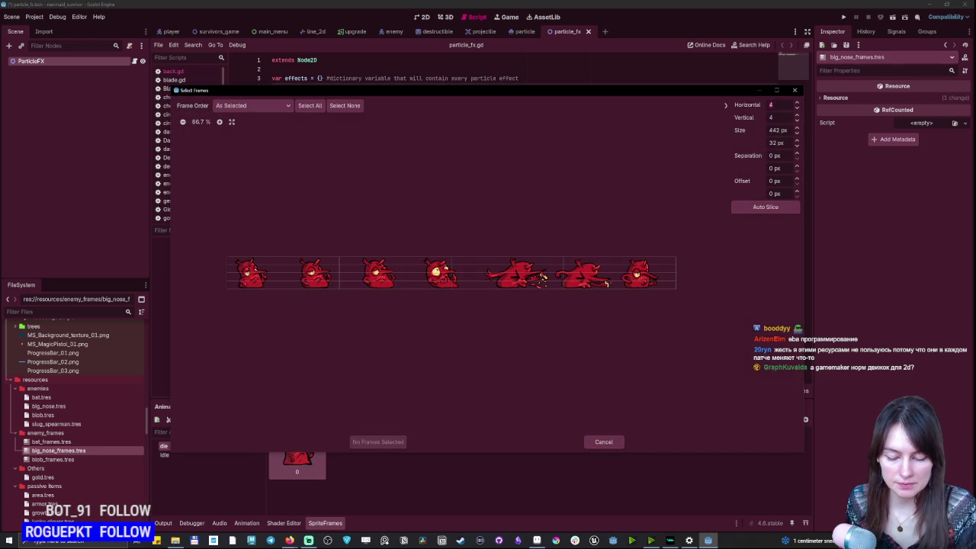
key(Tab)
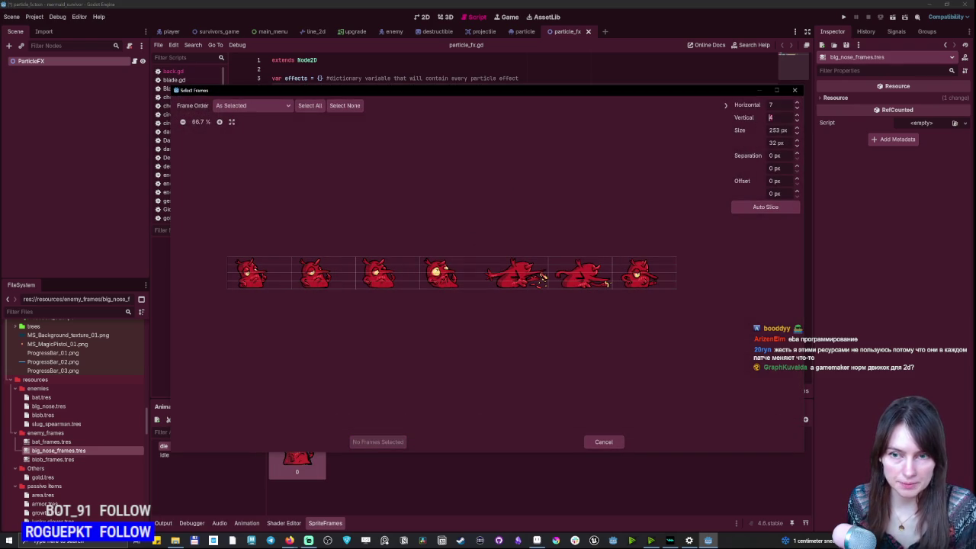
key(Return)
click(278, 279)
click(276, 277)
click(459, 276)
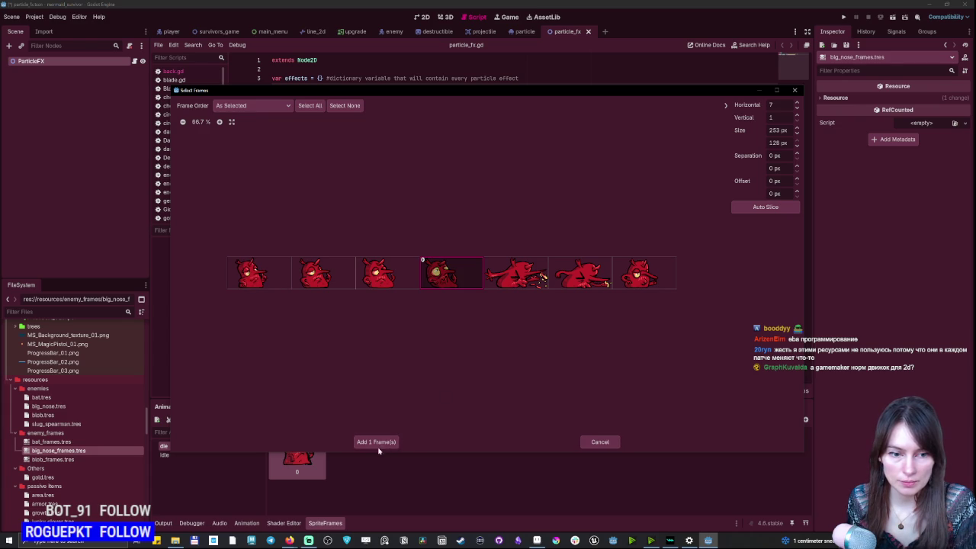
click(377, 442)
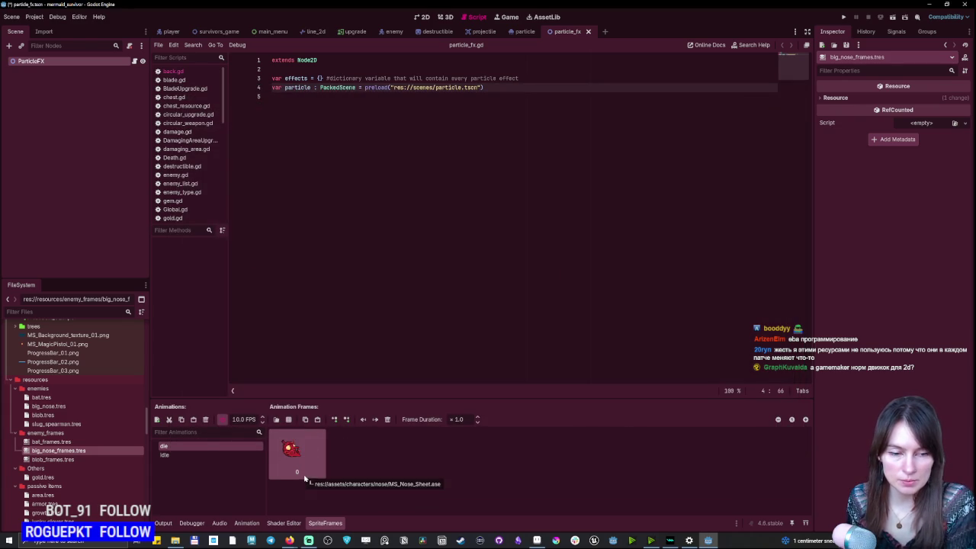
Turn off looping for the die animation, checking idle's frames alongside.
click(203, 456)
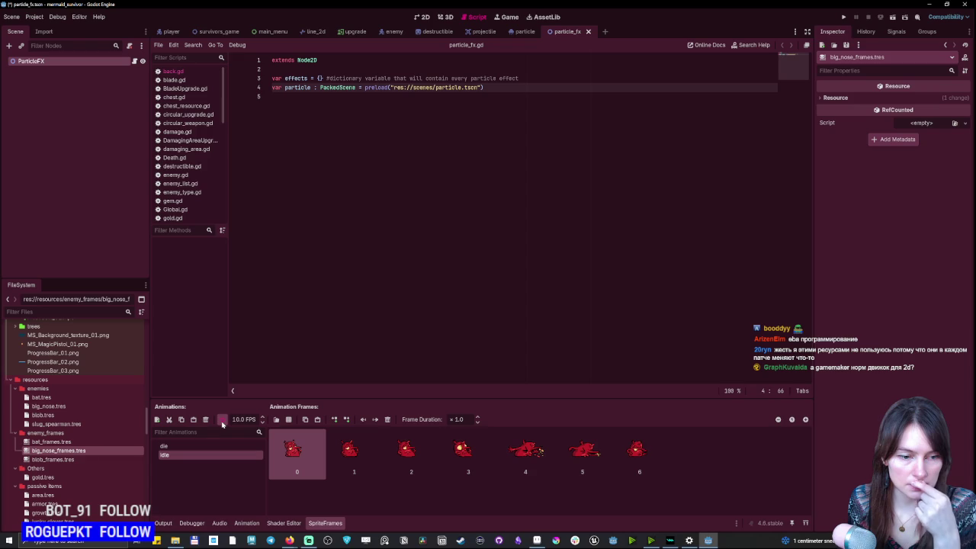
click(218, 448)
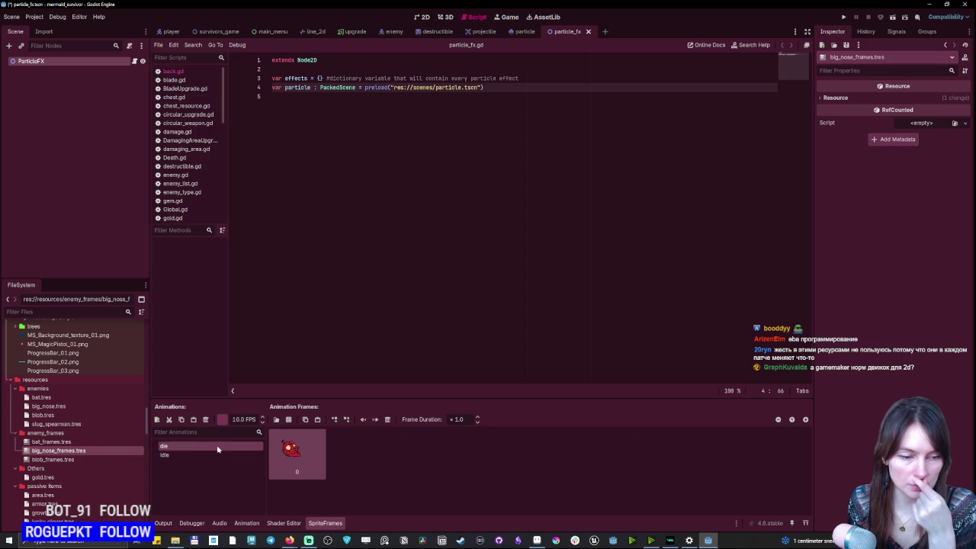
click(222, 421)
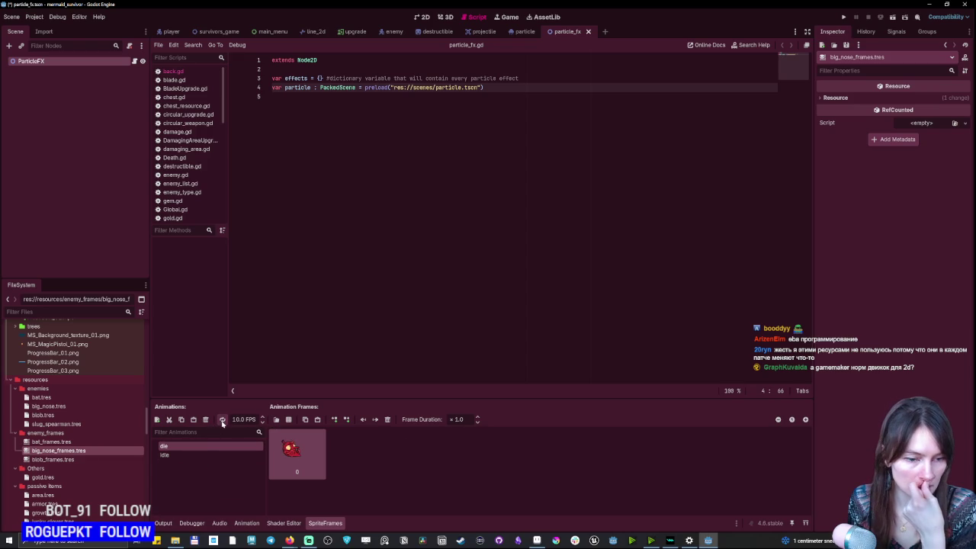
click(176, 454)
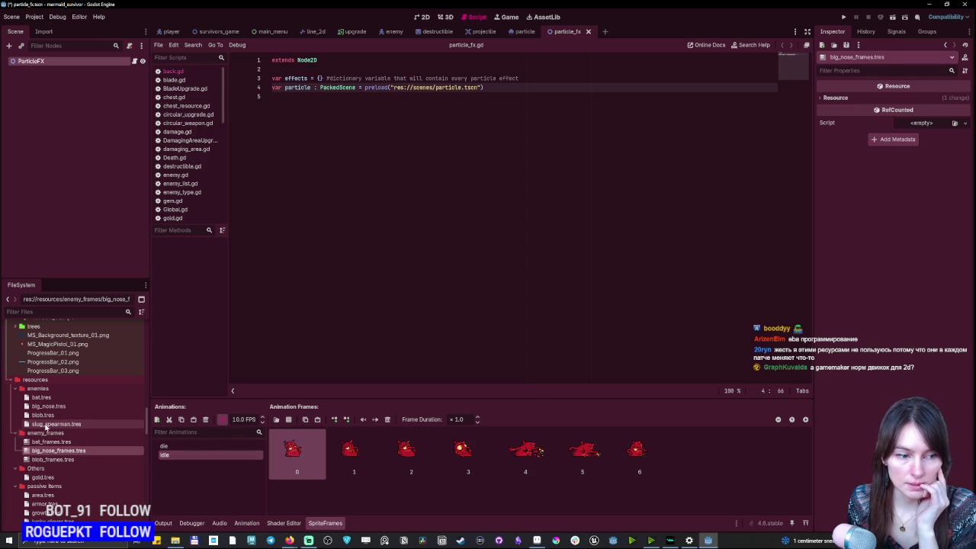
Open the slug_spearman enemy resource and save the current scene.
click(46, 426)
double_click(46, 426)
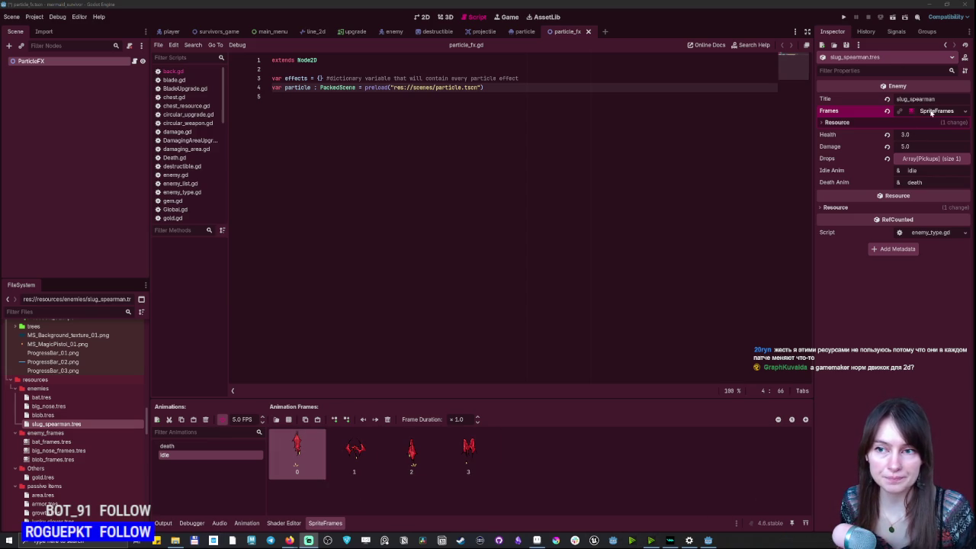
key(ctrl+s)
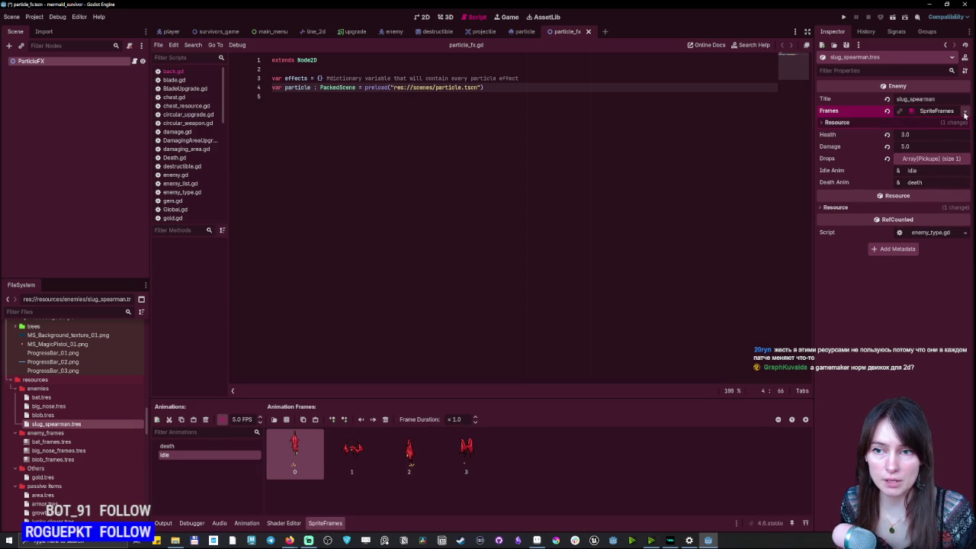
Save the spearman's sprite frames into enemy_frames as slug_spearmen.tres.
click(965, 112)
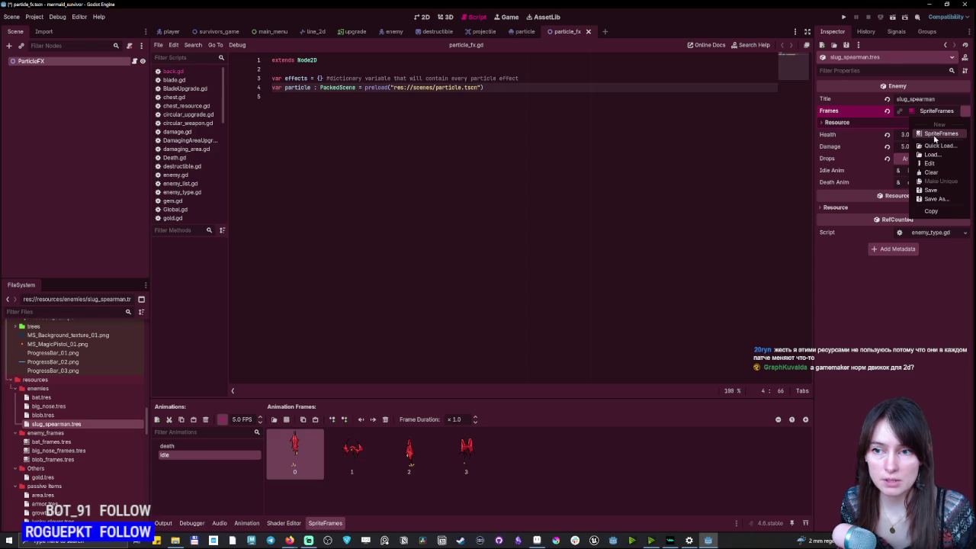
click(935, 138)
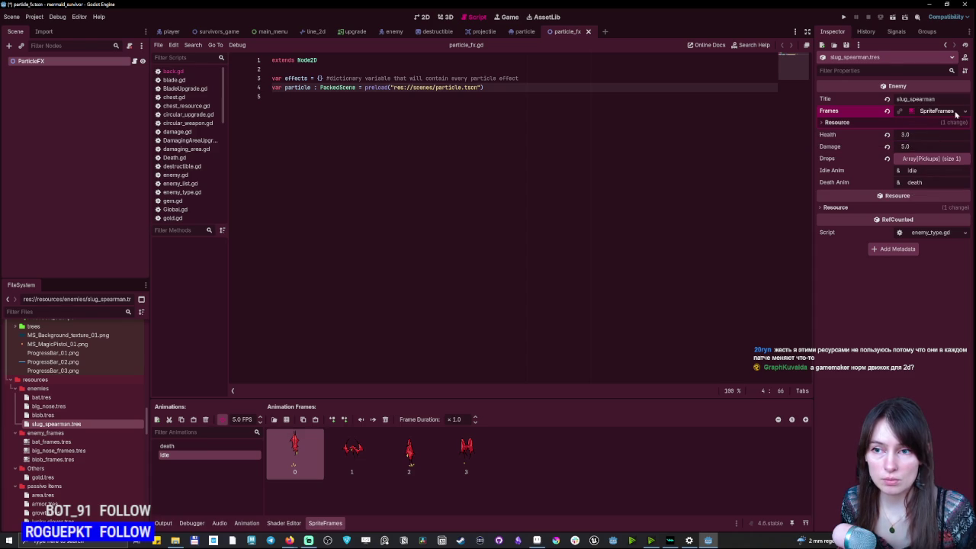
click(963, 112)
click(942, 201)
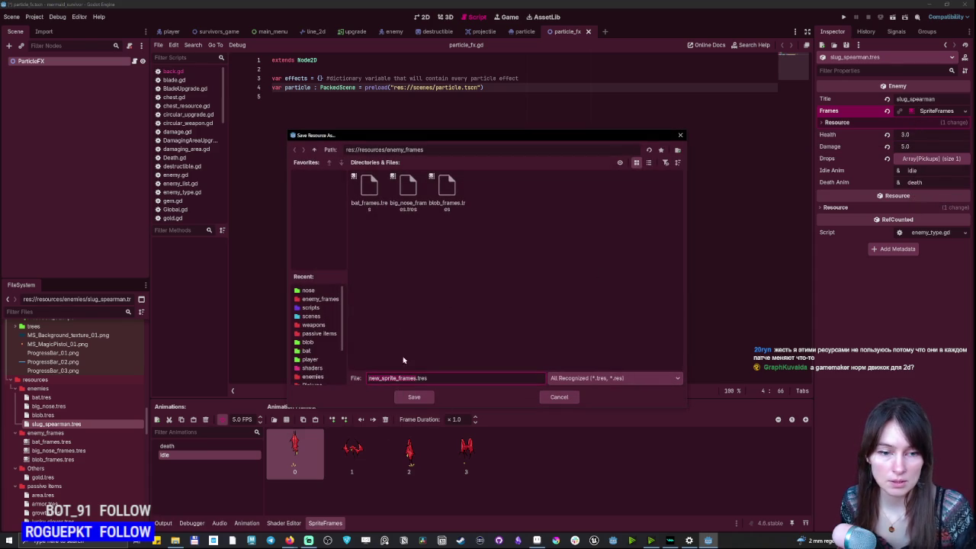
text(slug_spearman)
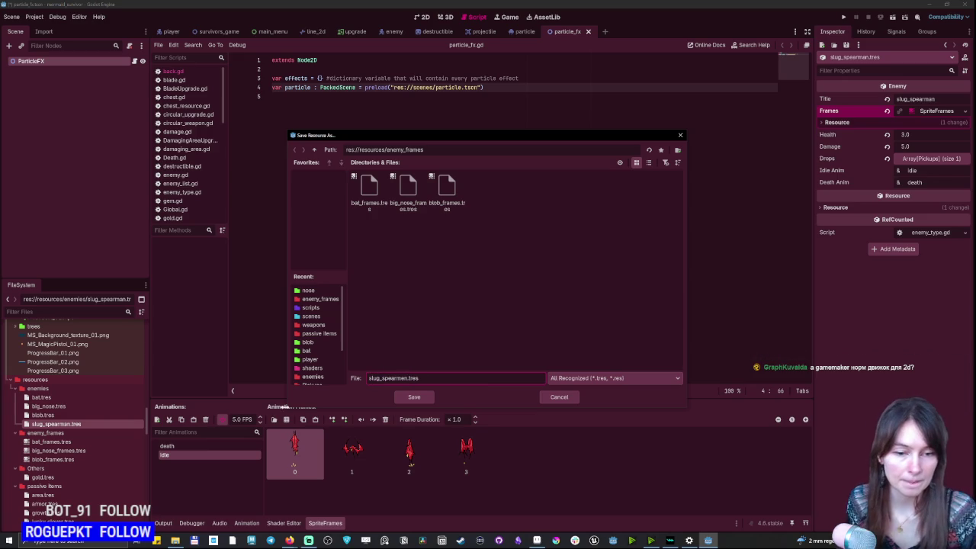
click(413, 398)
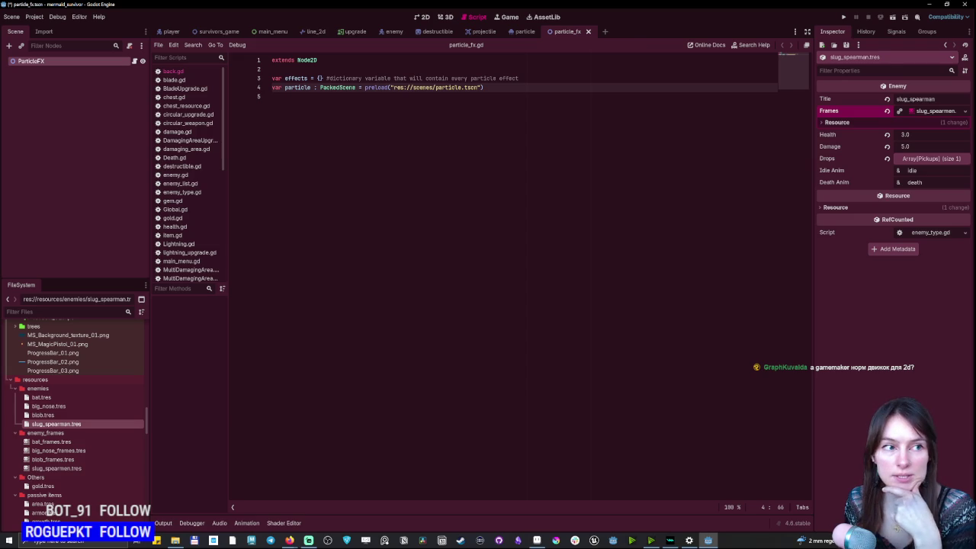
Switch to the player scene and select MS_Mermaid_01 to preview its twelve-frame idle animation.
click(170, 33)
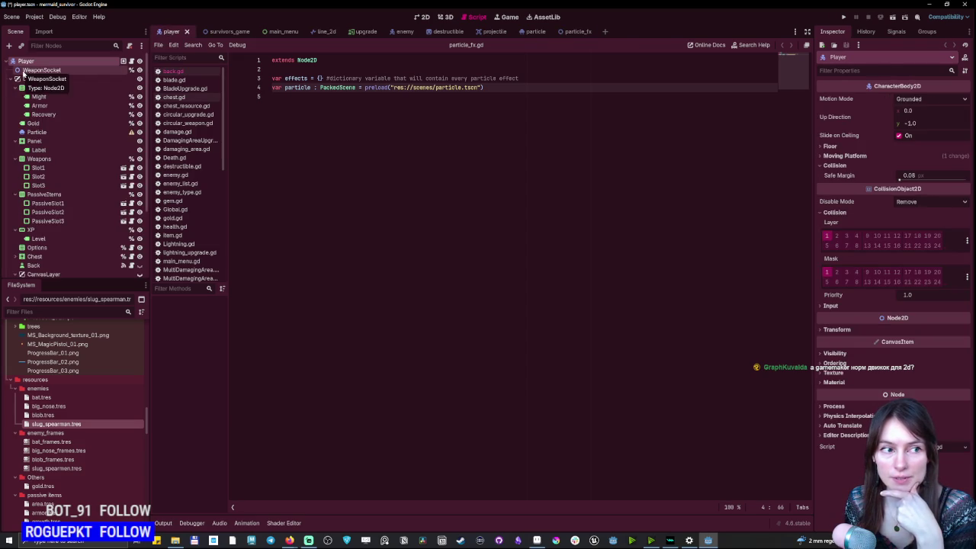
scroll(63, 423, up, 15)
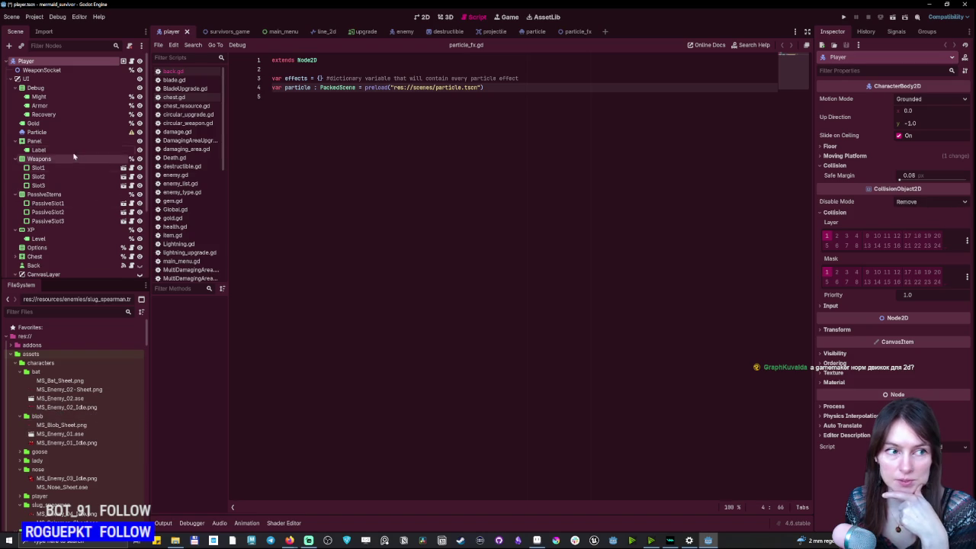
scroll(69, 160, down, 5)
click(34, 270)
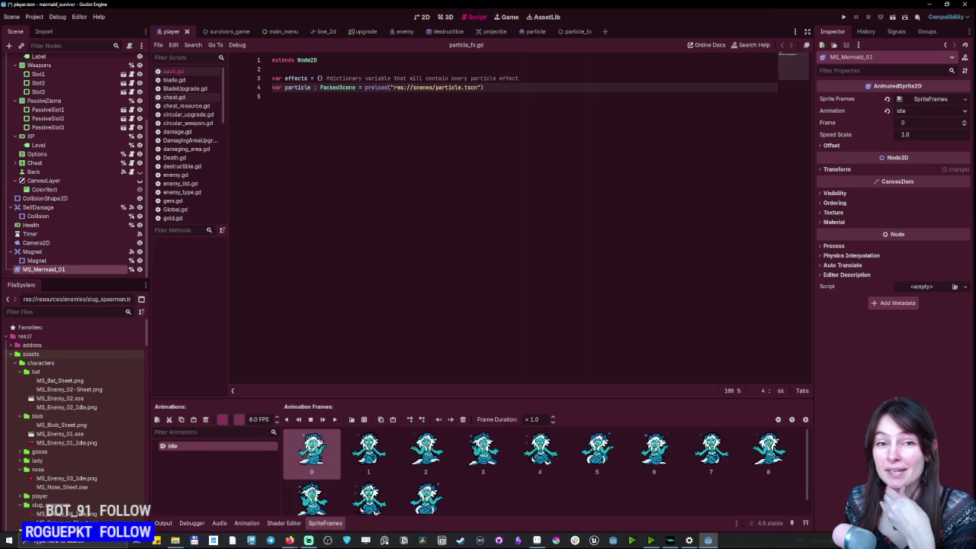
scroll(58, 421, down, 10)
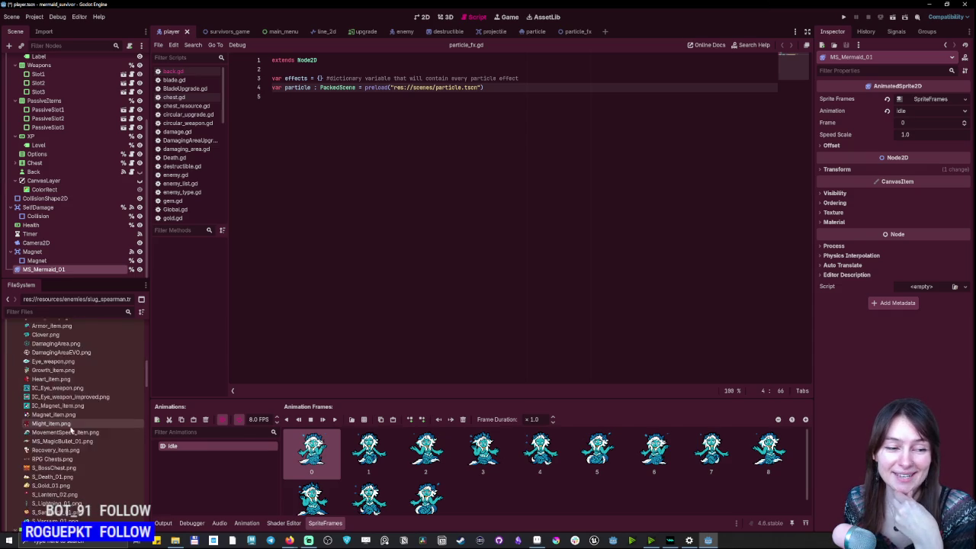
scroll(57, 421, down, 5)
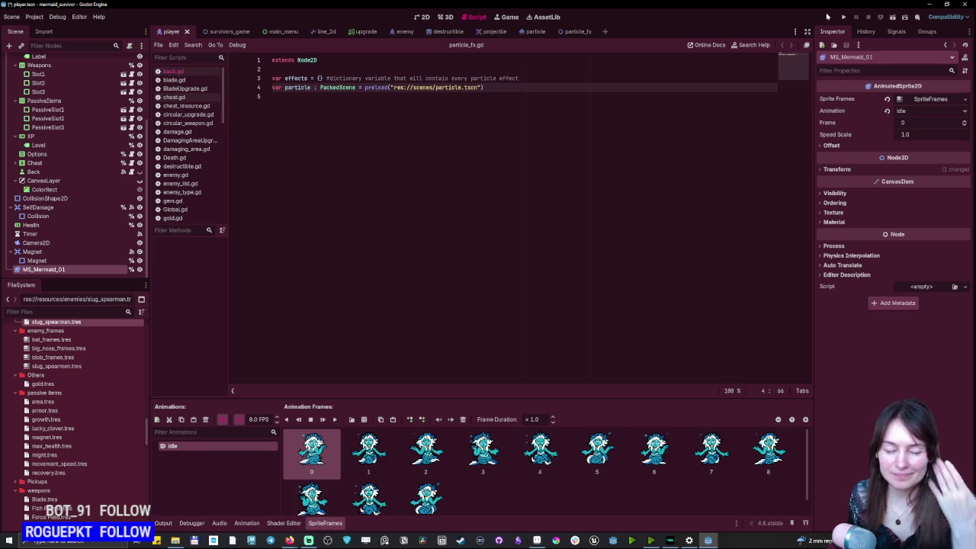
scroll(55, 345, down, 3)
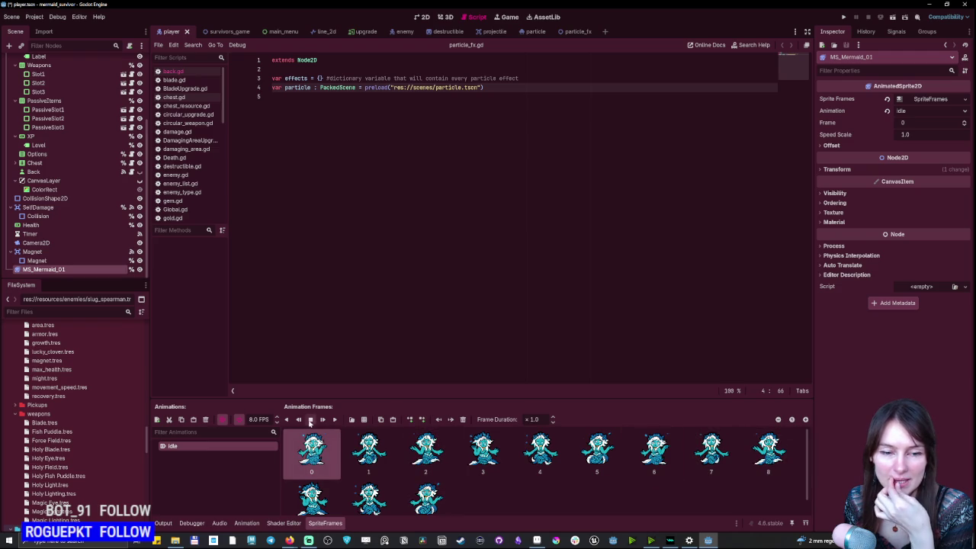
click(422, 16)
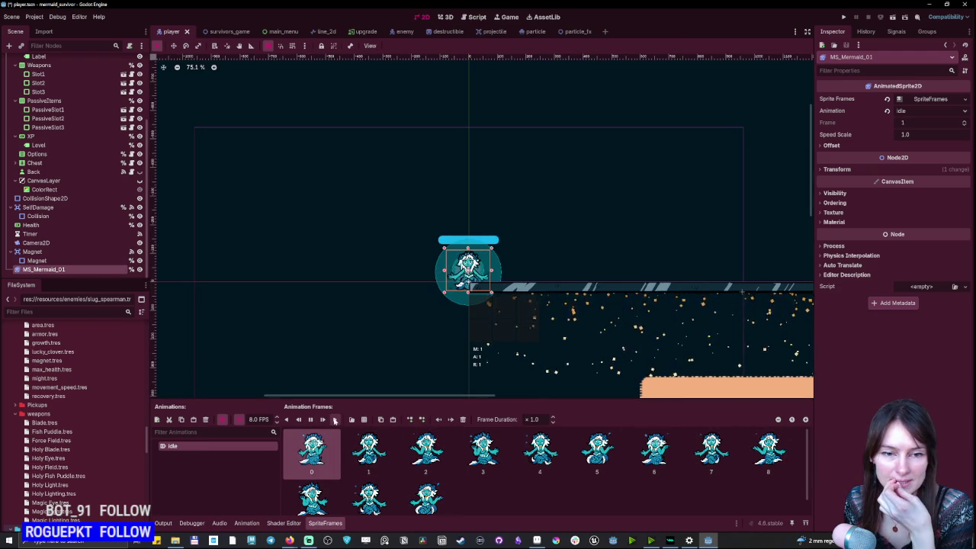
Zoom in on the mermaid to watch its idle animation, then stop the preview.
scroll(467, 284, up, 2)
scroll(473, 290, up, 5)
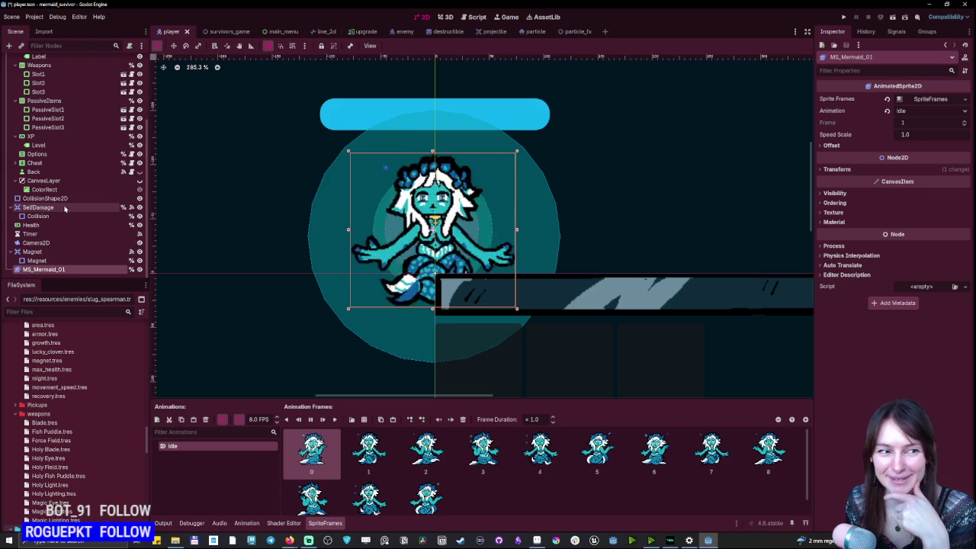
click(310, 419)
scroll(44, 419, up, 10)
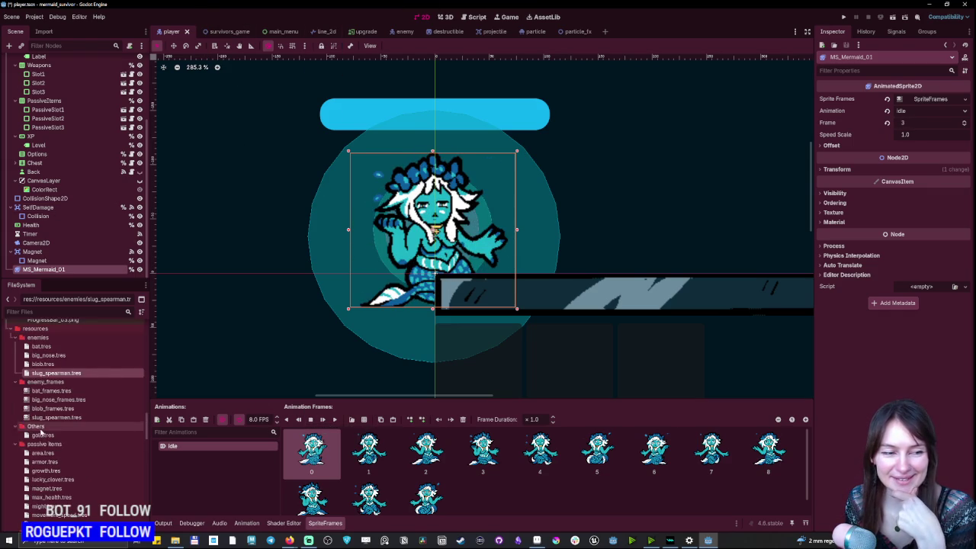
scroll(44, 418, down, 5)
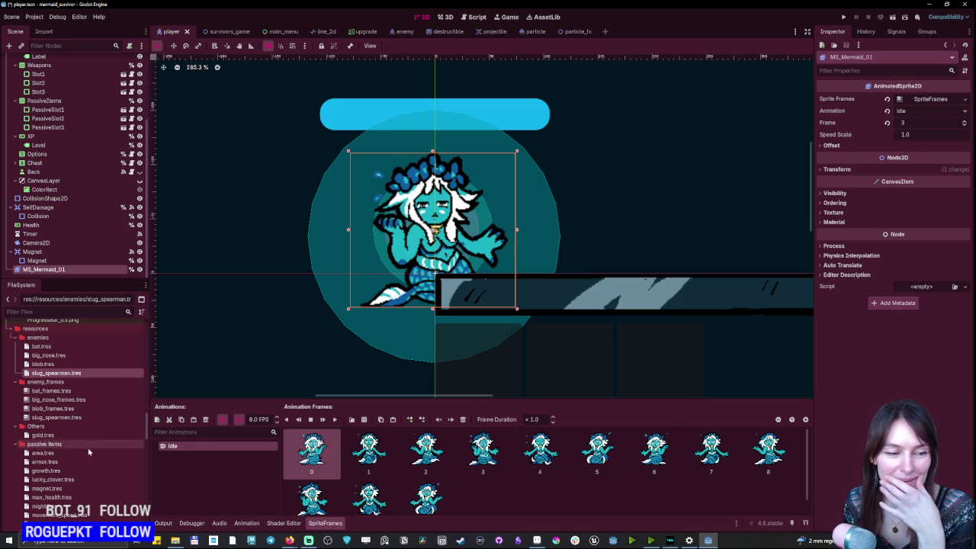
Inspect the blob, slug_spearmen, bat and big_nose frame resources in turn.
click(53, 408)
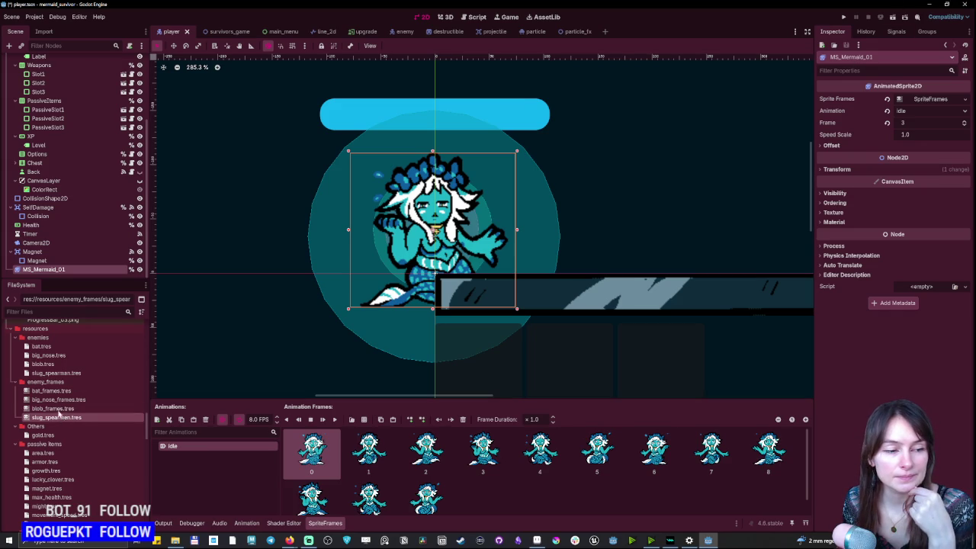
double_click(55, 410)
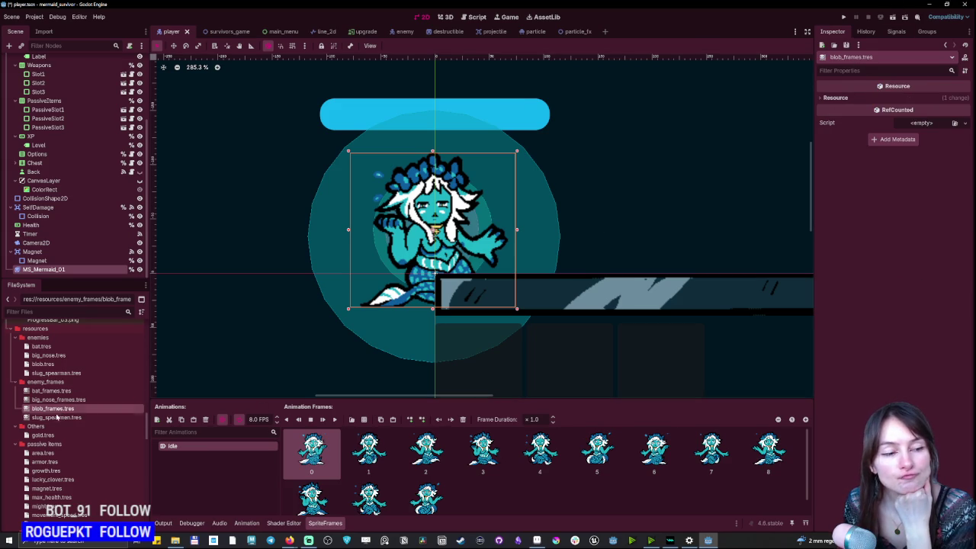
double_click(53, 418)
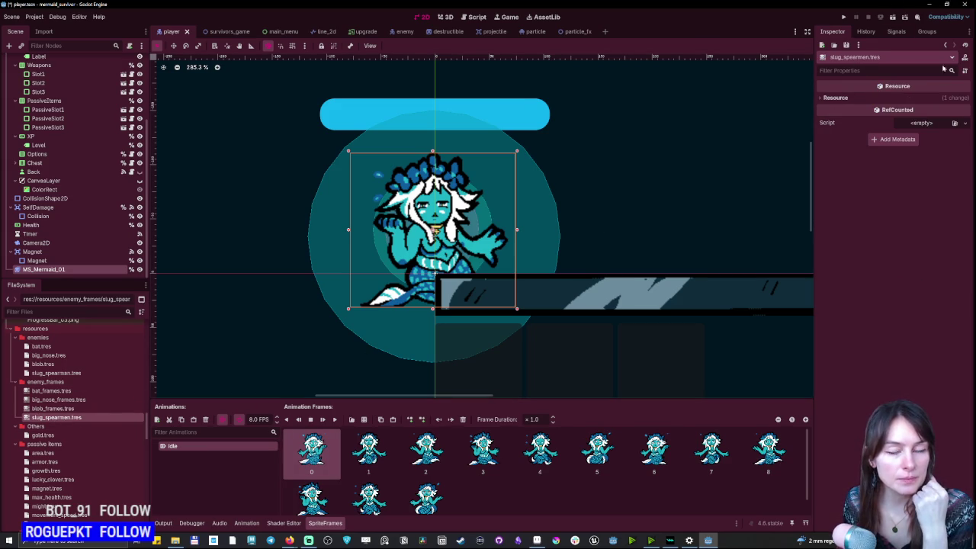
double_click(52, 408)
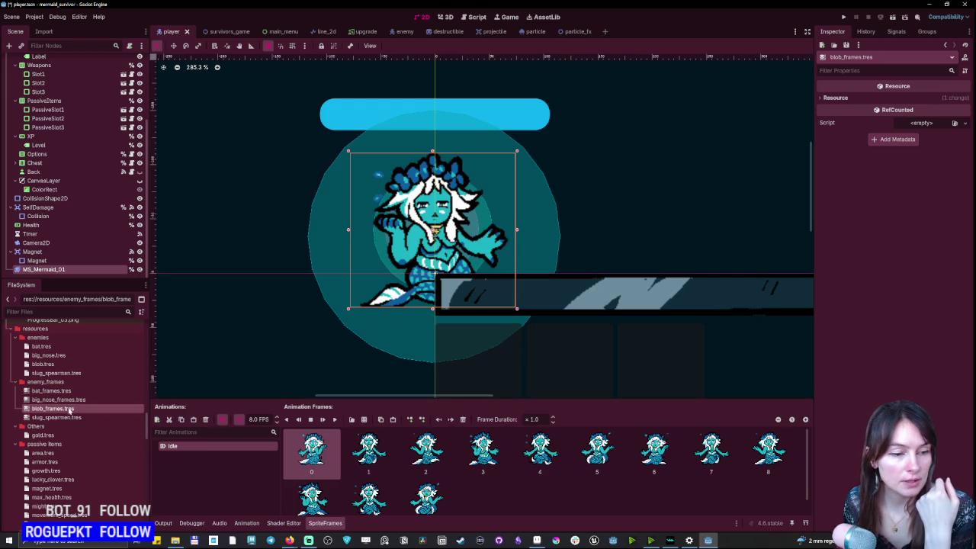
click(58, 399)
double_click(60, 418)
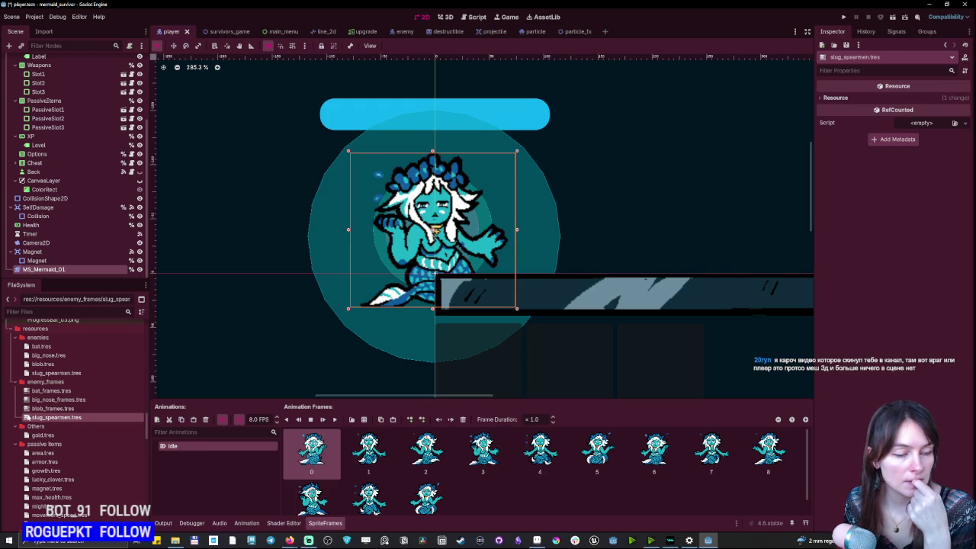
click(284, 523)
click(323, 523)
double_click(46, 392)
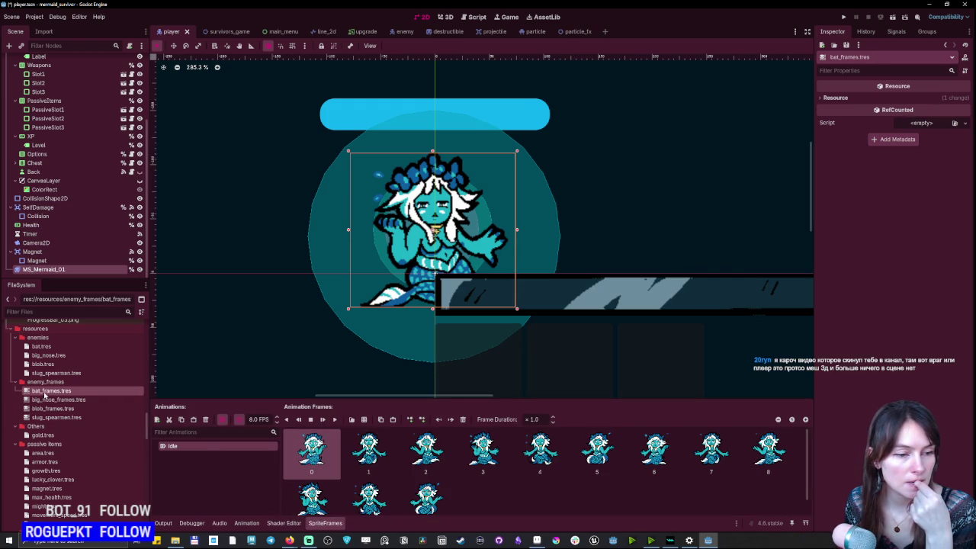
double_click(46, 399)
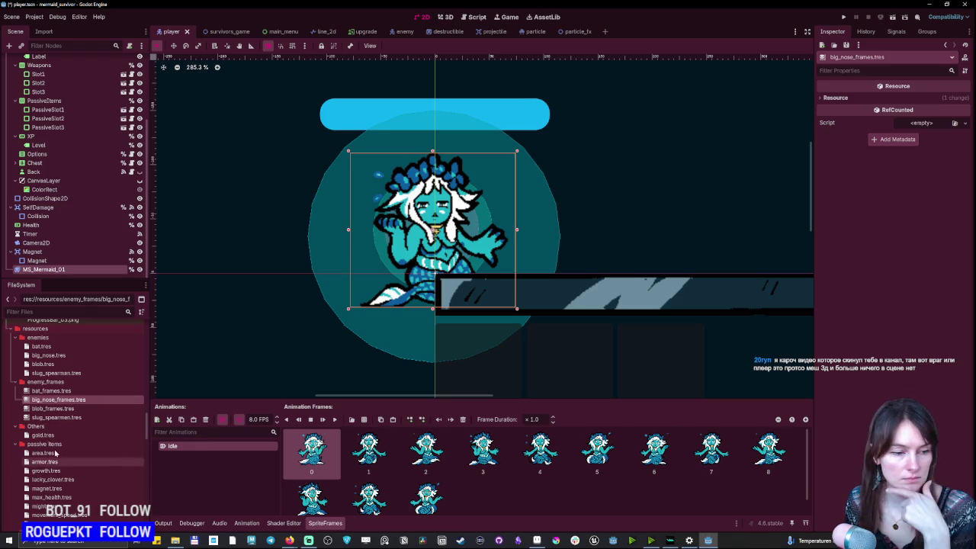
Show the slug_spearman enemy's properties, collapse its Frames, and switch to the enemy scene.
click(48, 373)
double_click(48, 374)
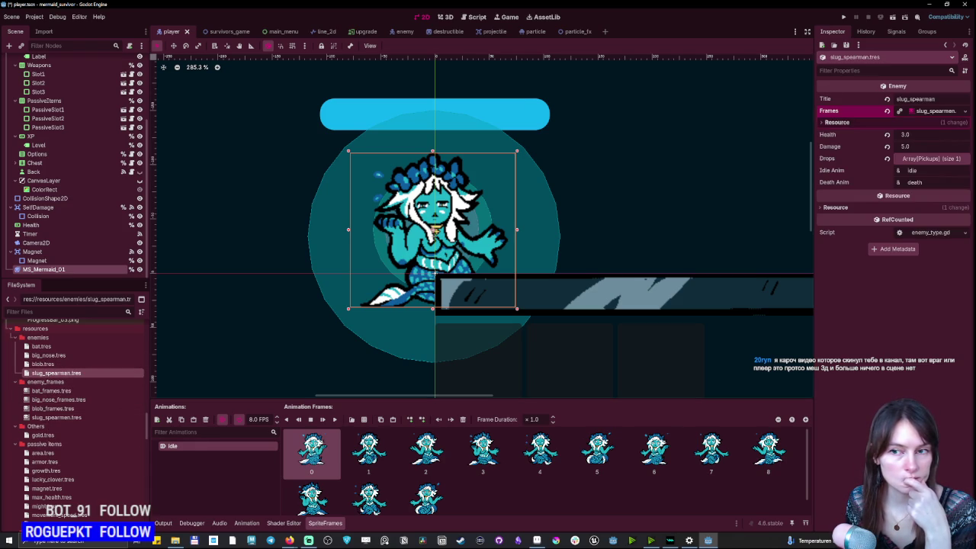
click(936, 111)
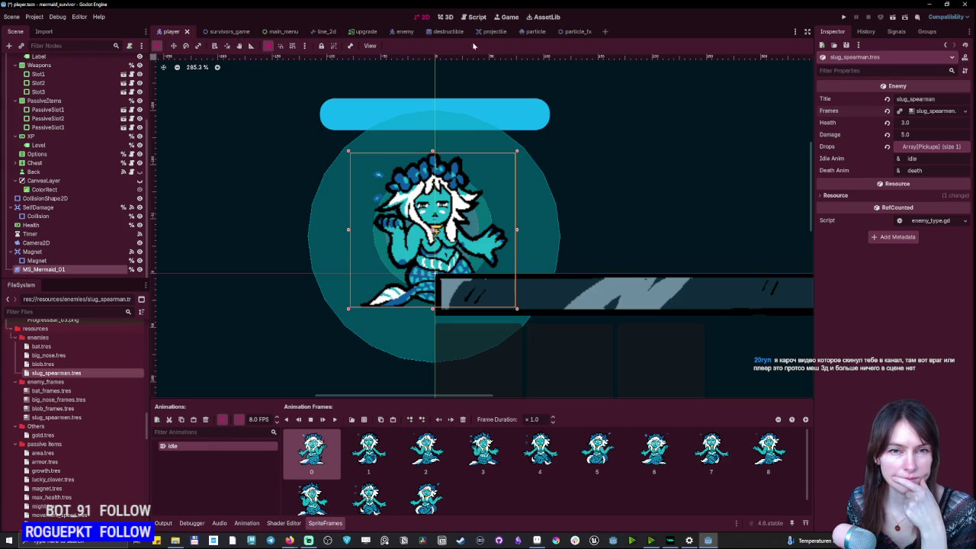
click(395, 32)
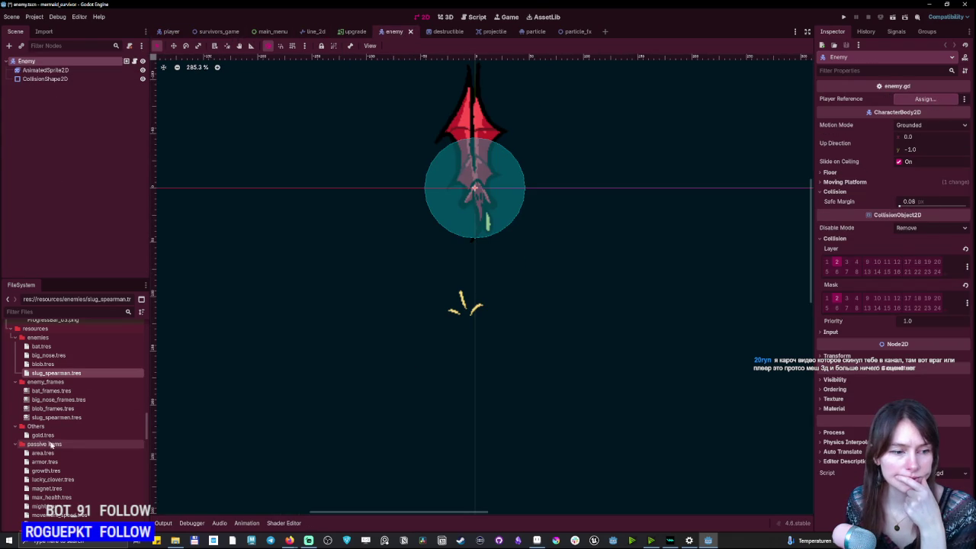
Rename the spearman's default animation to 'die' and add a new 'idle' animation.
click(51, 374)
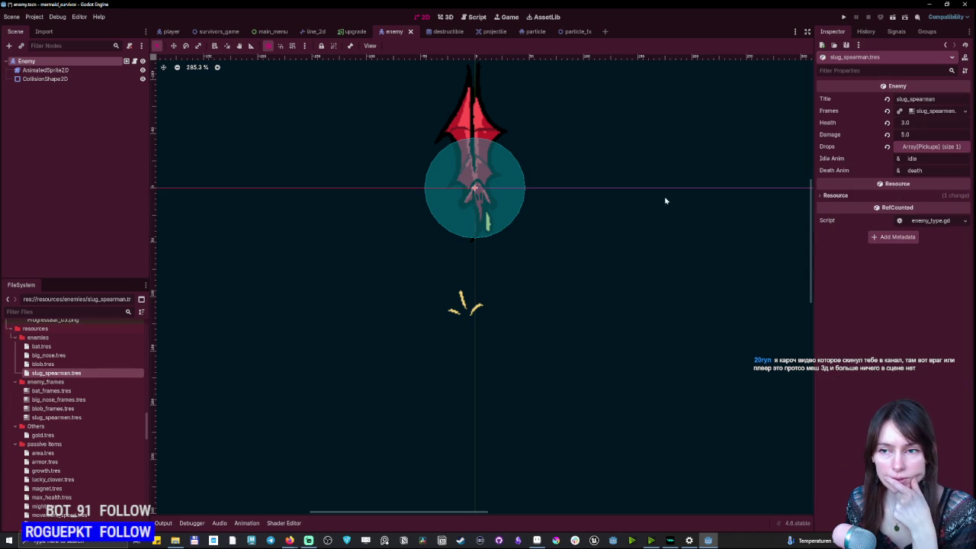
click(946, 110)
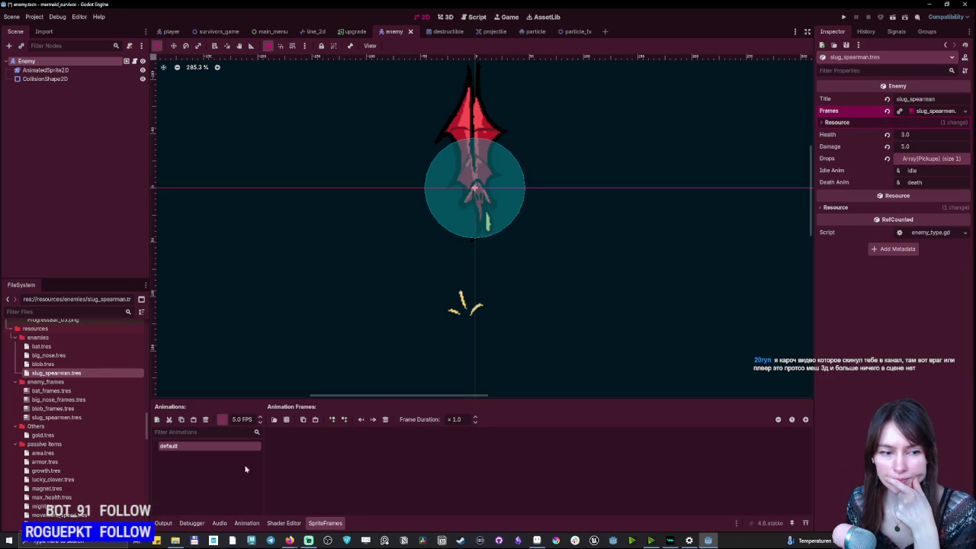
double_click(201, 447)
text(die)
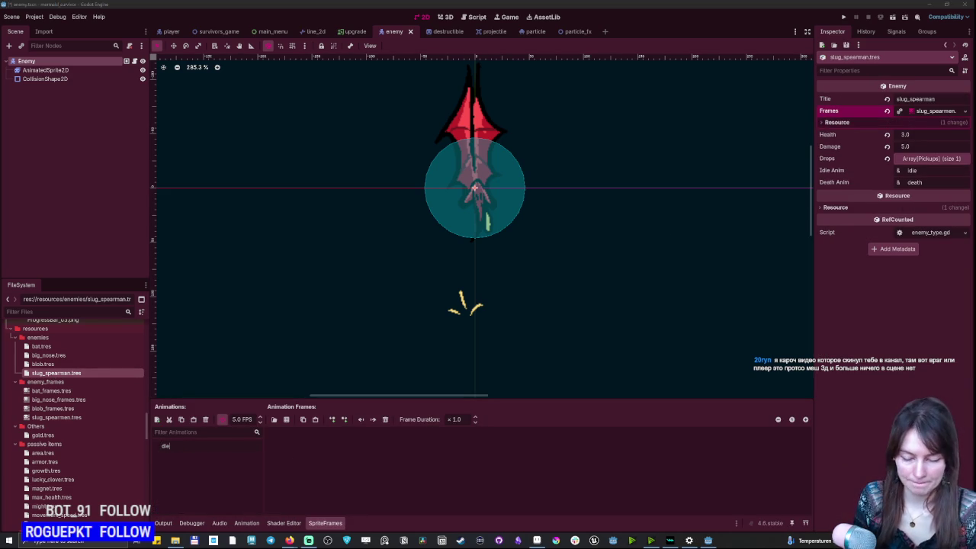
key(Return)
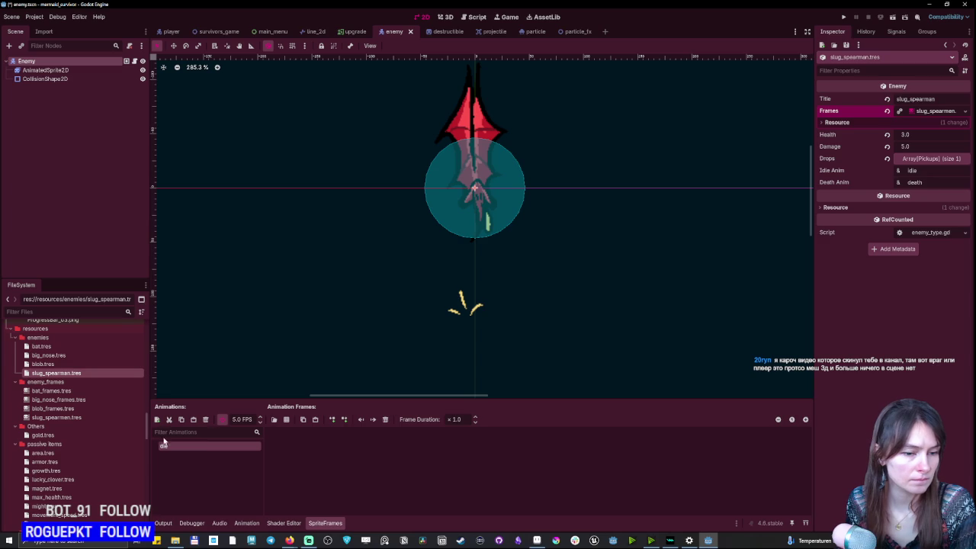
click(156, 419)
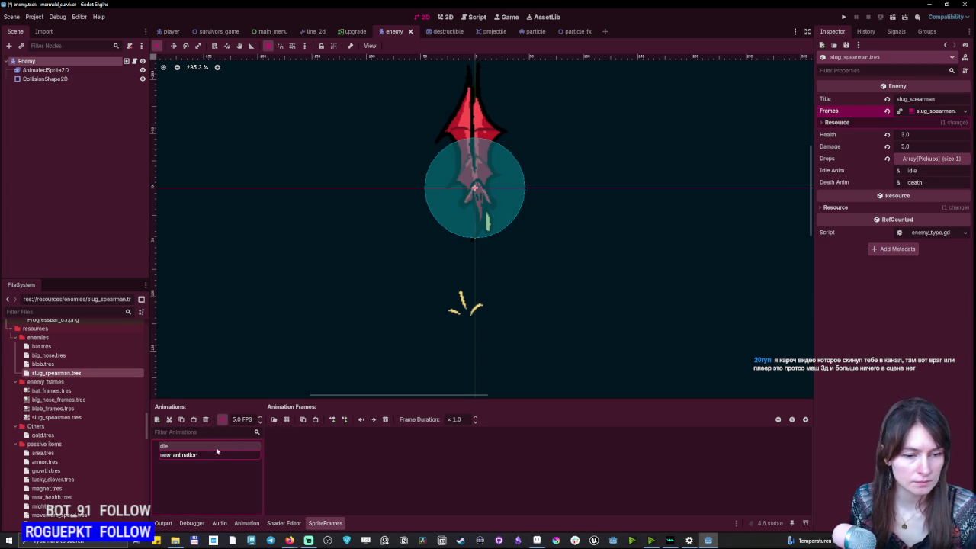
text(idle)
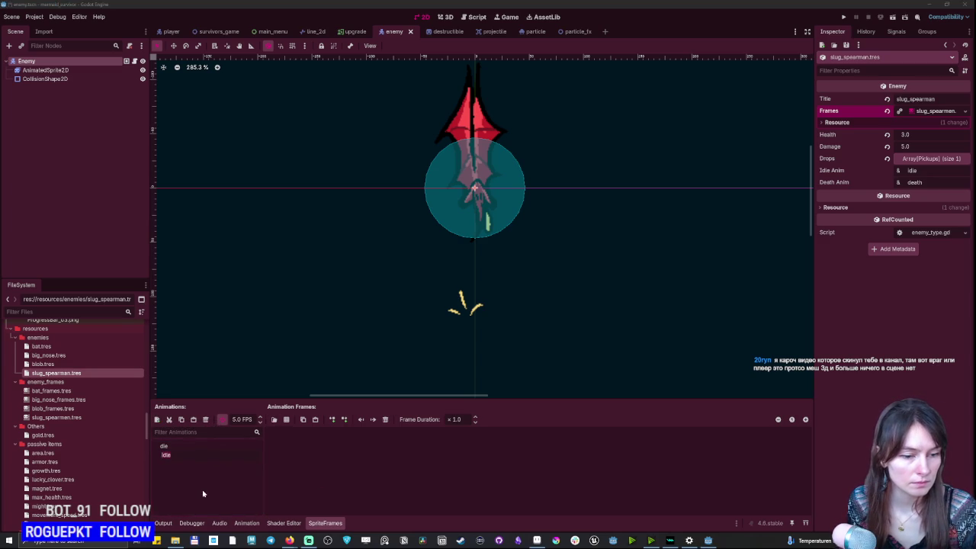
key(Return)
Add frames from MS_Spireman_Sheet.ase, sliced 7 columns by 1 row.
click(286, 419)
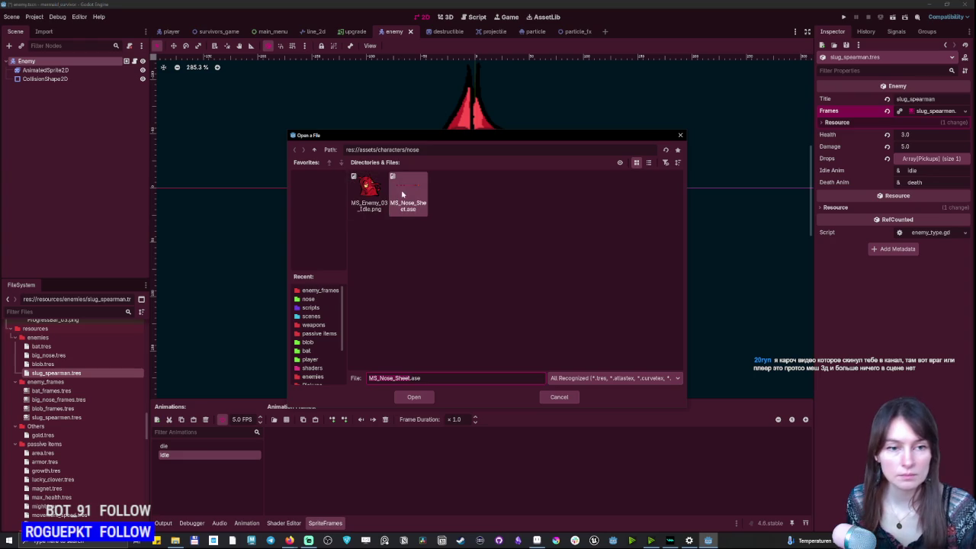
key(BackSpace)
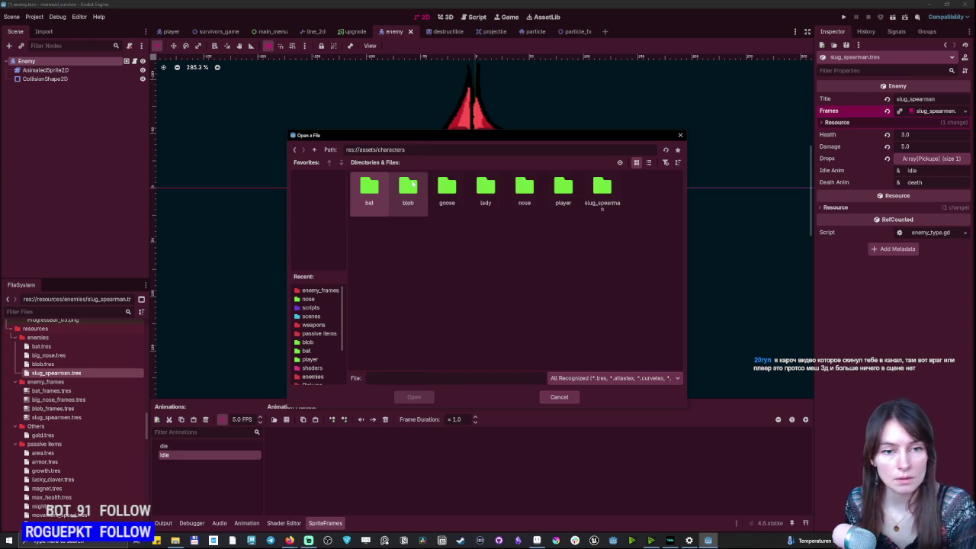
double_click(602, 189)
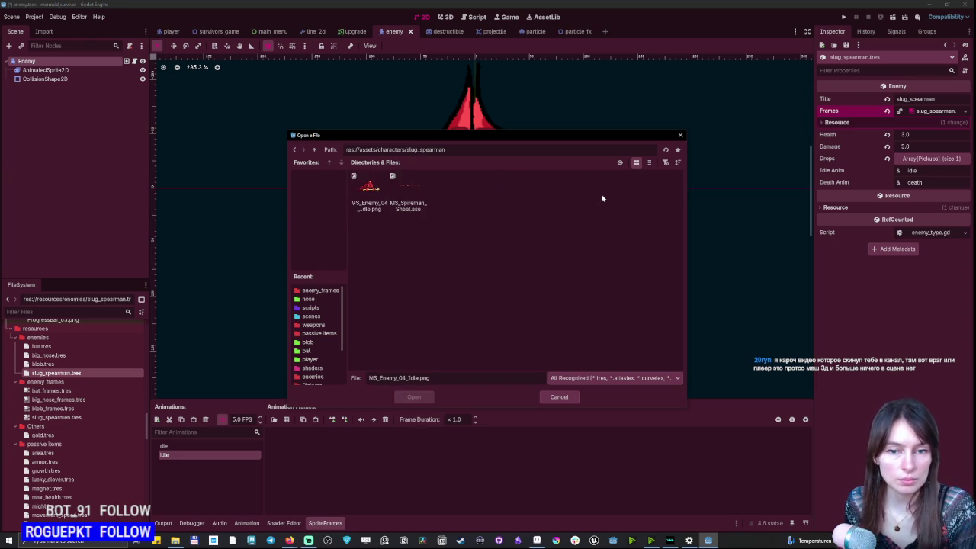
click(408, 190)
click(415, 396)
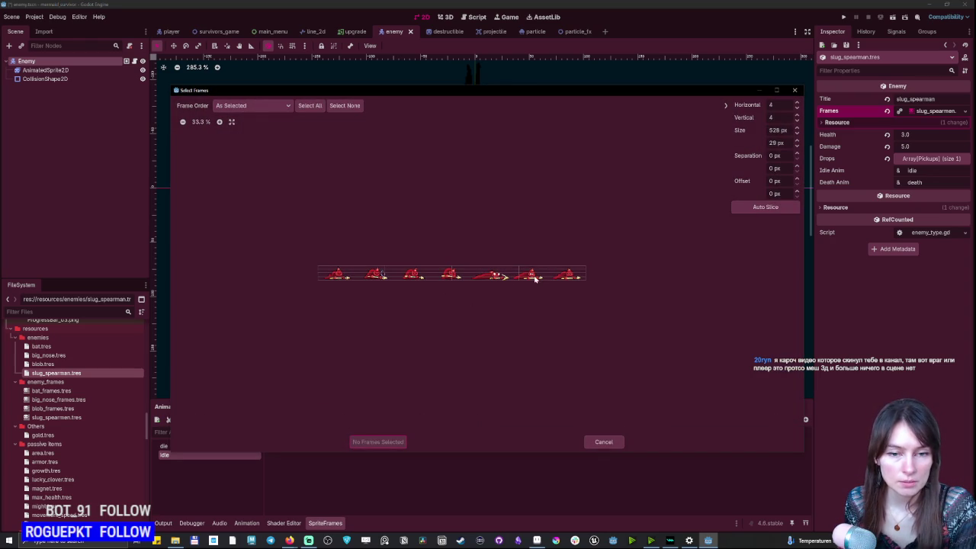
text(7)
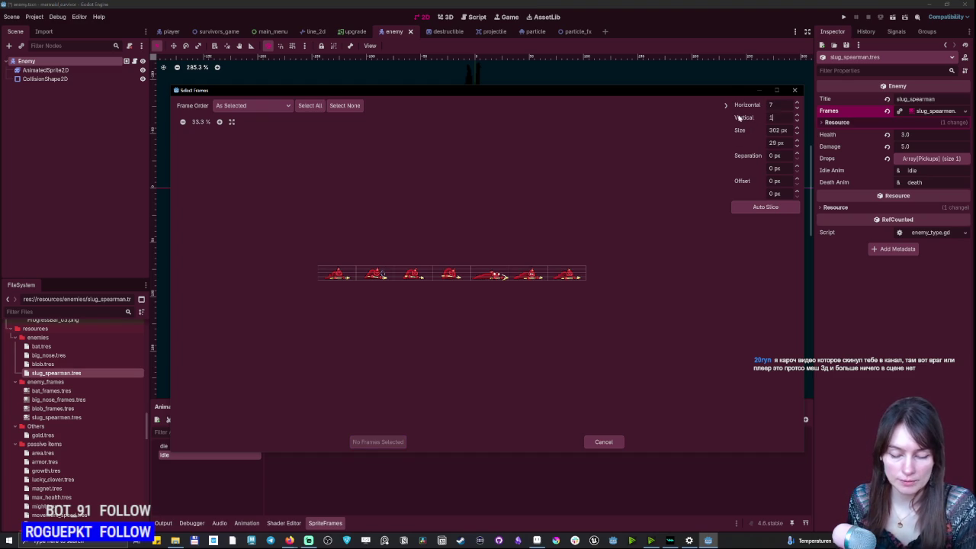
click(763, 208)
click(795, 90)
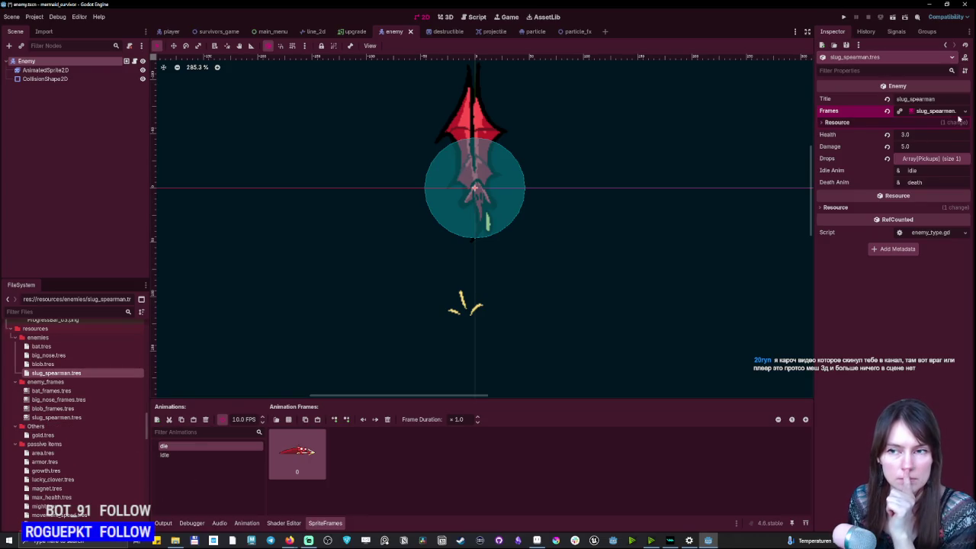
Save the spearman's frames over enemy_frames/slug_spearmen.tres, confirming the overwrite.
click(965, 111)
click(919, 199)
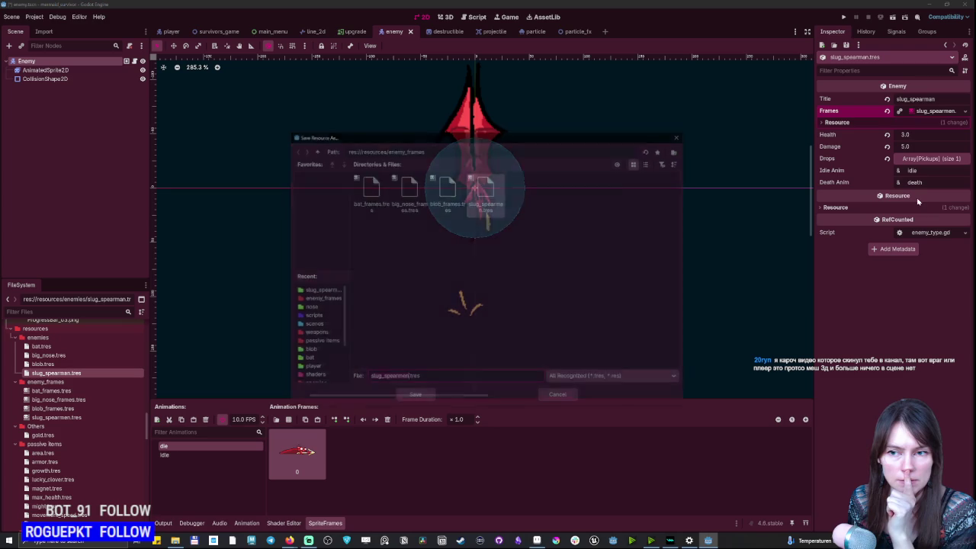
double_click(486, 191)
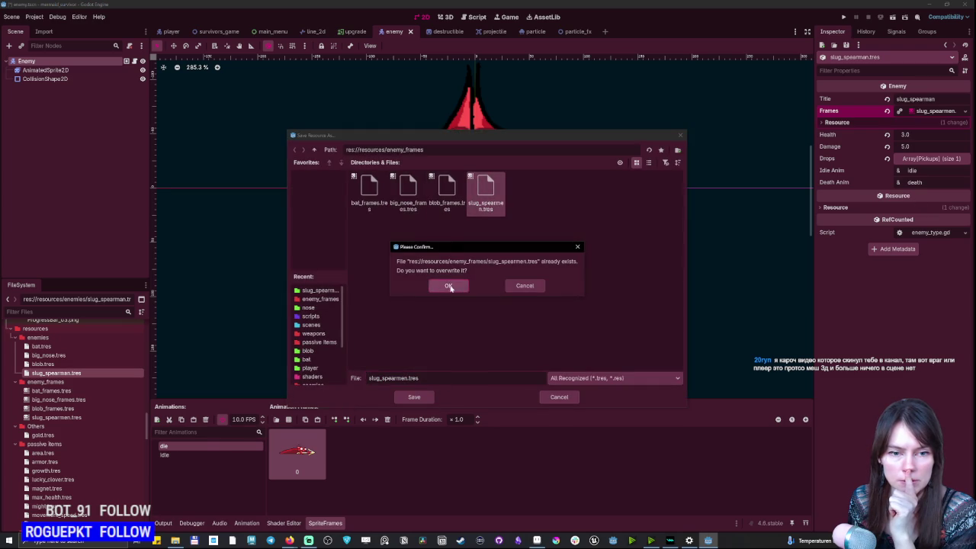
click(448, 286)
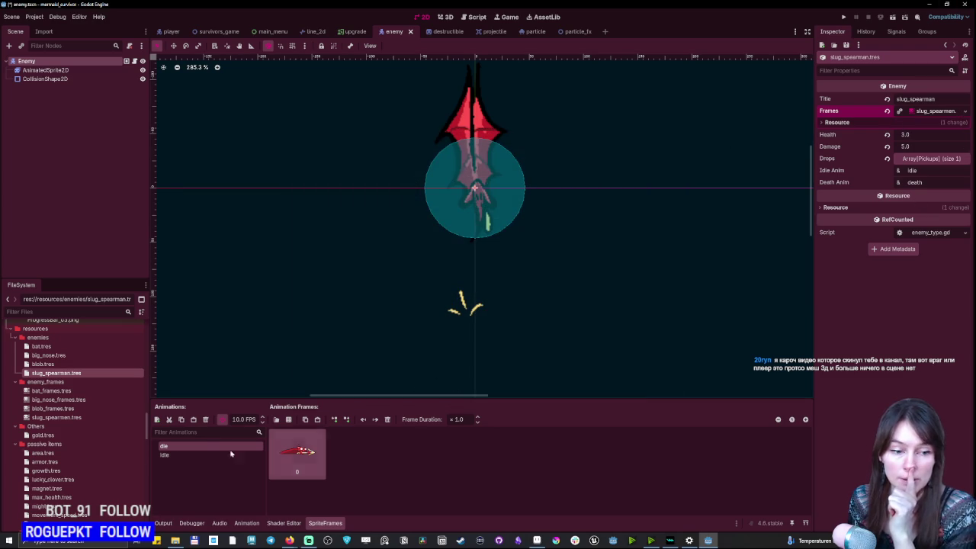
Compare the blob, big_nose, bat and slug_spearmen frames, then launch the game.
click(43, 364)
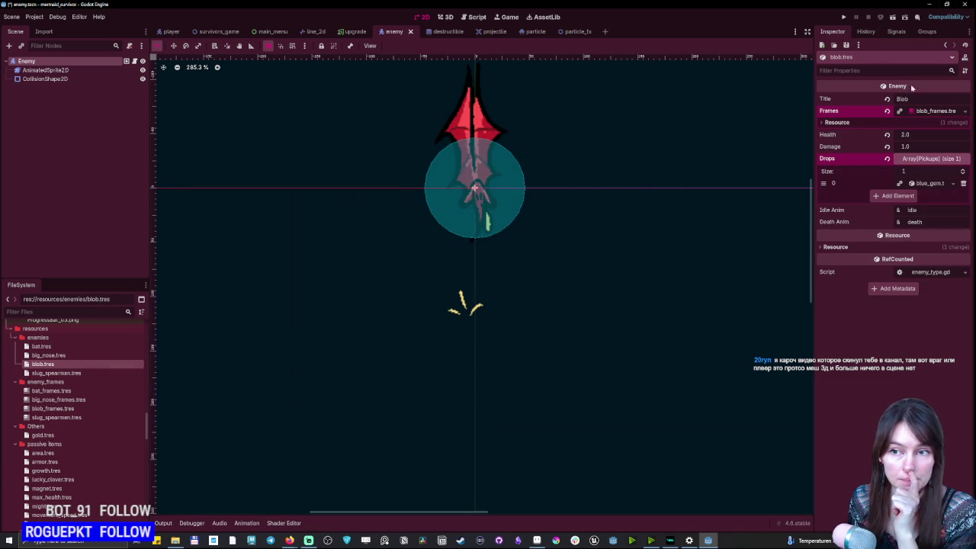
click(52, 409)
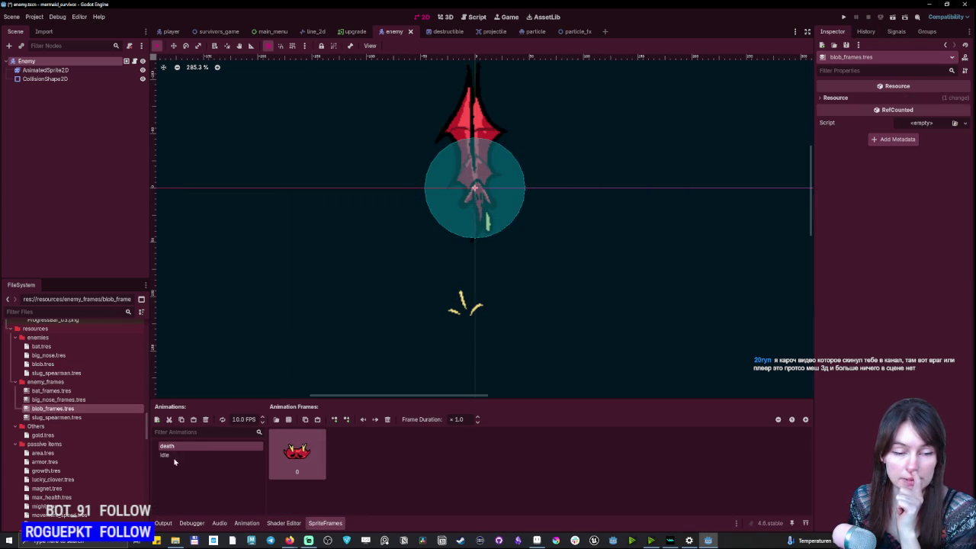
click(174, 456)
click(43, 400)
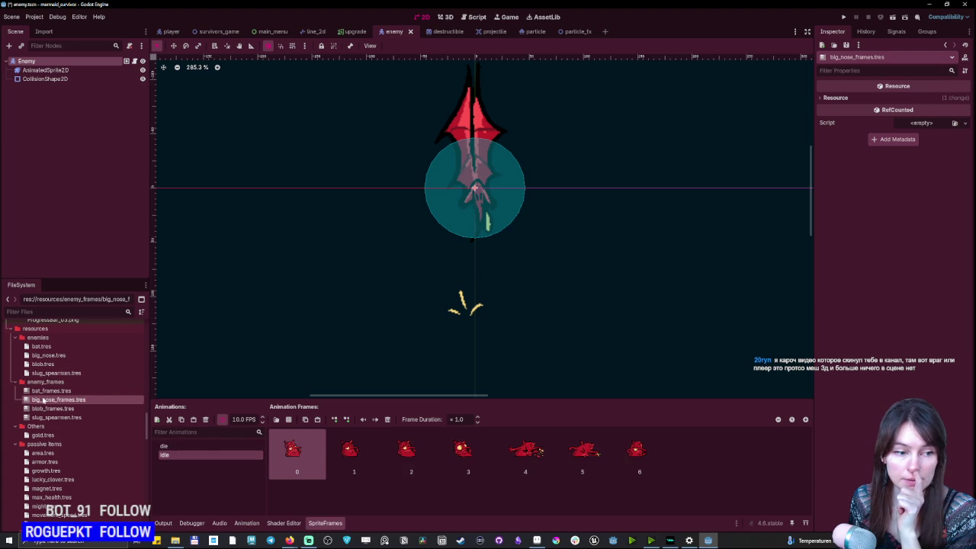
click(47, 391)
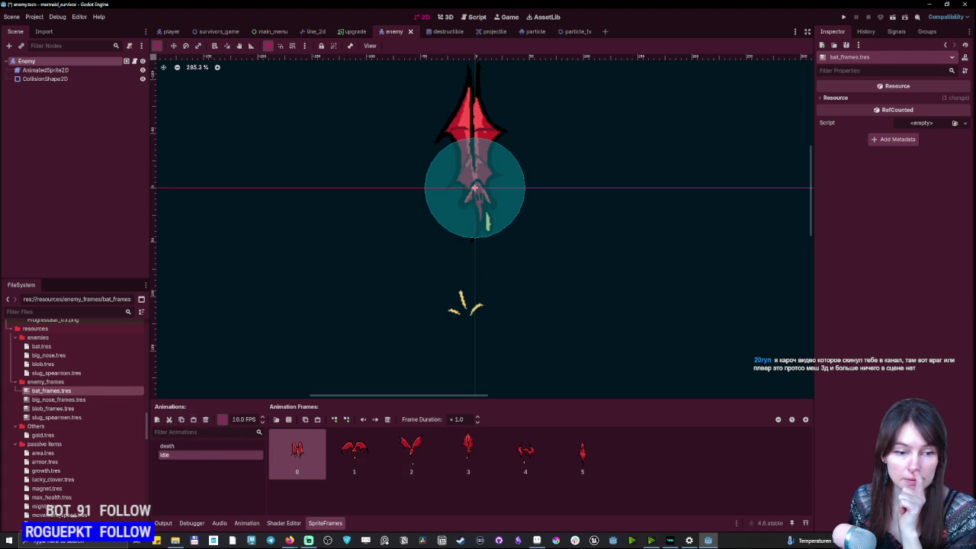
click(60, 409)
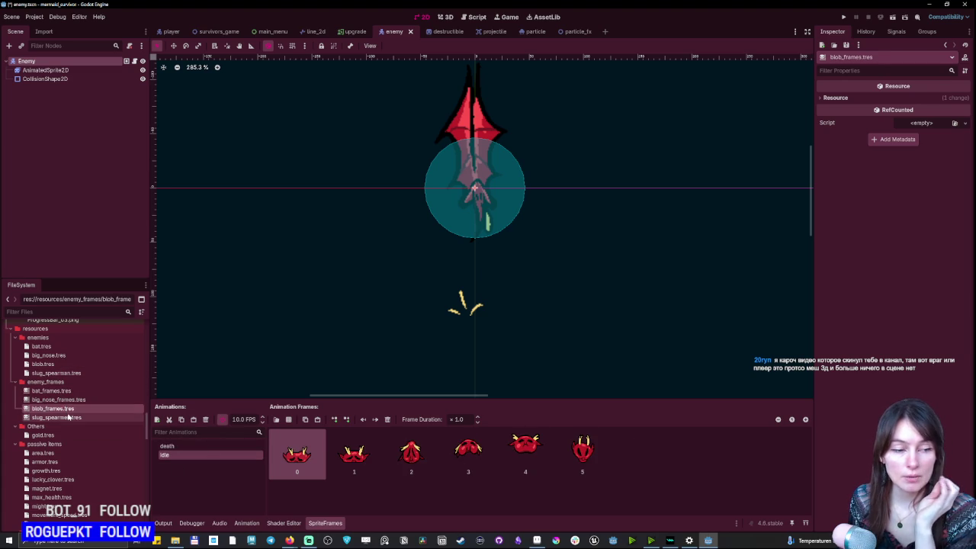
click(68, 418)
click(72, 400)
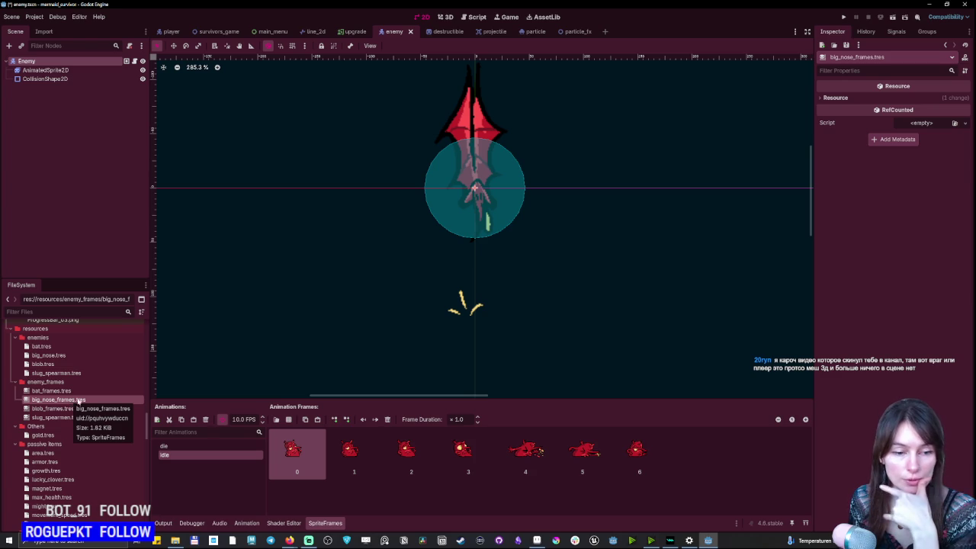
click(843, 17)
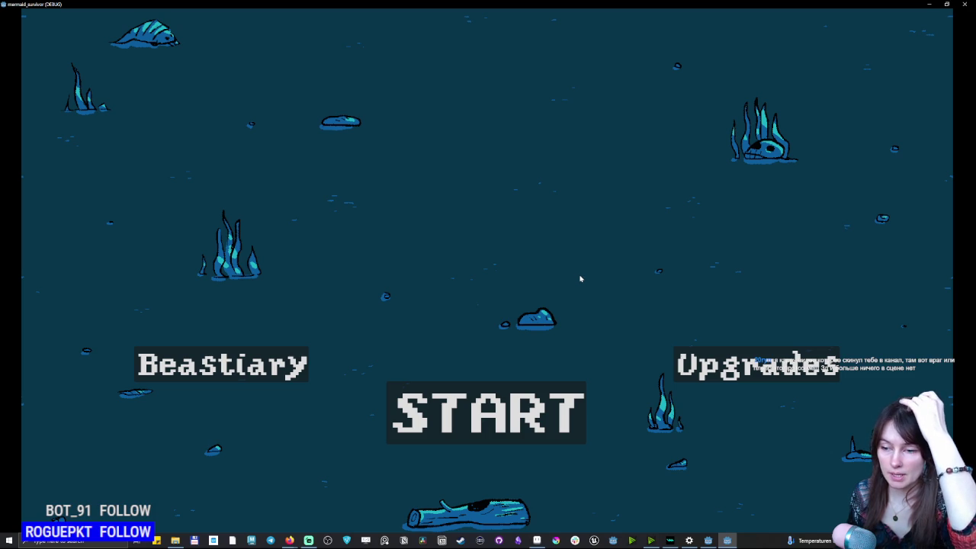
Start a run, steer the mermaid around with WASD, then close the game window.
click(504, 411)
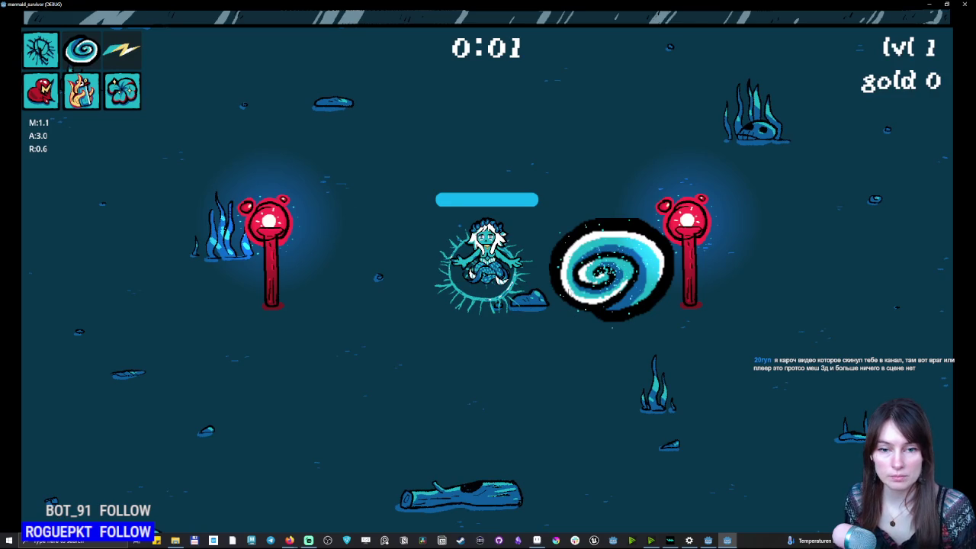
key(d)
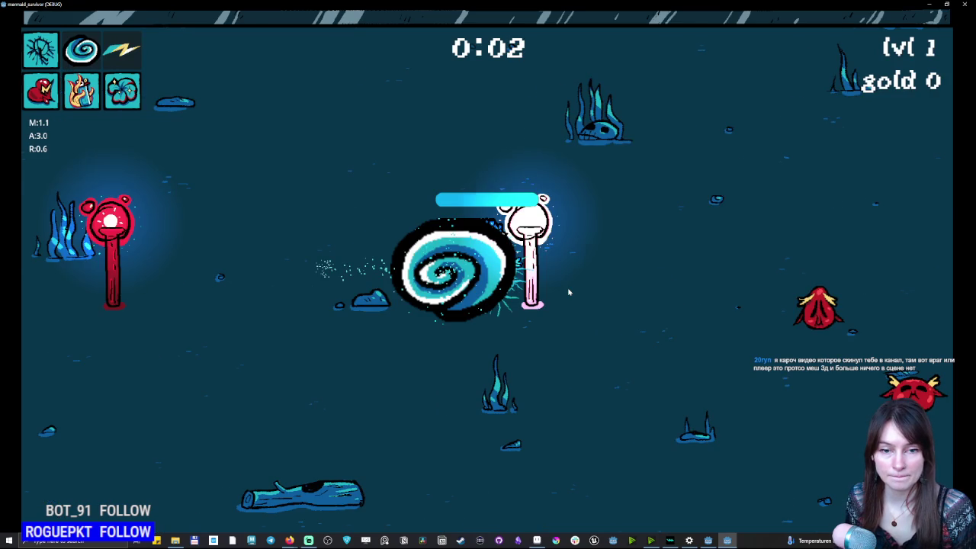
key(d)
key(a)
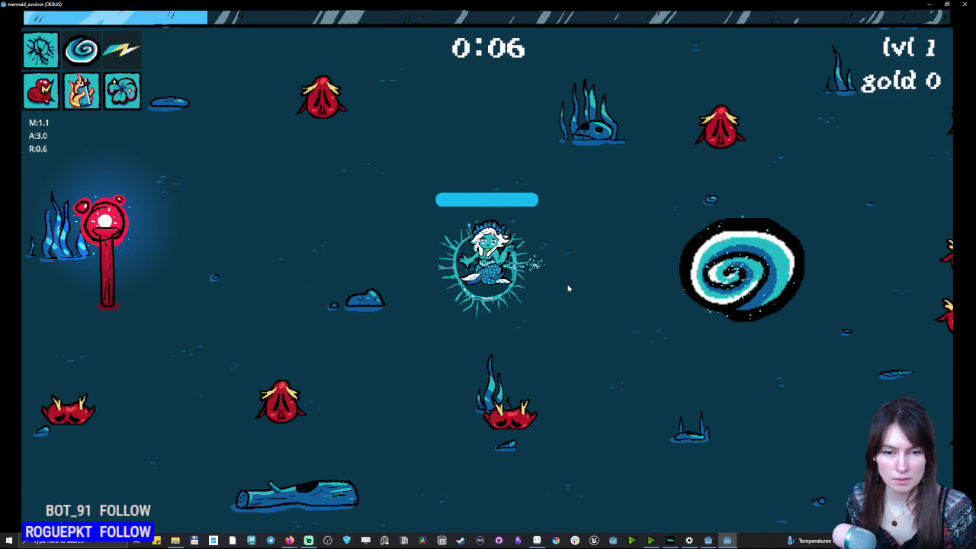
key(a)
key(s)
key(w)
key(d)
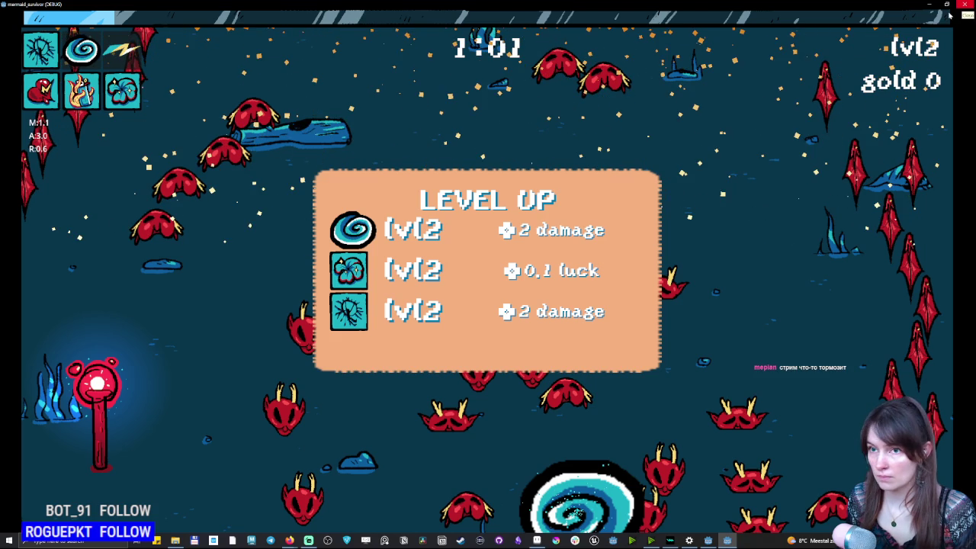
click(965, 3)
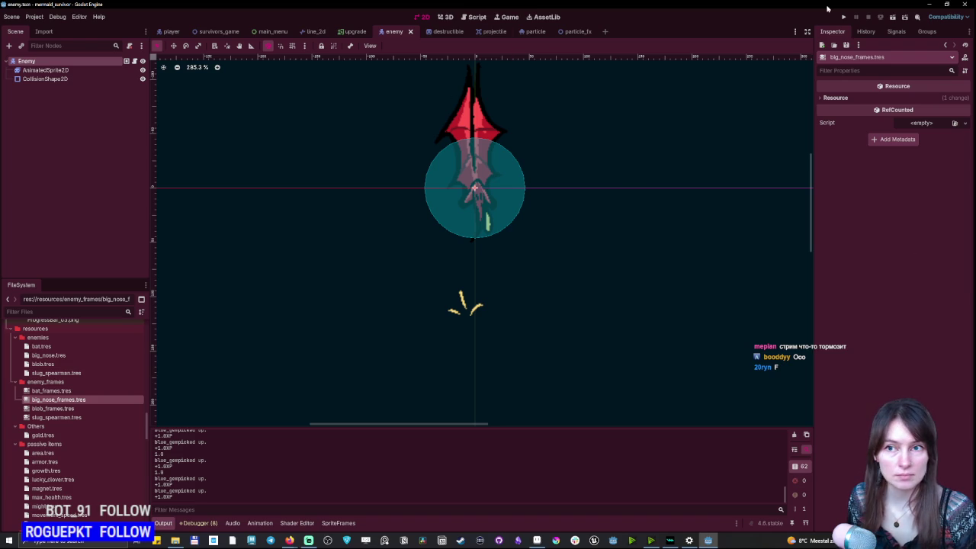
click(33, 19)
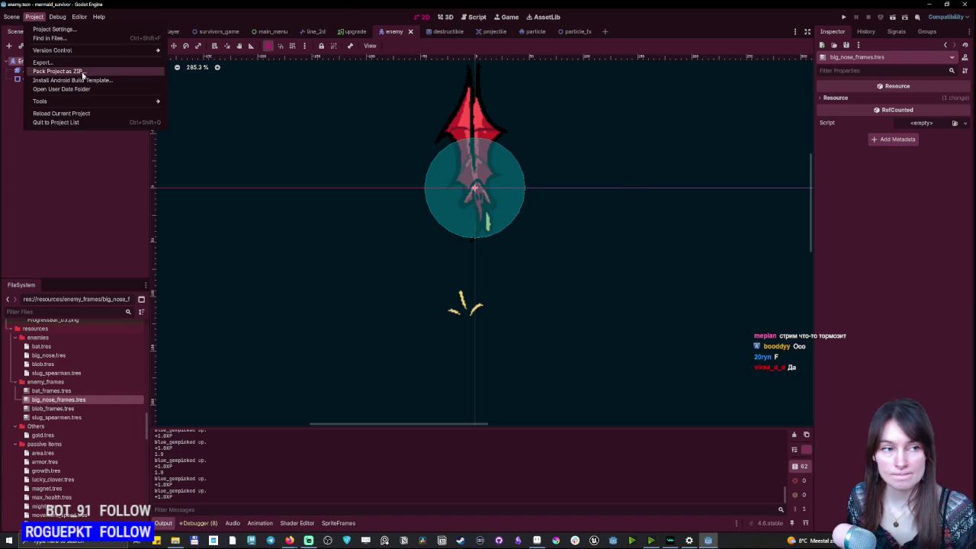
Set Display > Window mode to Minimized in Project Settings and run the project again.
click(52, 29)
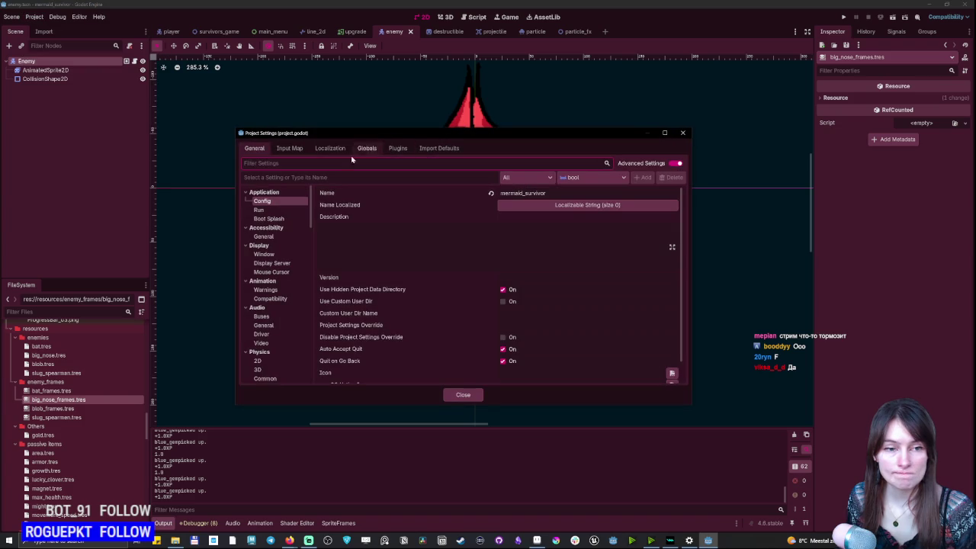
click(269, 255)
click(560, 227)
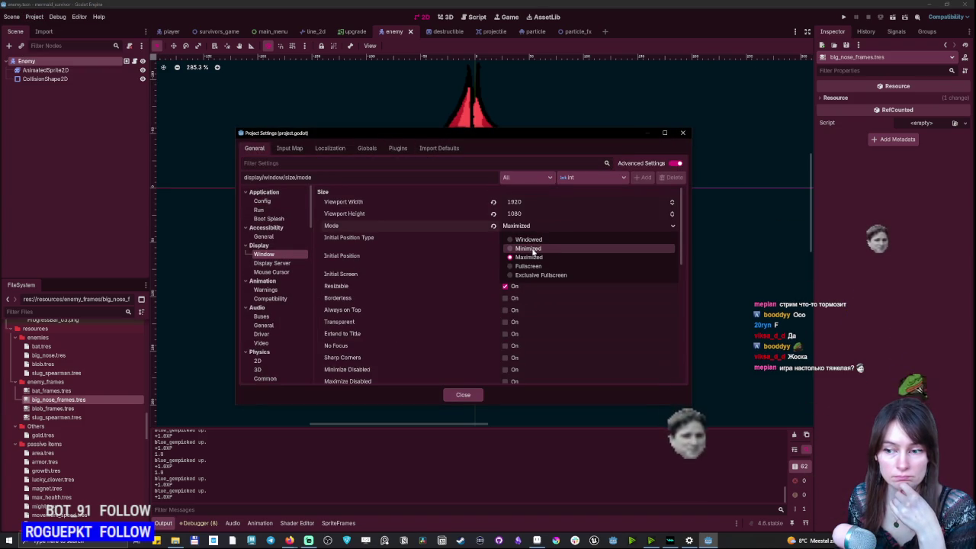
click(533, 249)
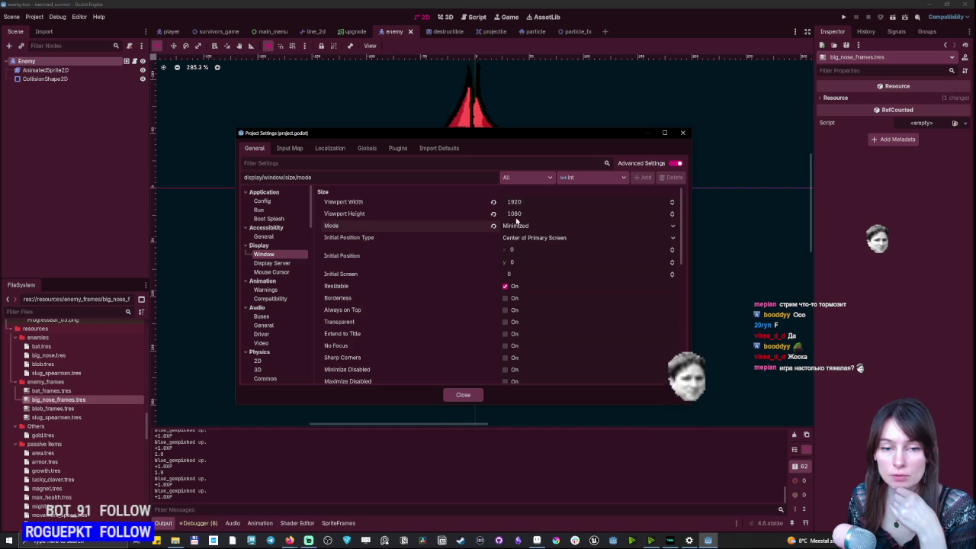
click(462, 395)
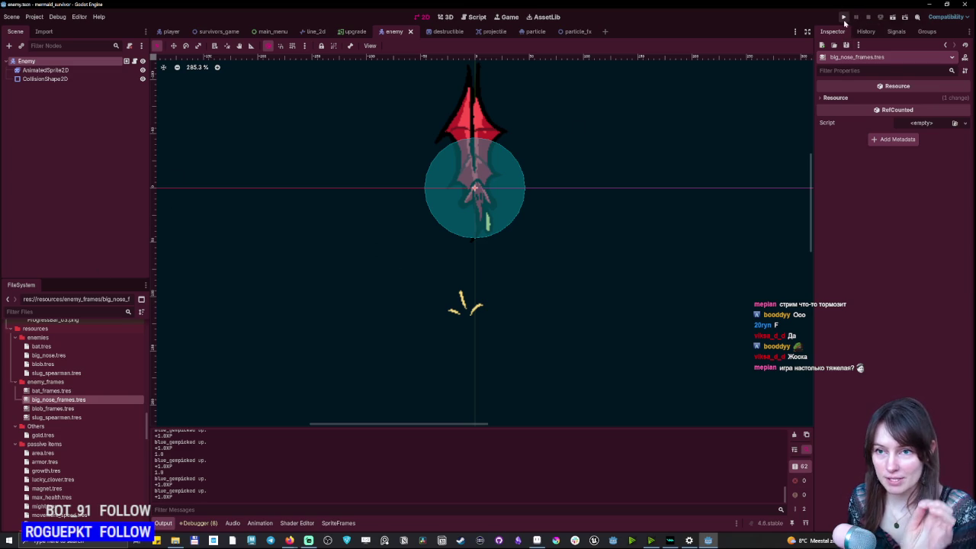
click(844, 17)
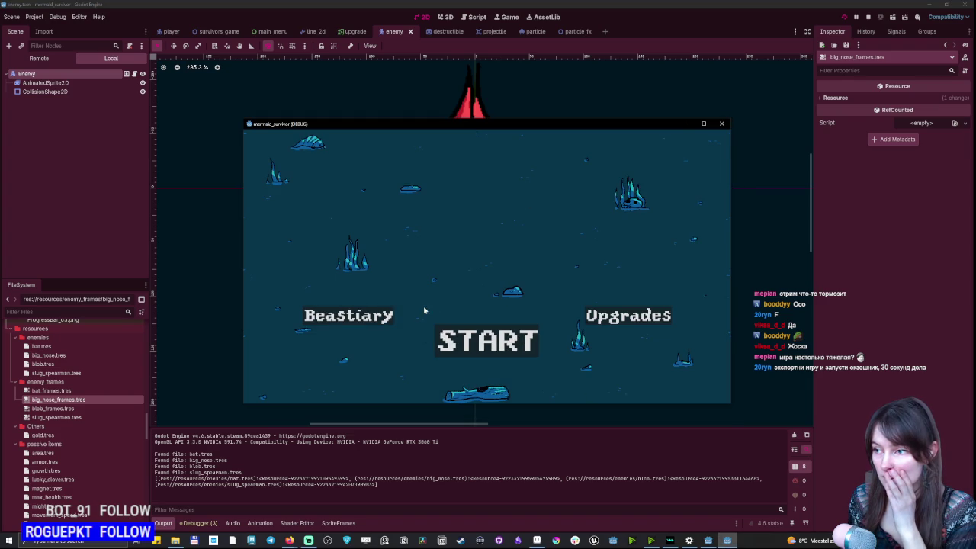
click(721, 124)
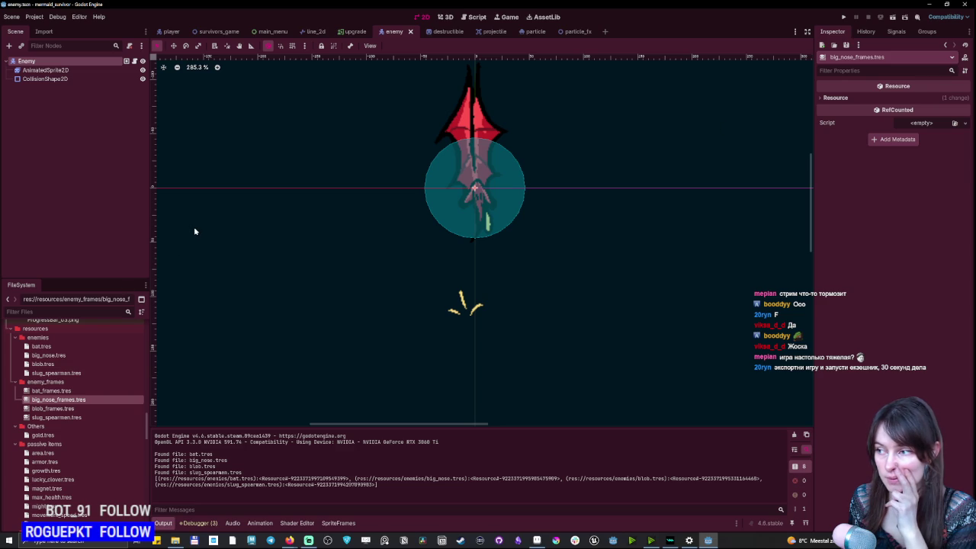
click(11, 16)
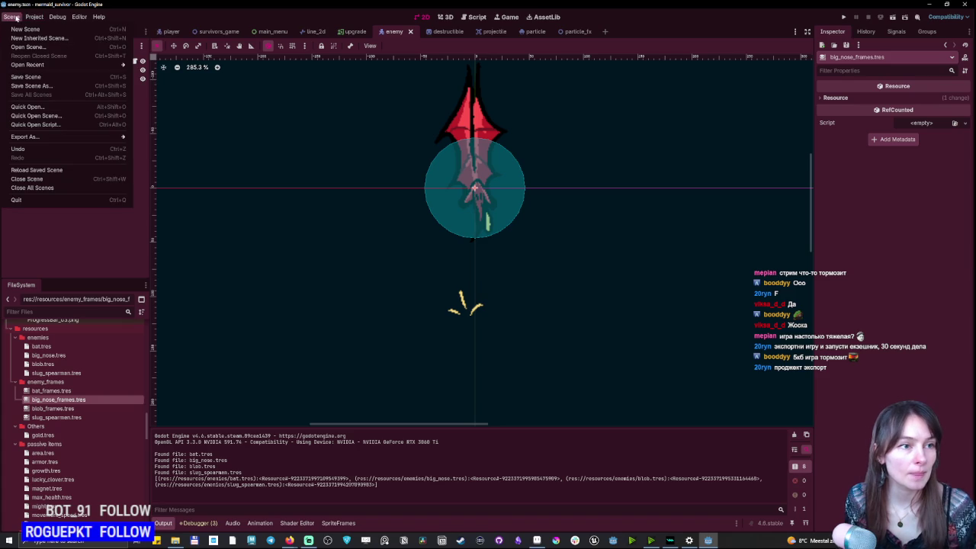
Add a Windows Desktop preset in the Export dialog.
mouse_move(118, 138)
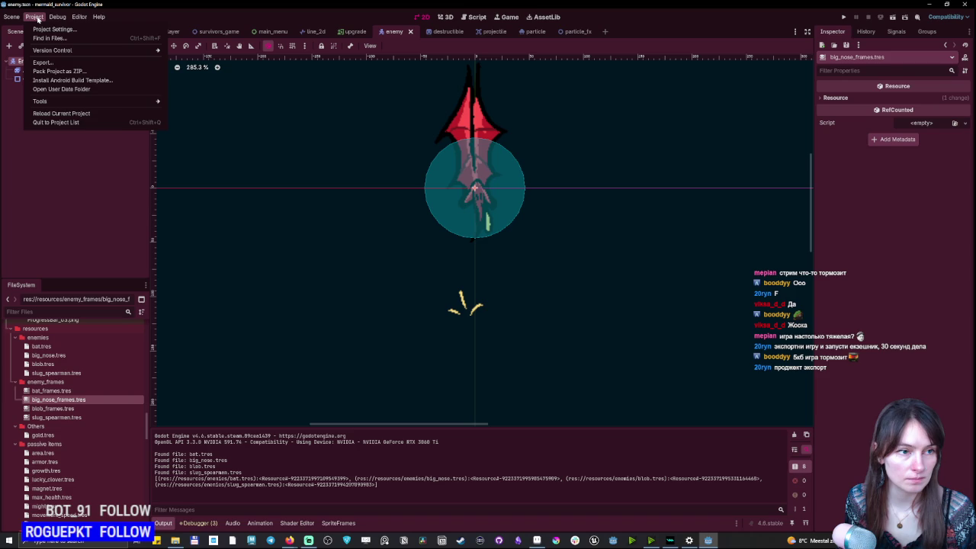
click(41, 62)
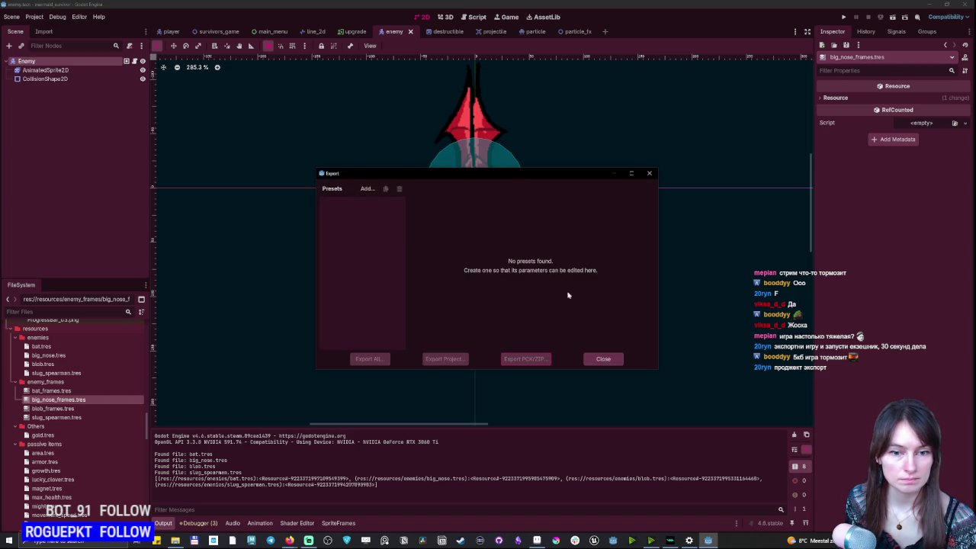
click(366, 189)
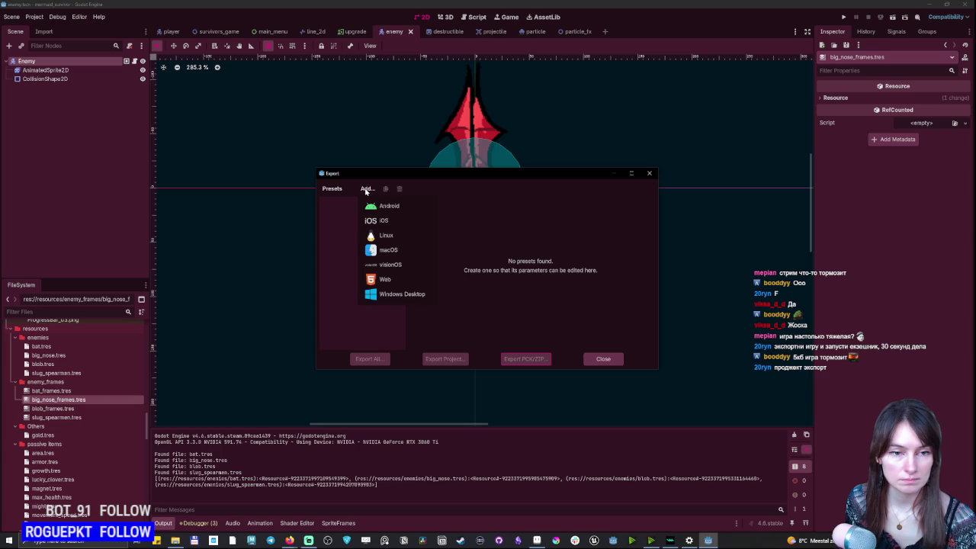
click(416, 296)
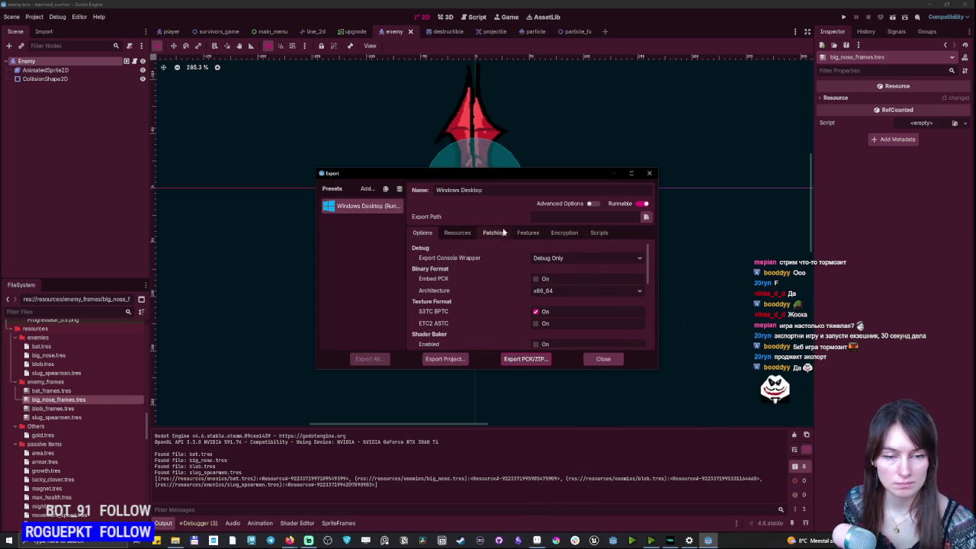
Choose Export PCK/ZIP and bring up the save dialog's drive list.
scroll(609, 262, down, 1)
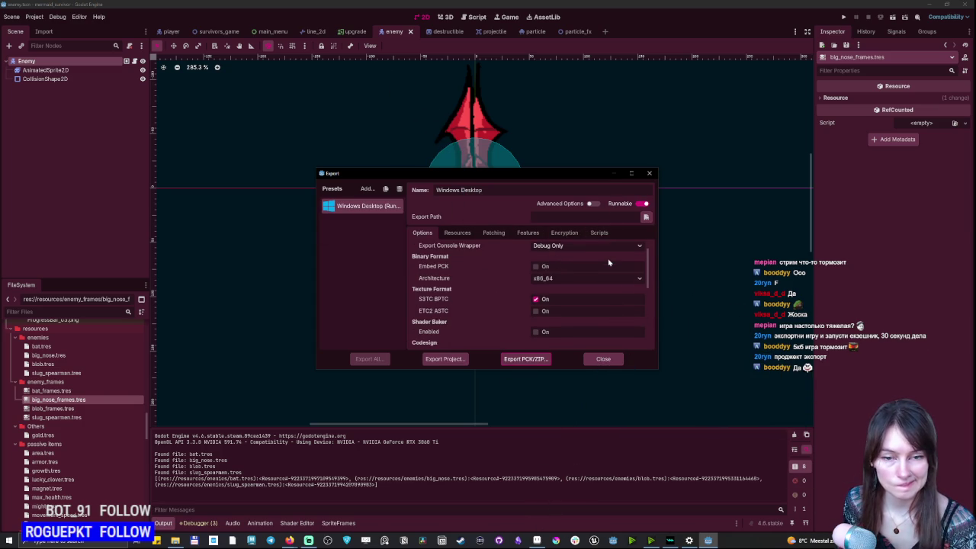
scroll(609, 262, down, 5)
scroll(587, 286, up, 6)
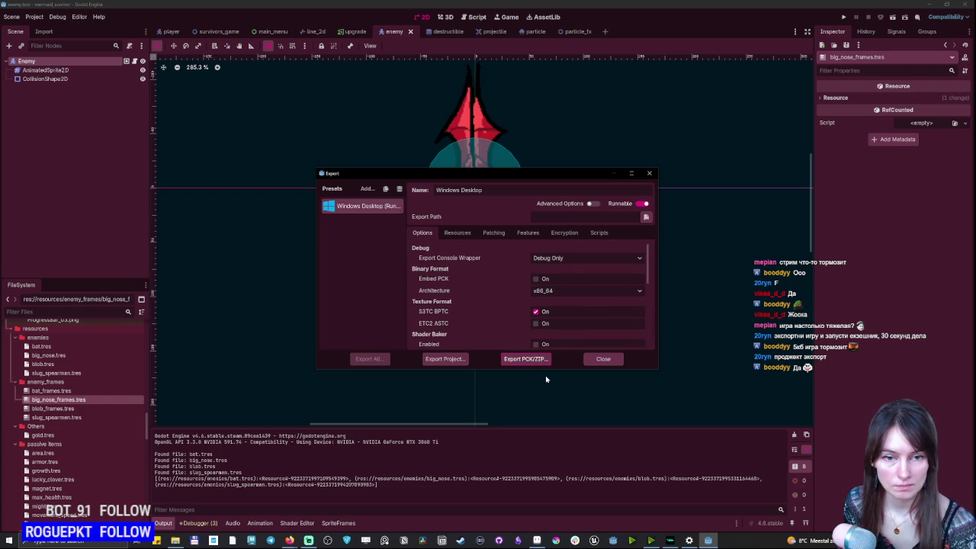
click(525, 359)
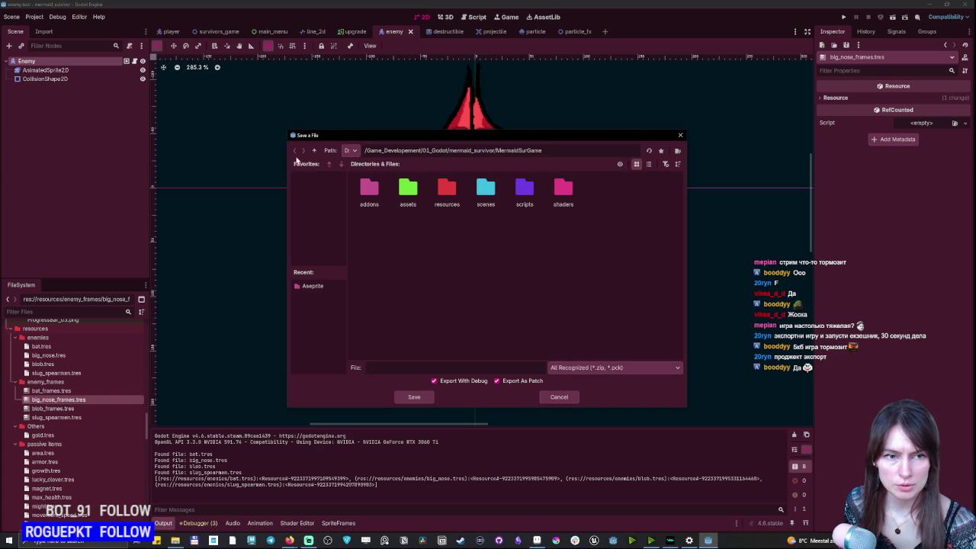
click(352, 151)
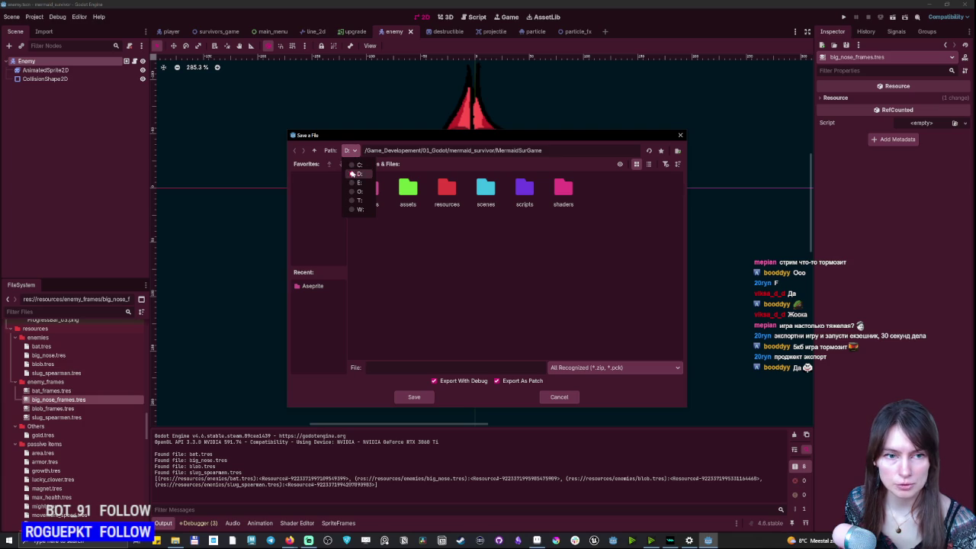
Create a new godot_mermaid_sur_game folder on the C: drive as the export location.
click(357, 165)
click(678, 151)
text(godot)
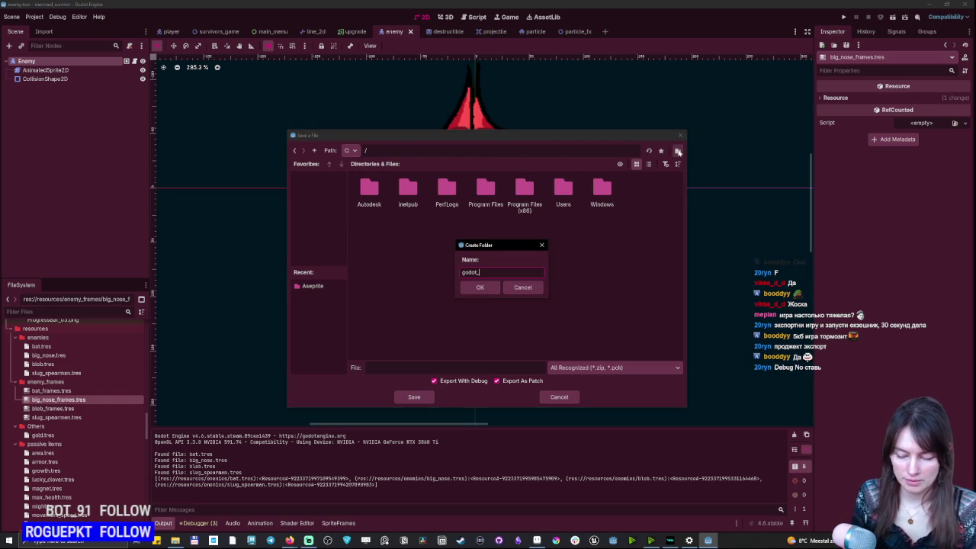
text(_g)
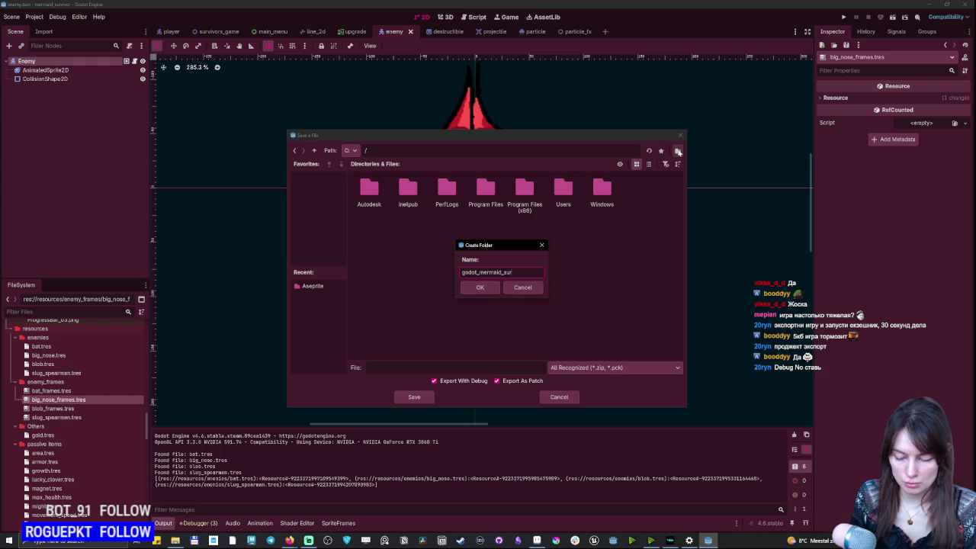
text(ame)
key(Return)
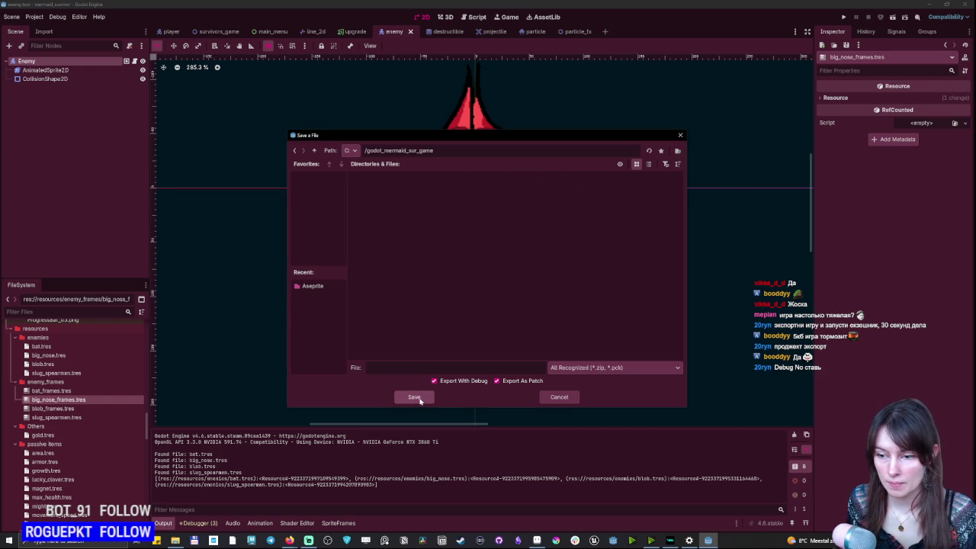
Turn off debug export and save the package as MurSur.zip with the ZIP file type.
click(440, 381)
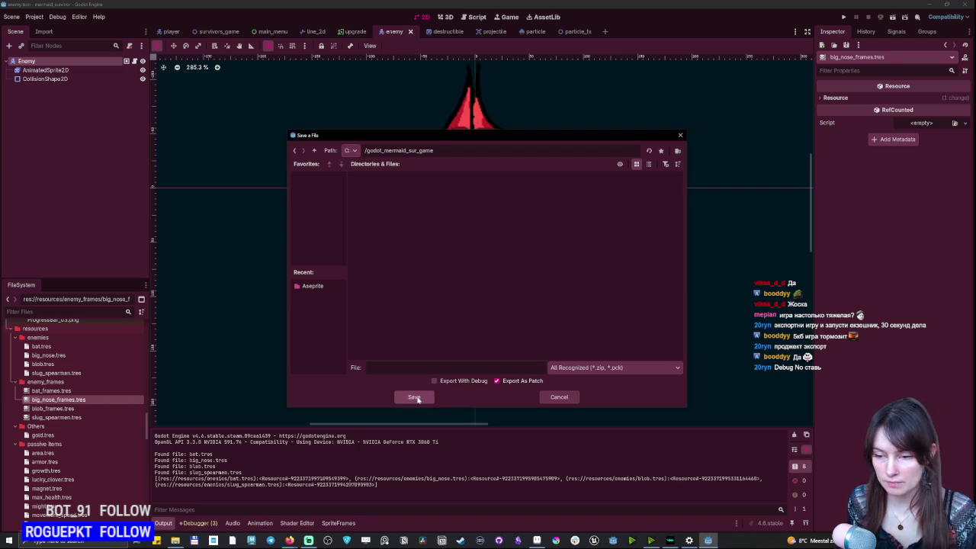
click(415, 398)
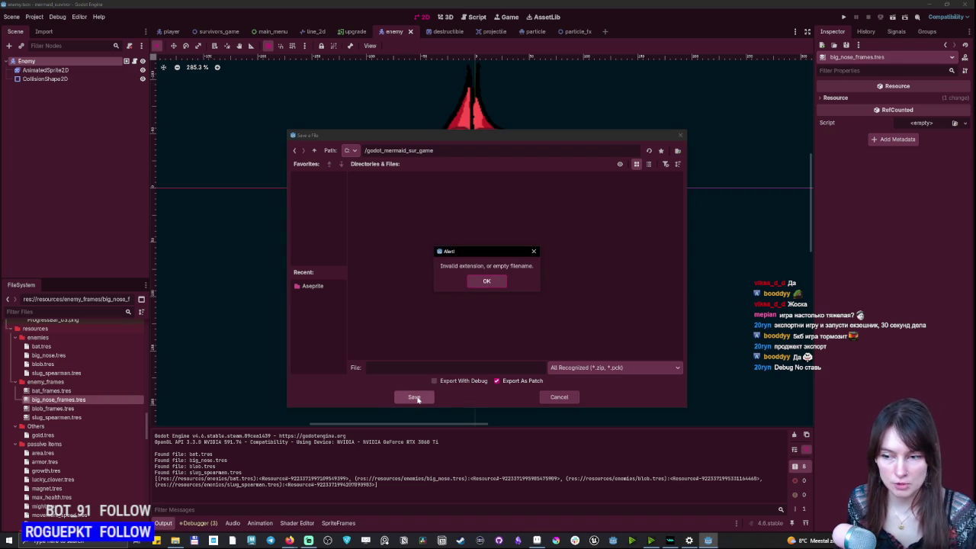
click(487, 282)
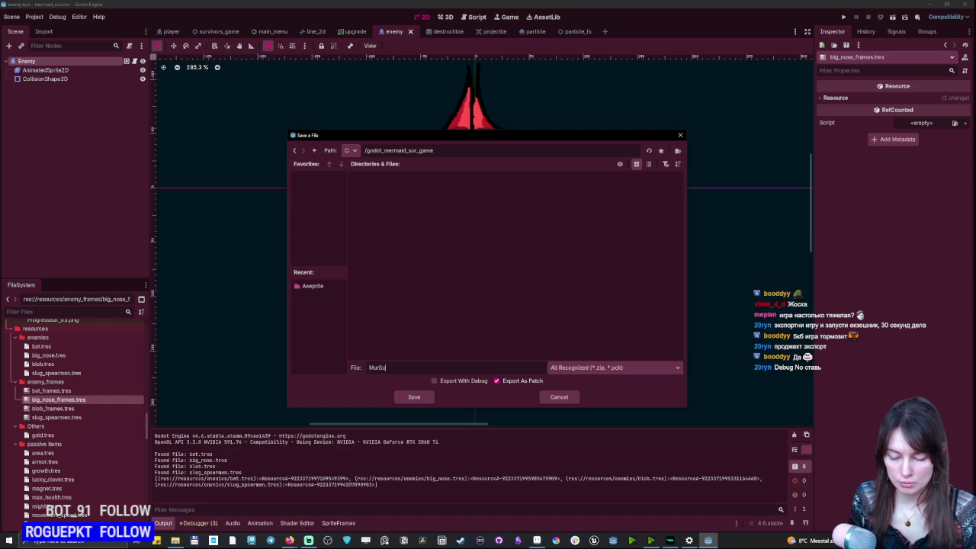
click(415, 397)
click(486, 281)
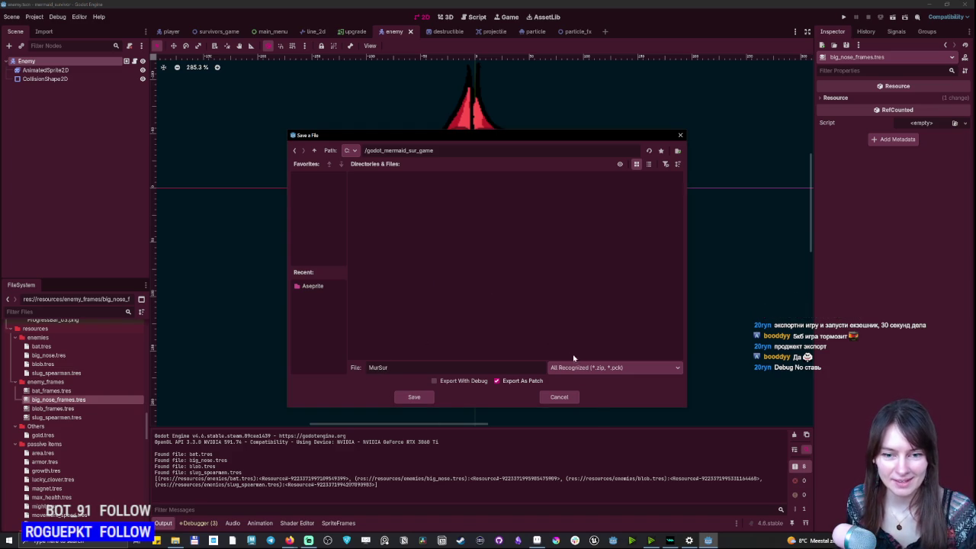
click(591, 368)
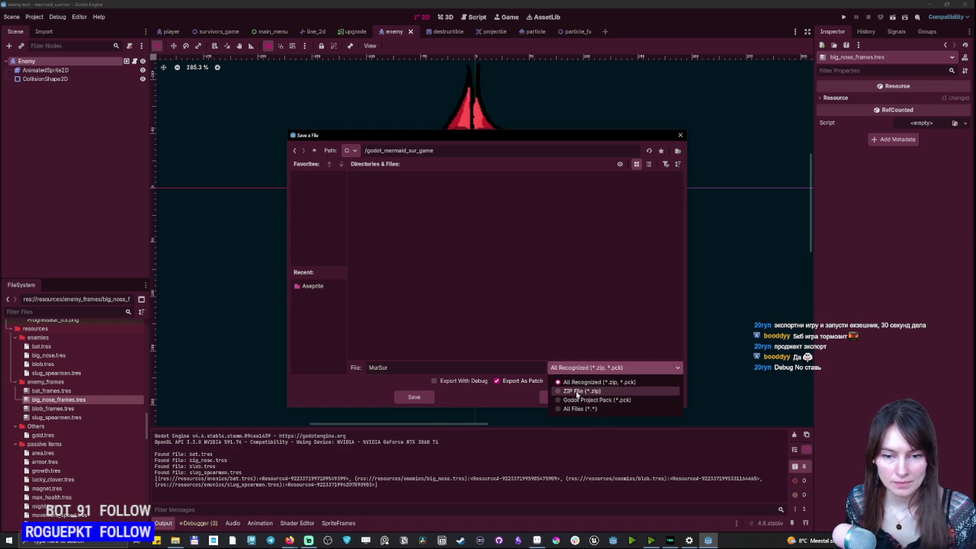
click(576, 392)
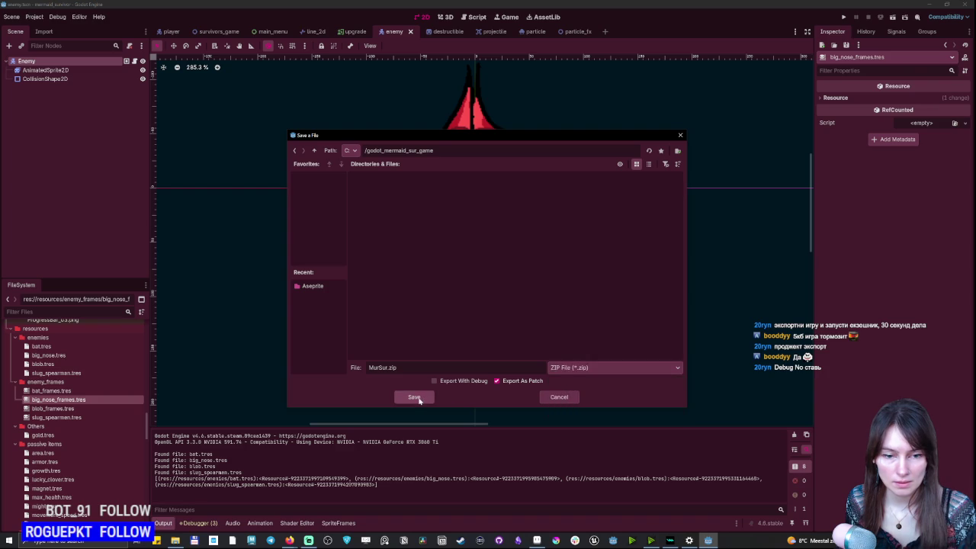
click(414, 397)
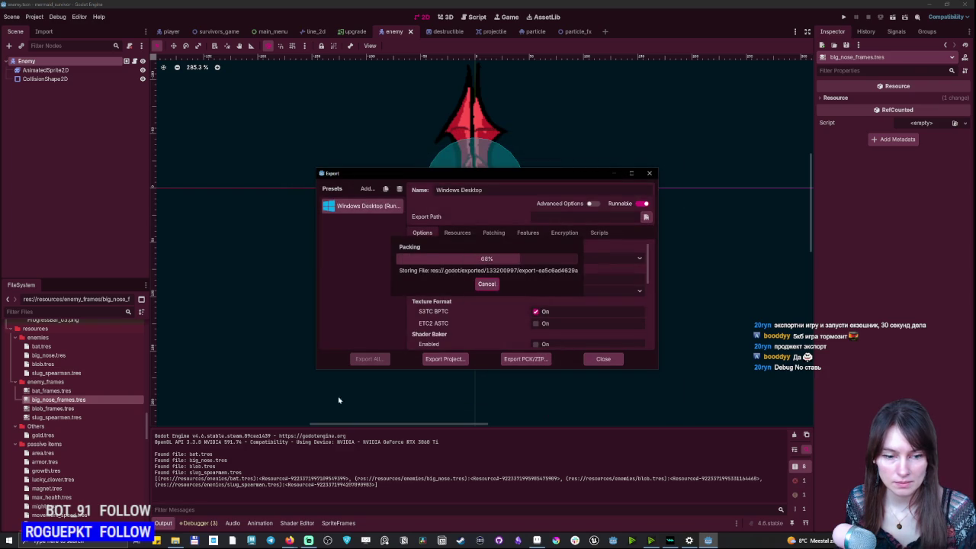
click(175, 541)
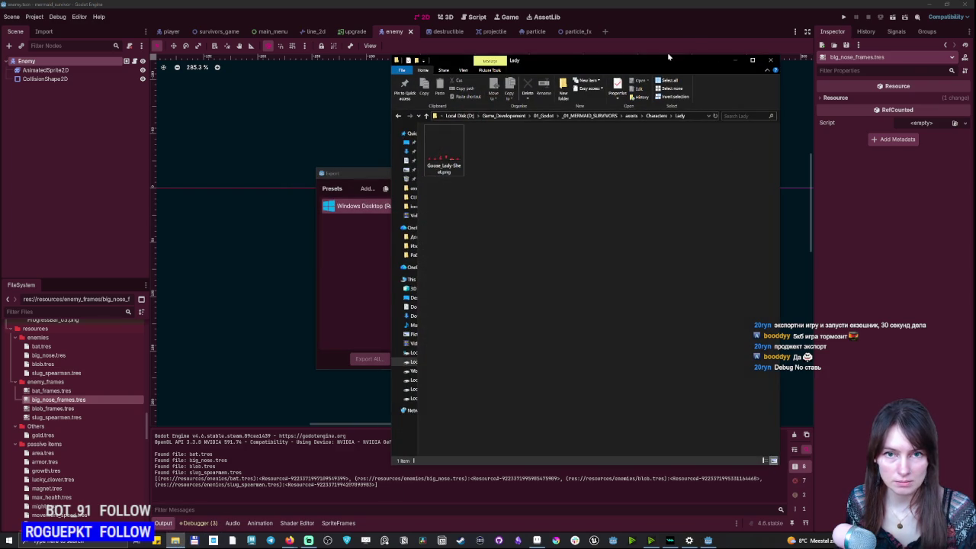
Extract MurSur.zip in C:/godot_mermaid_sur_game into a MurSur folder using 7-Zip.
drag(417, 186, 447, 187)
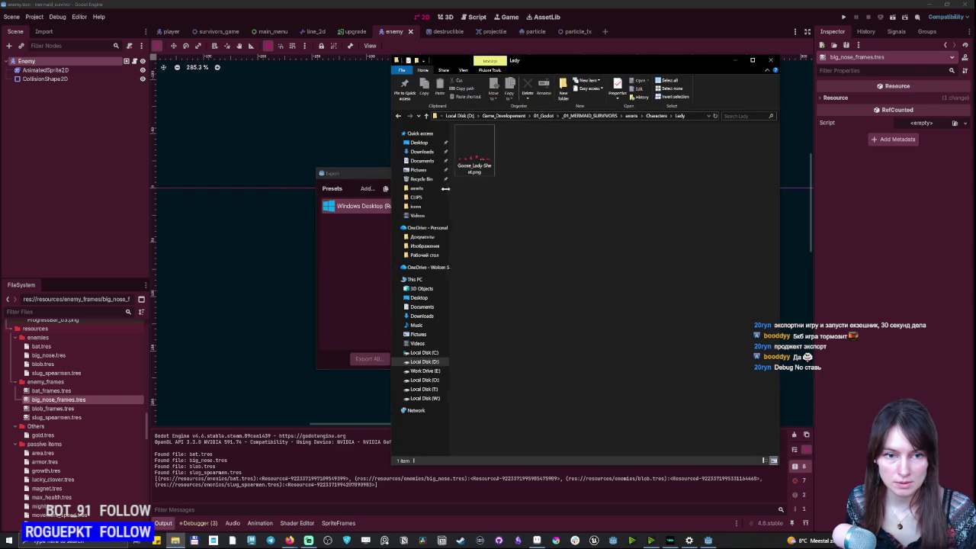
click(424, 352)
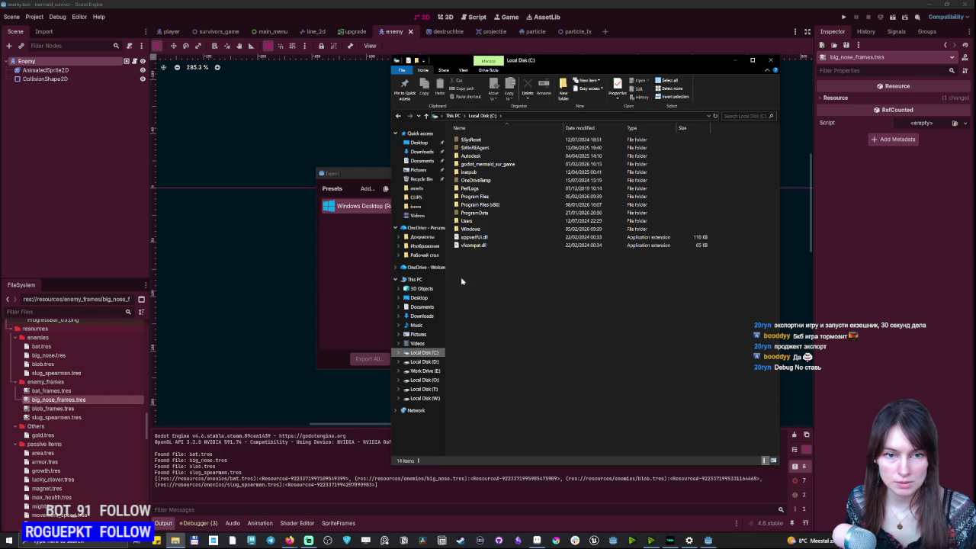
double_click(472, 165)
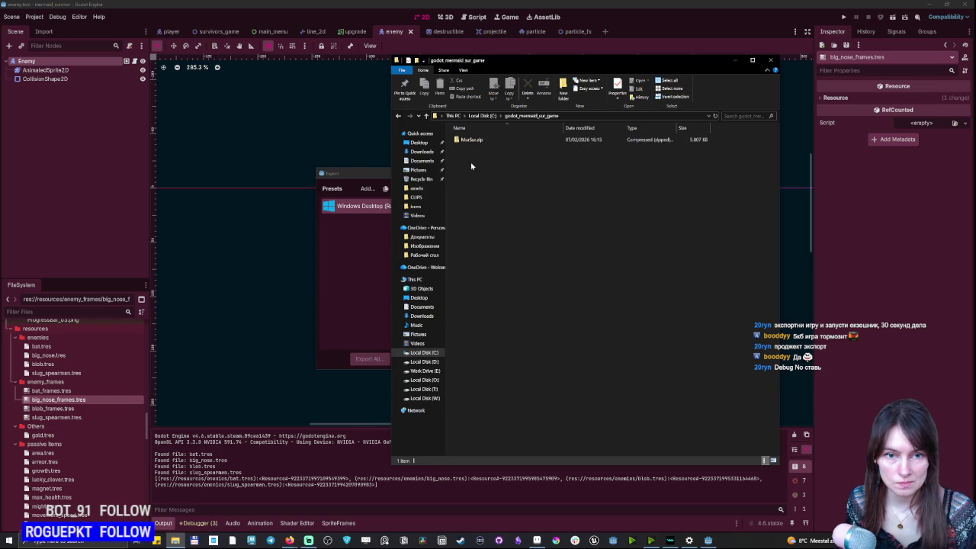
click(461, 140)
right_click(465, 141)
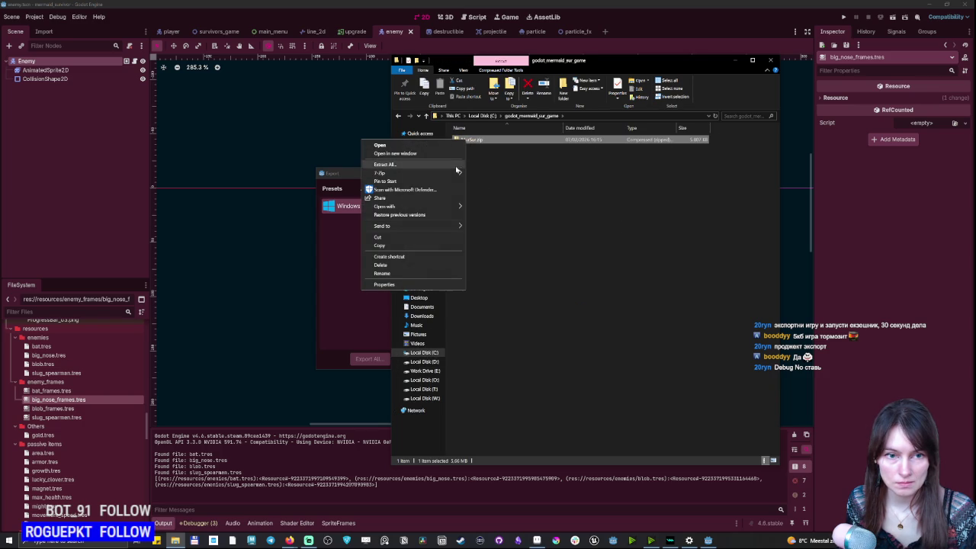
mouse_move(458, 174)
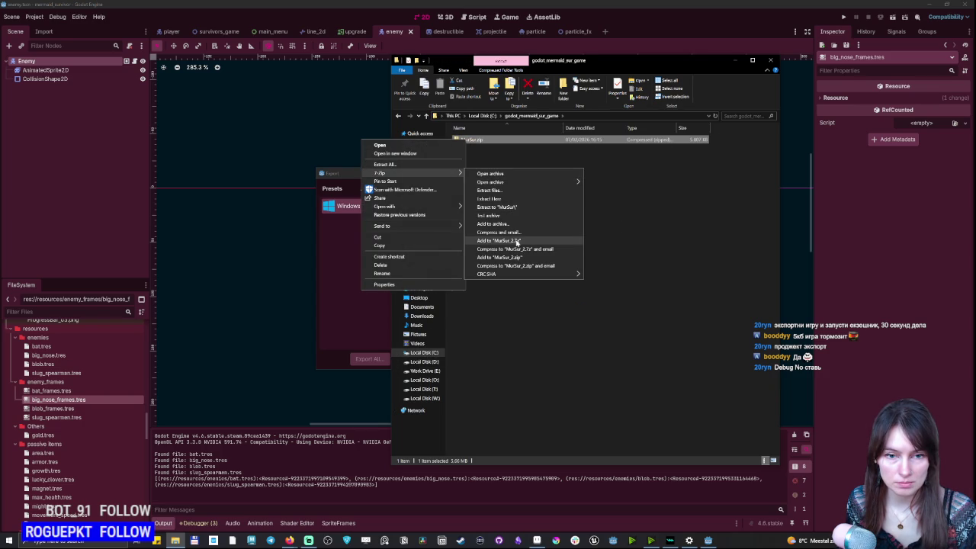
click(499, 206)
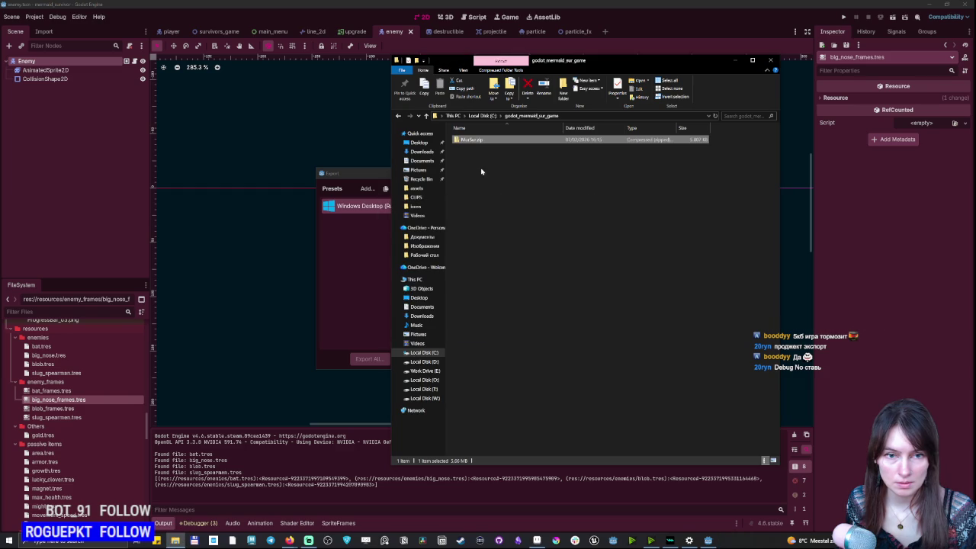
double_click(466, 140)
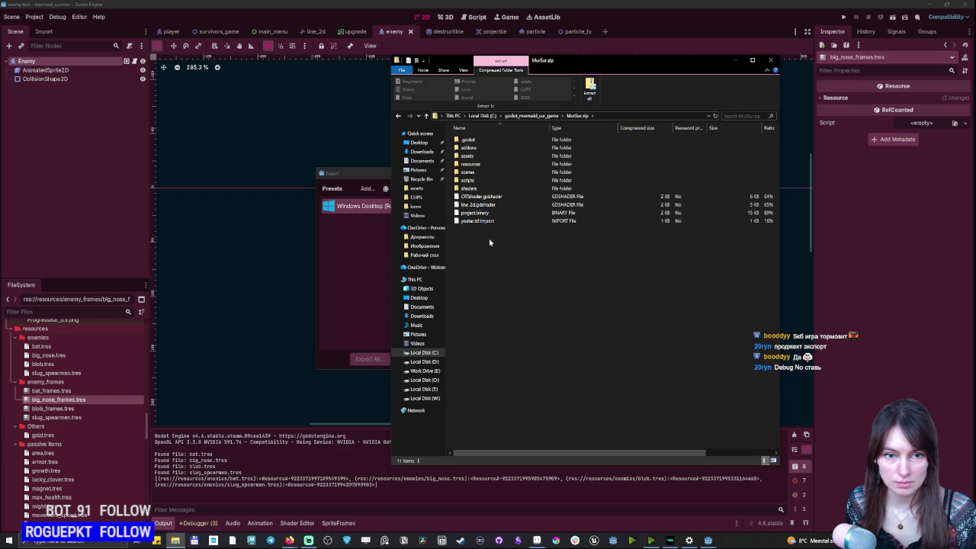
key(alt+Left)
Browse the extracted scenes, scripts, shaders, .godot and addons folders inside MurSur.
click(466, 140)
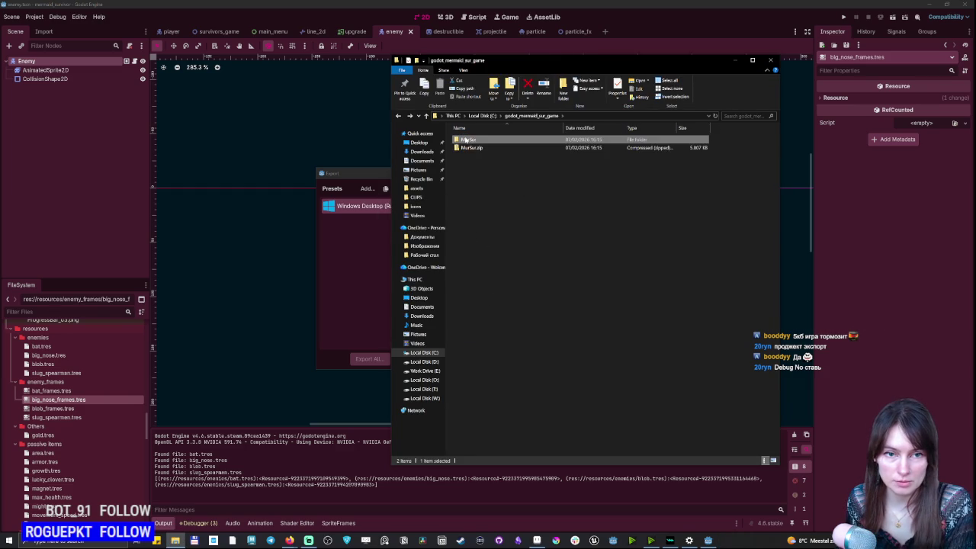
double_click(466, 140)
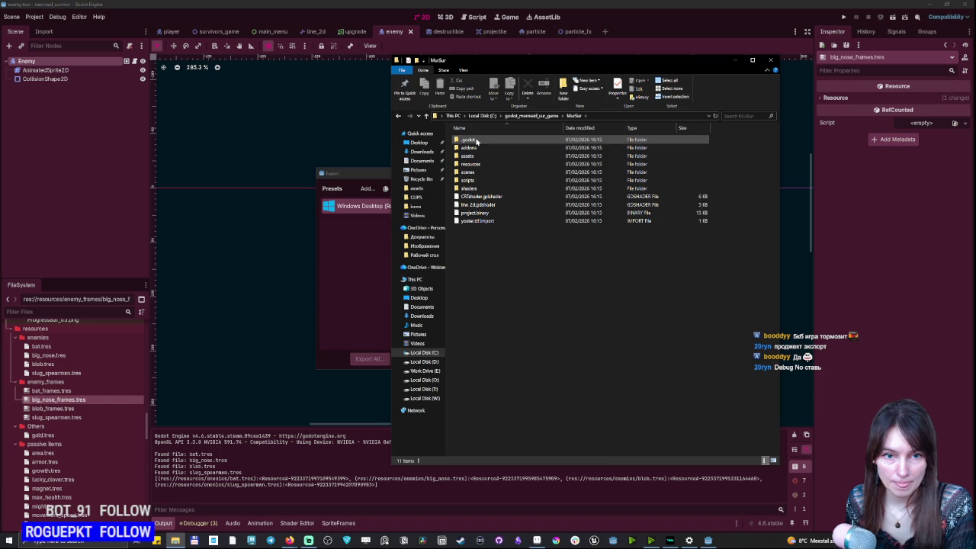
double_click(482, 177)
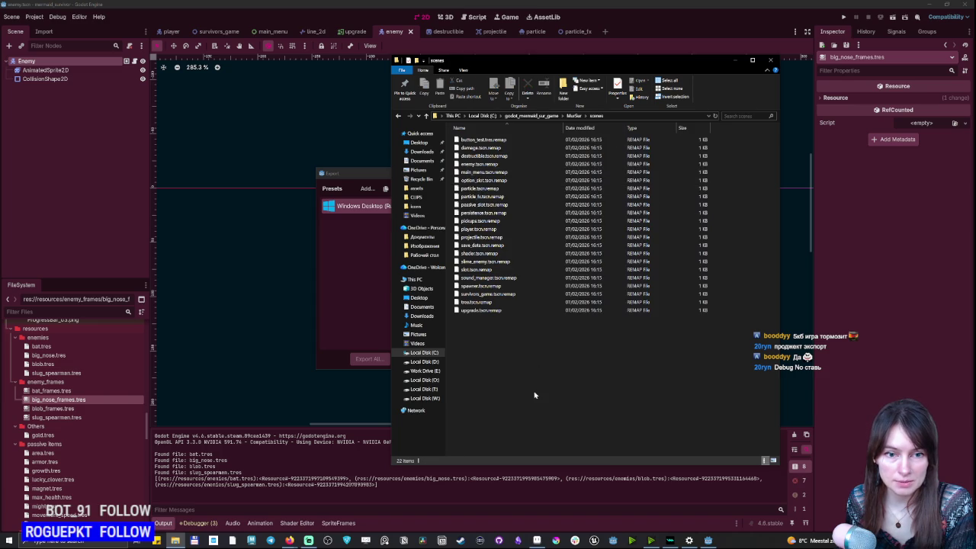
key(alt+Left)
double_click(478, 185)
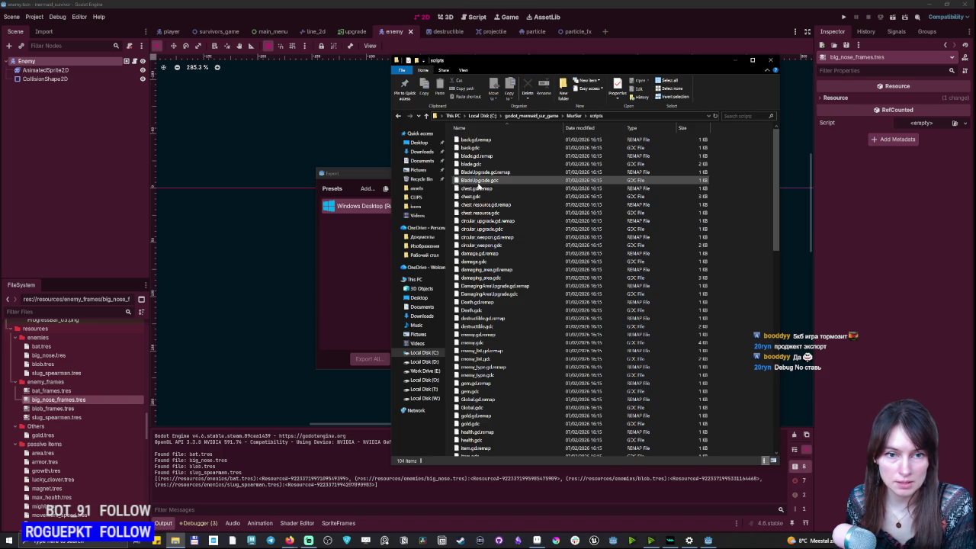
key(alt+Left)
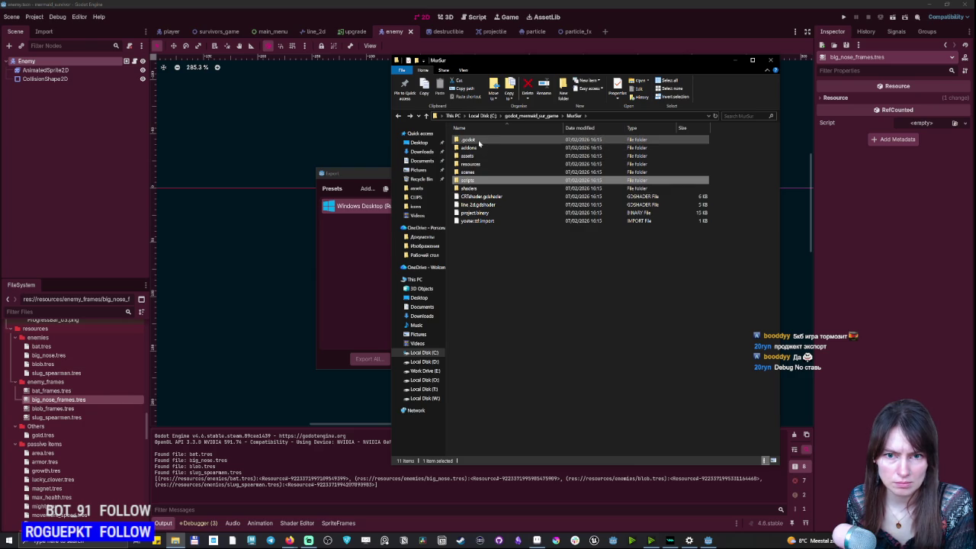
double_click(486, 188)
key(alt+Left)
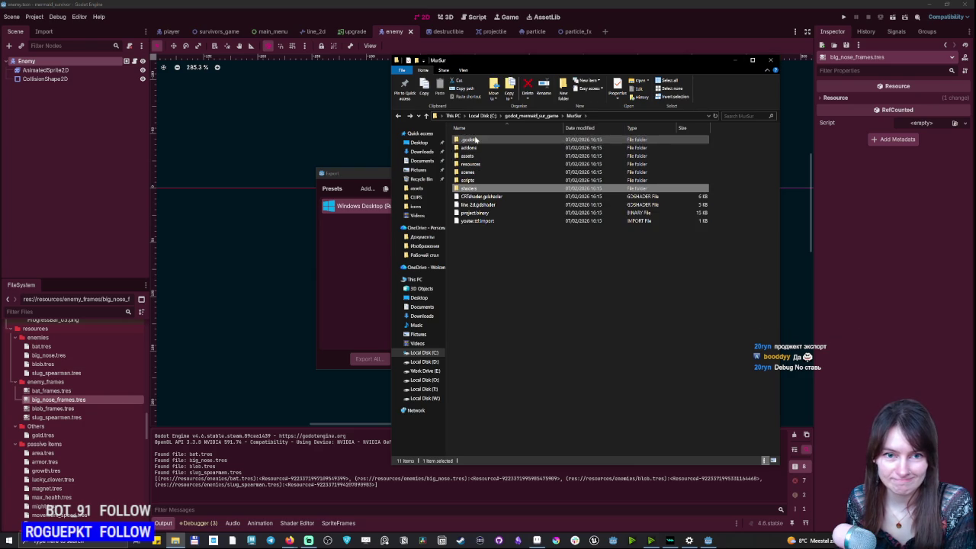
double_click(468, 140)
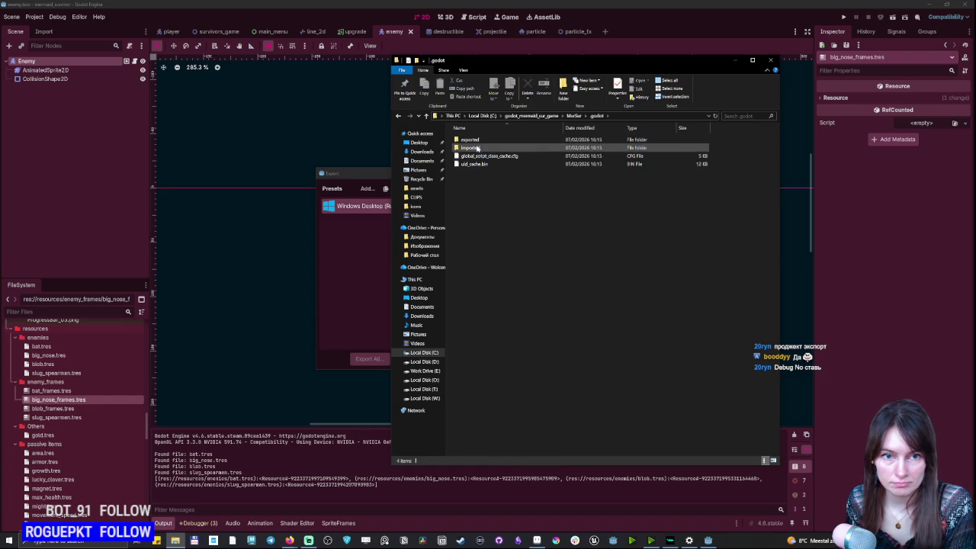
key(alt+Left)
double_click(477, 148)
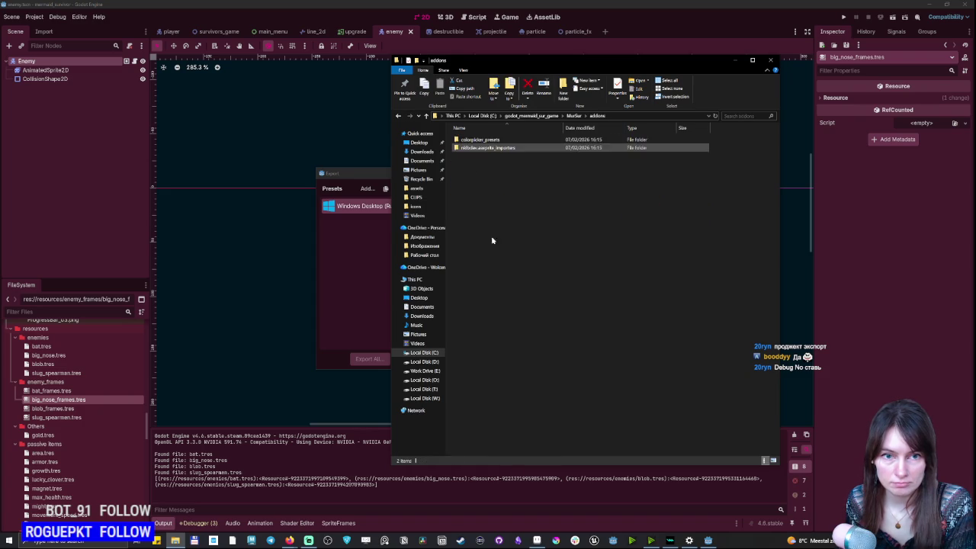
key(alt+Left)
key(alt+Left)
Delete MurSur.zip from godot_mermaid_sur_game and close File Explorer.
click(473, 148)
key(Delete)
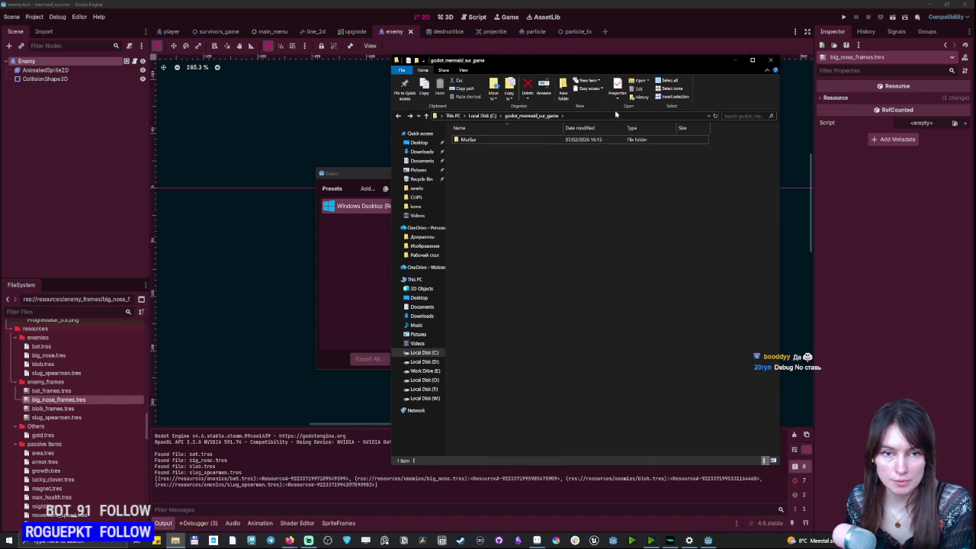
click(469, 140)
click(549, 244)
click(771, 60)
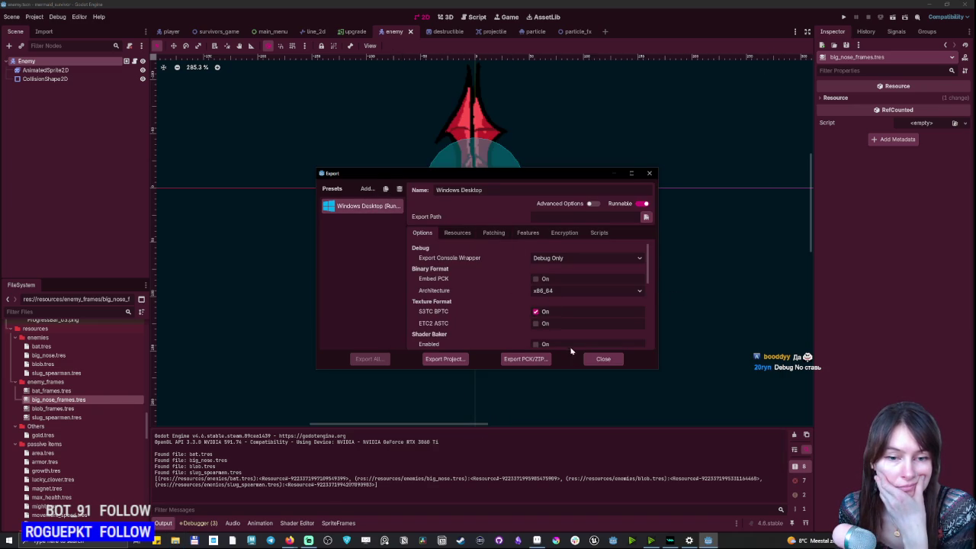
Start a full project export from Godot's Windows Desktop Export dialog.
scroll(587, 313, down, 1)
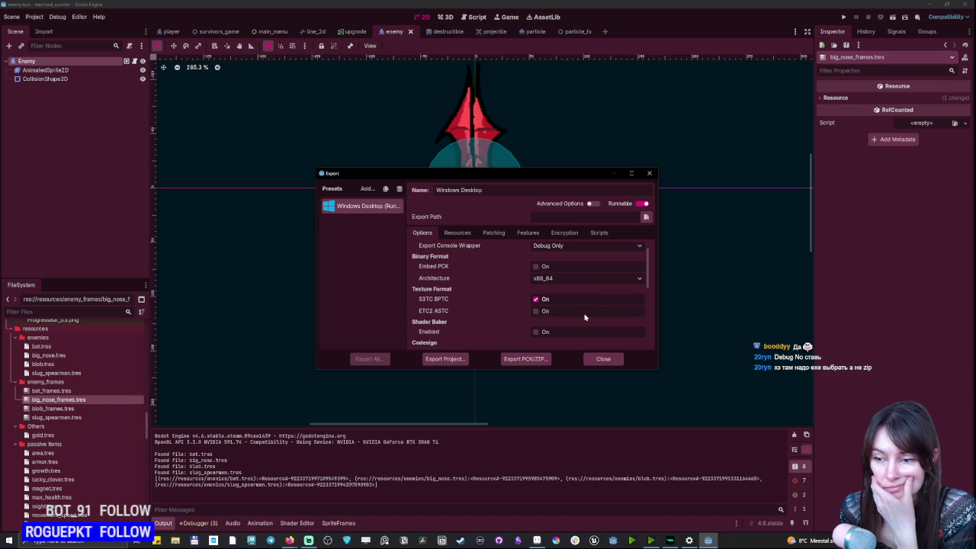
scroll(581, 316, down, 5)
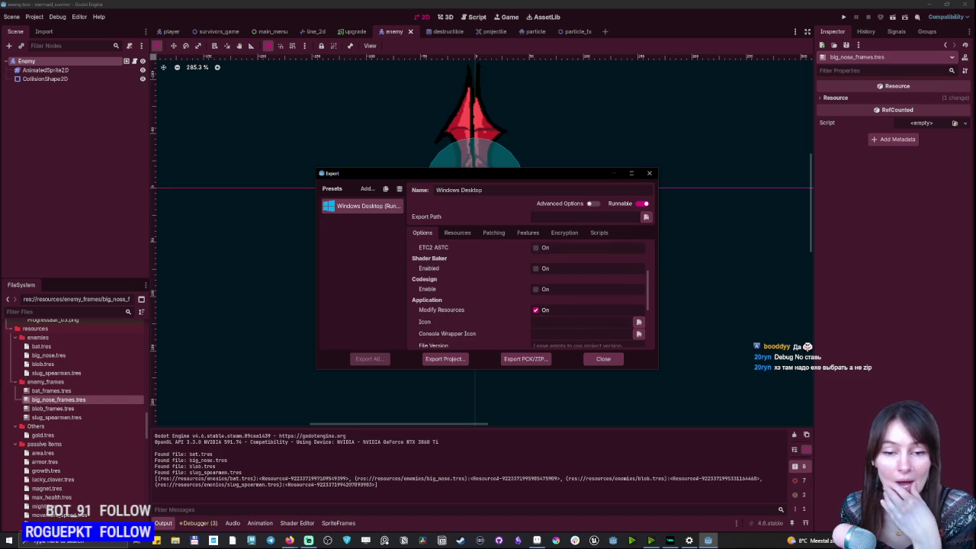
click(453, 359)
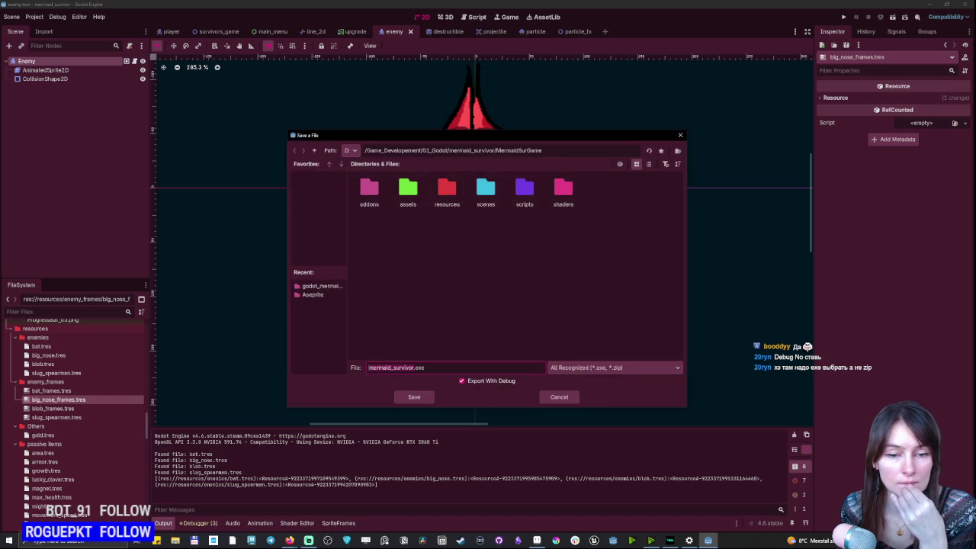
Set the export type to Windows executable and target C:/godot_mermaid_sur_game.
click(606, 369)
click(607, 371)
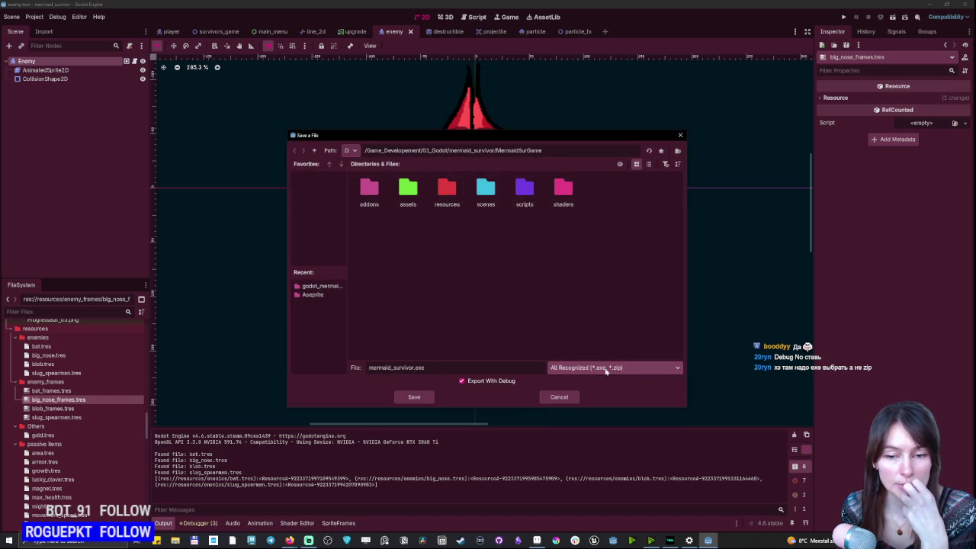
click(611, 369)
click(604, 391)
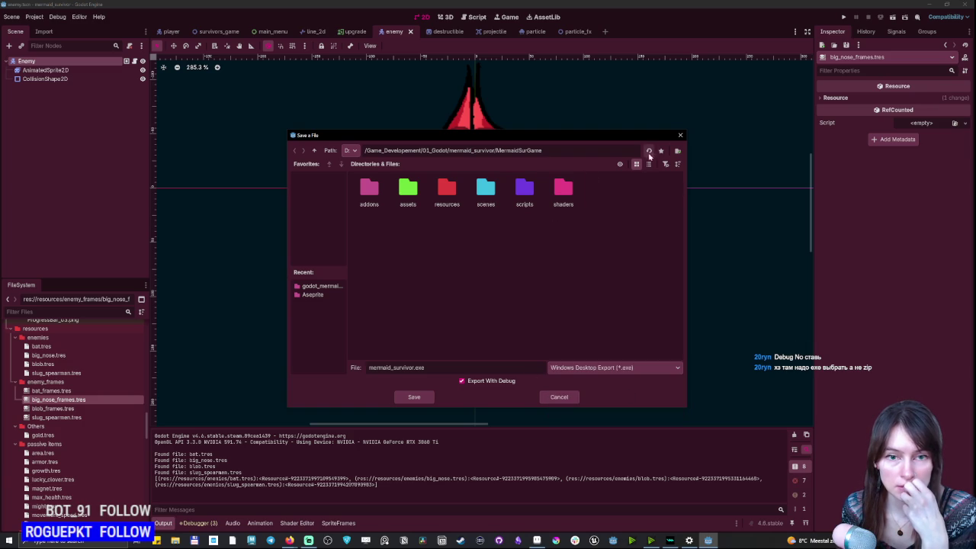
click(349, 150)
click(354, 170)
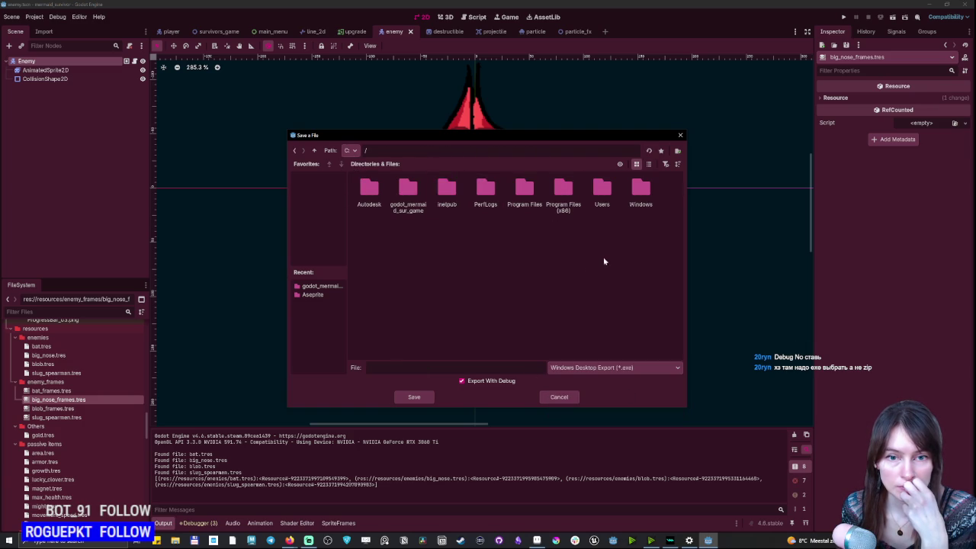
double_click(408, 193)
Turn off Export With Debug and save the build as mursuri.exe.
click(422, 399)
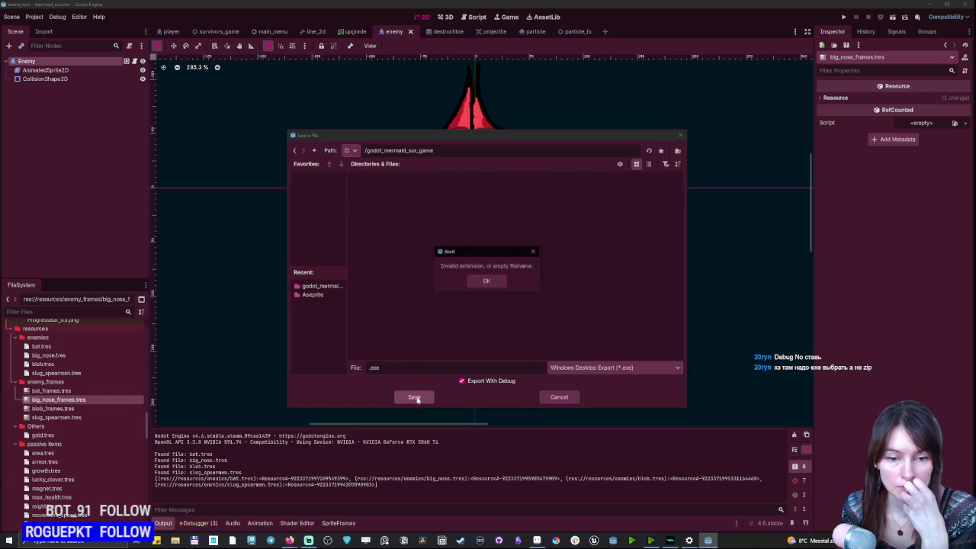
click(534, 251)
click(462, 381)
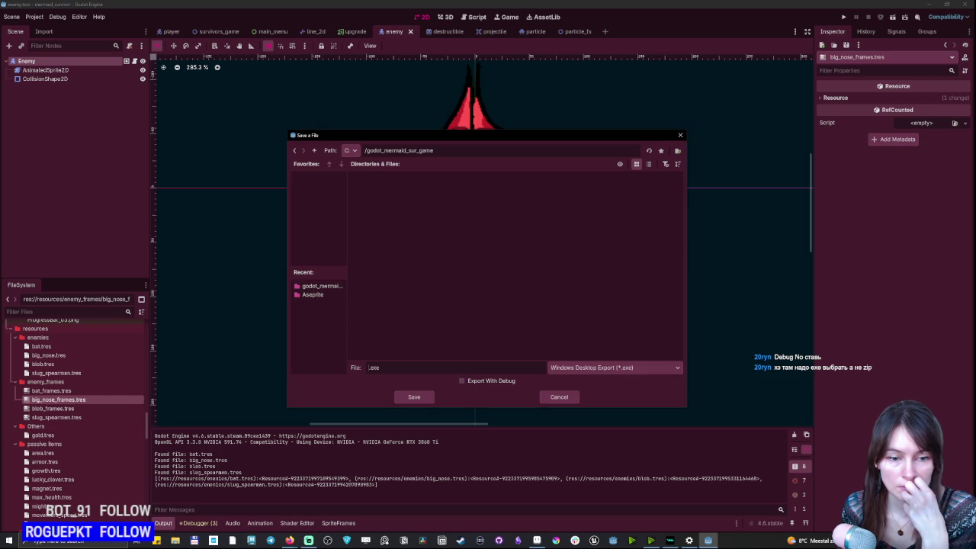
text(mursuri)
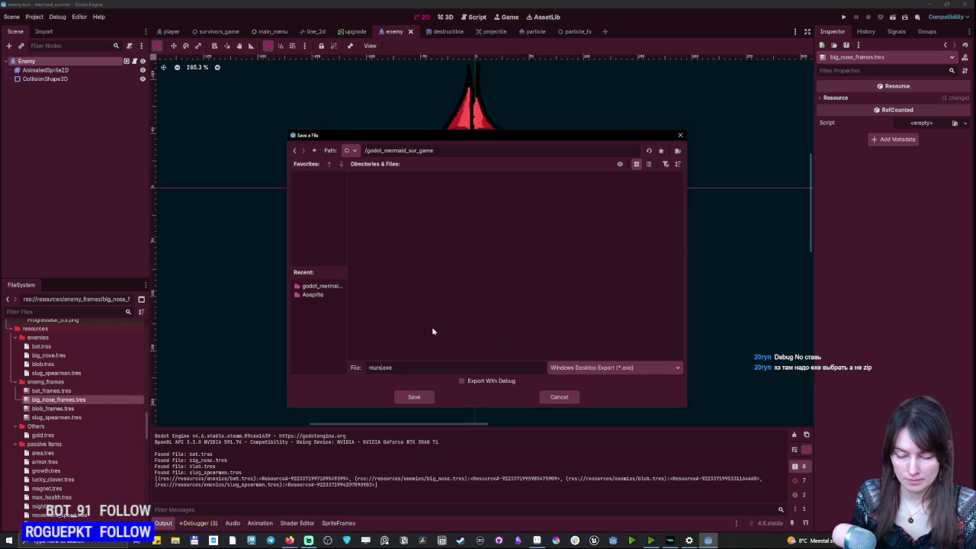
click(414, 397)
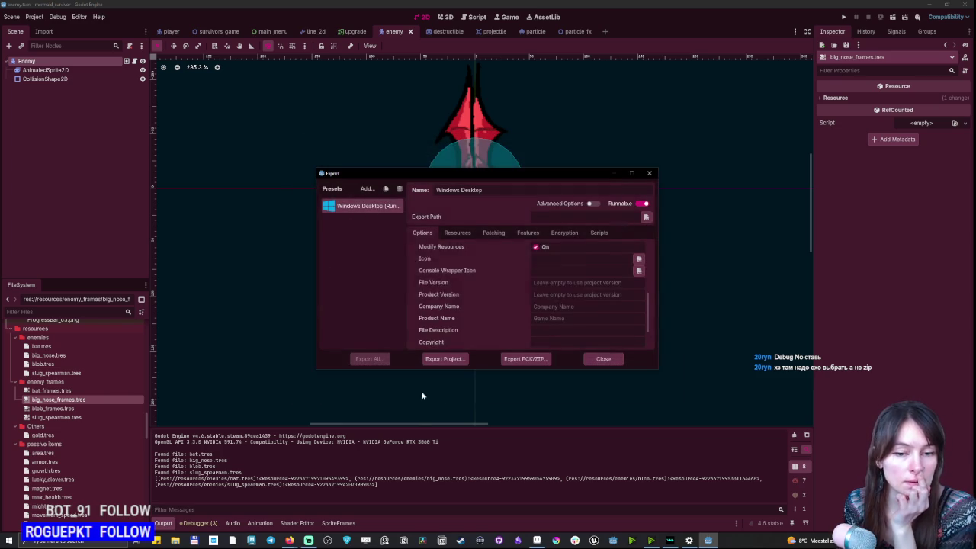
Open C:/godot_mermaid_sur_game in File Explorer and launch the exported mursuri.exe.
key(super+e)
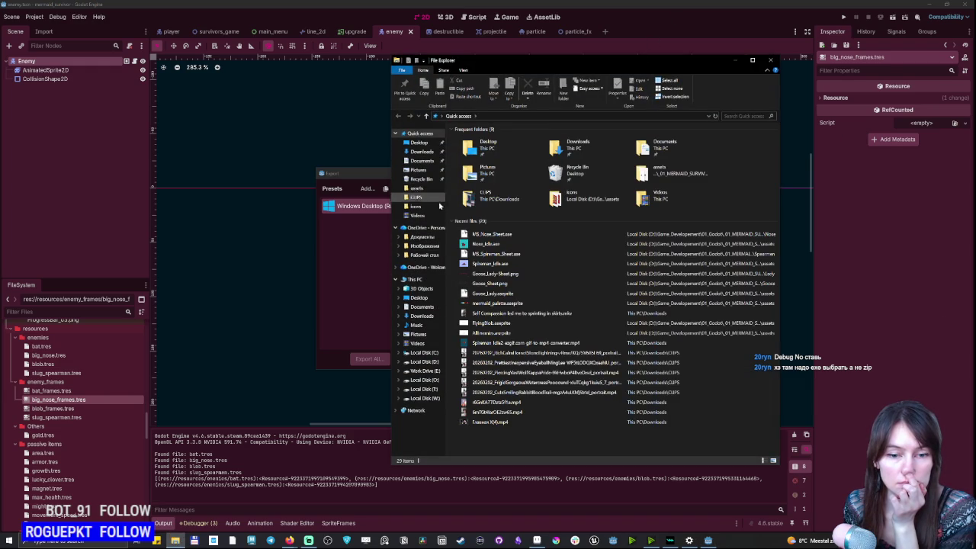
click(421, 352)
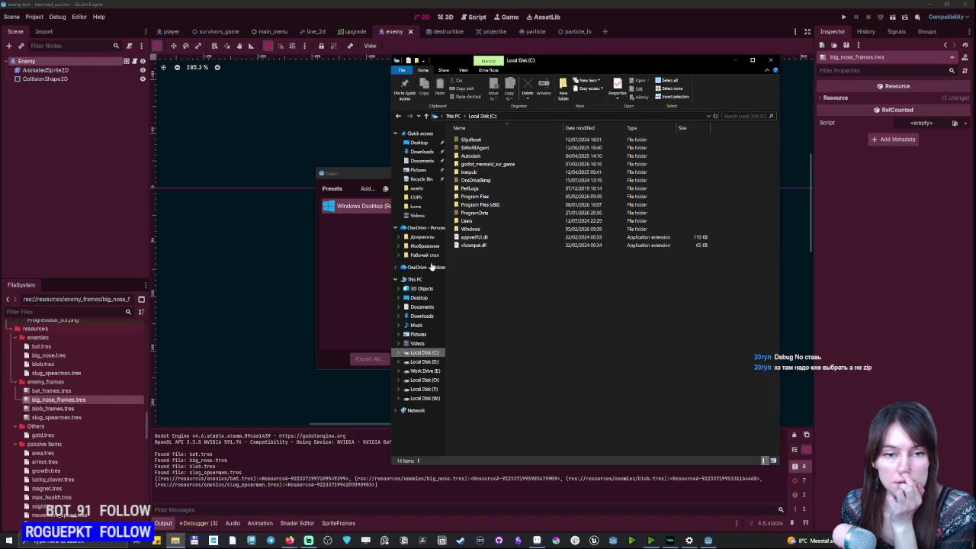
double_click(486, 164)
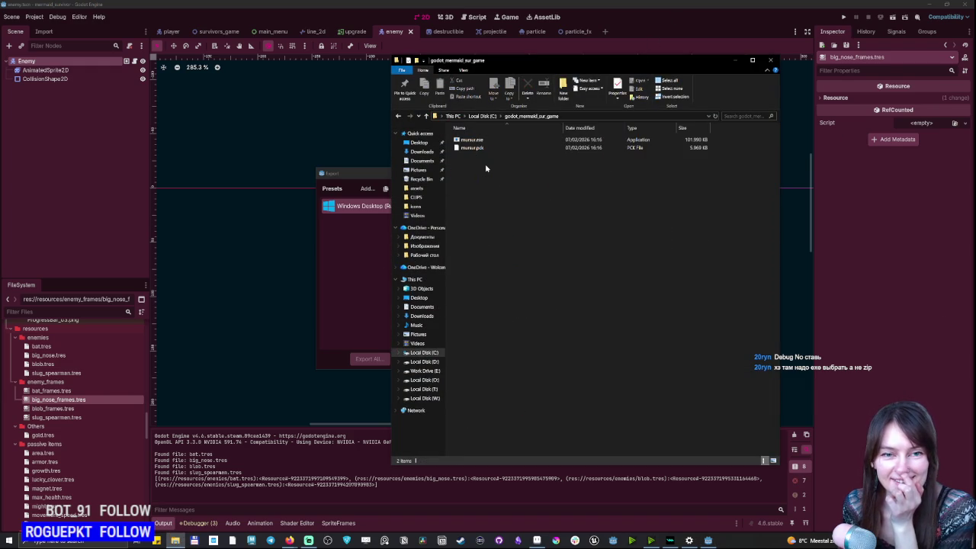
click(476, 140)
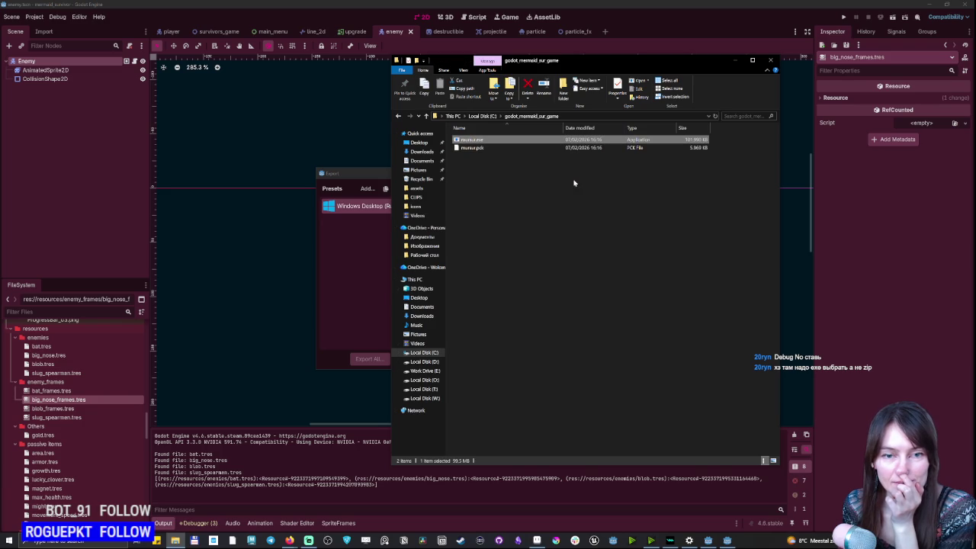
click(752, 60)
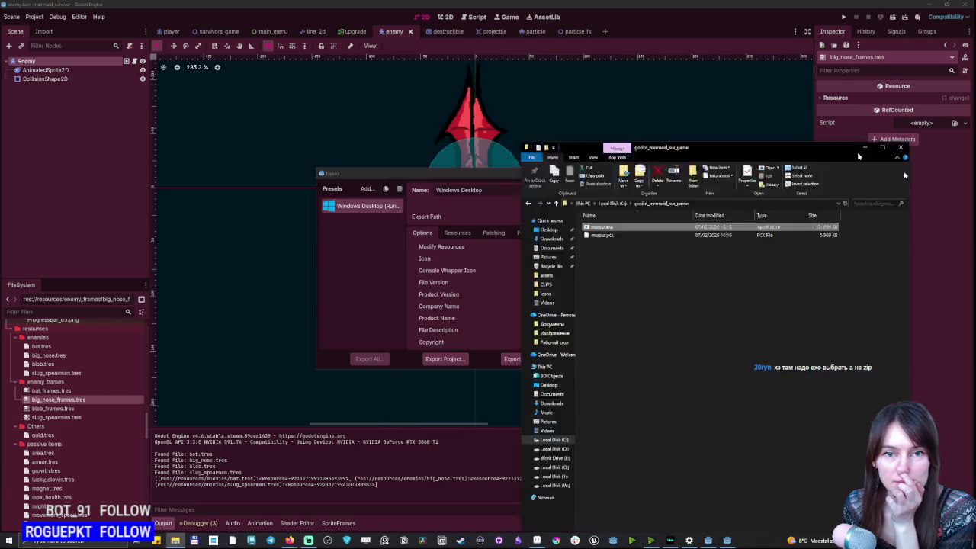
key(Return)
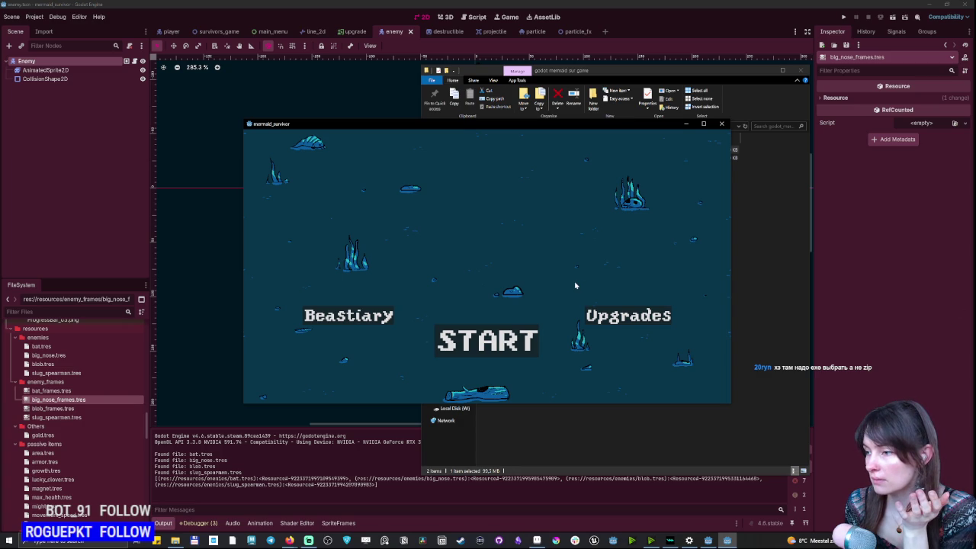
Close the running game window and select the exported executable again to relaunch it.
click(722, 123)
click(694, 151)
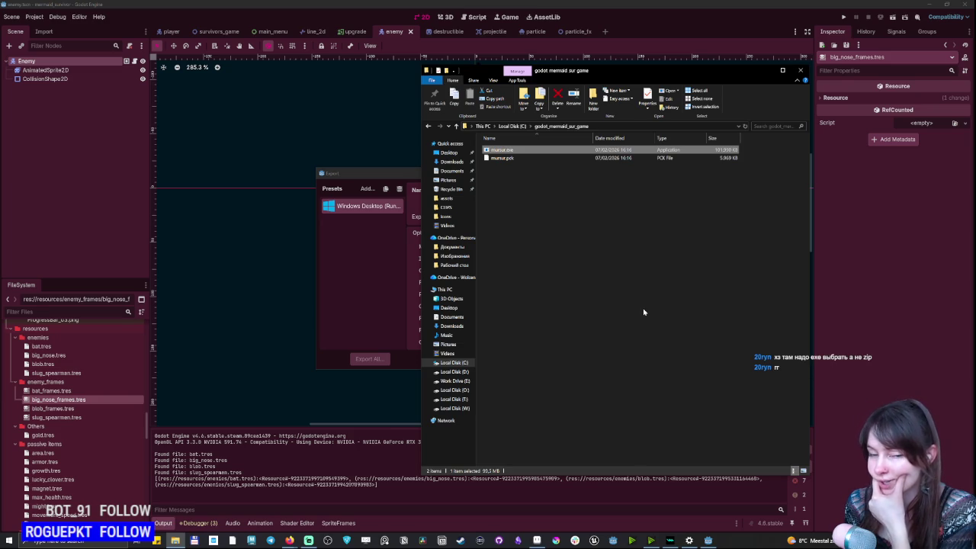
click(631, 239)
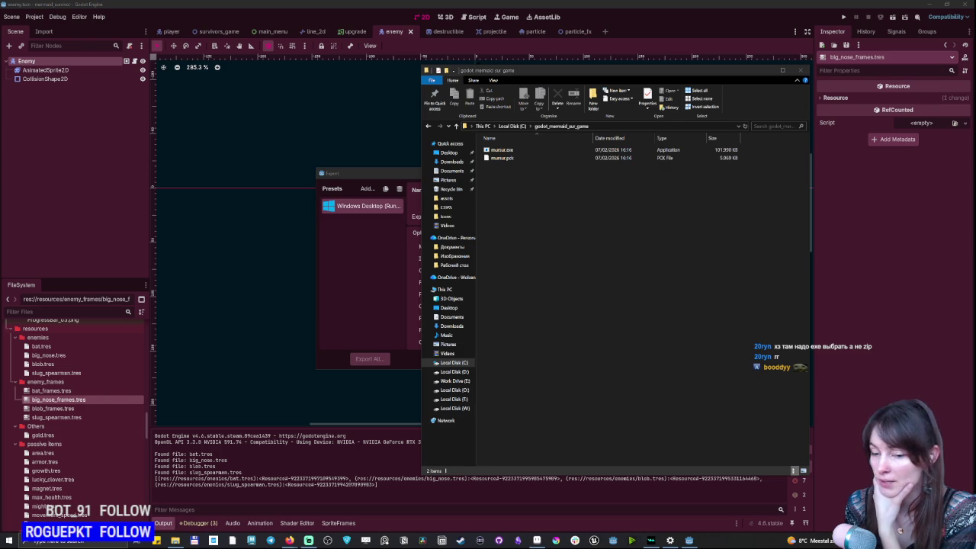
click(851, 540)
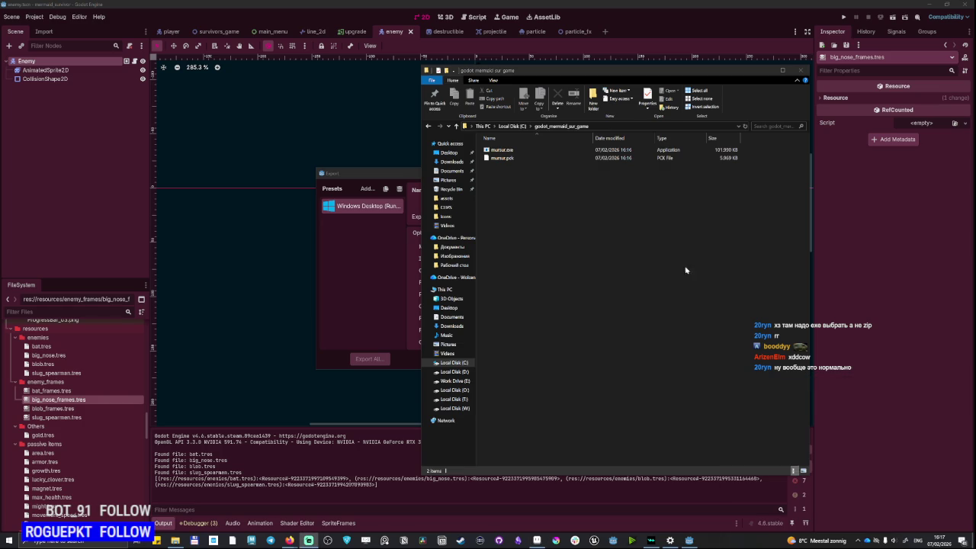
click(499, 152)
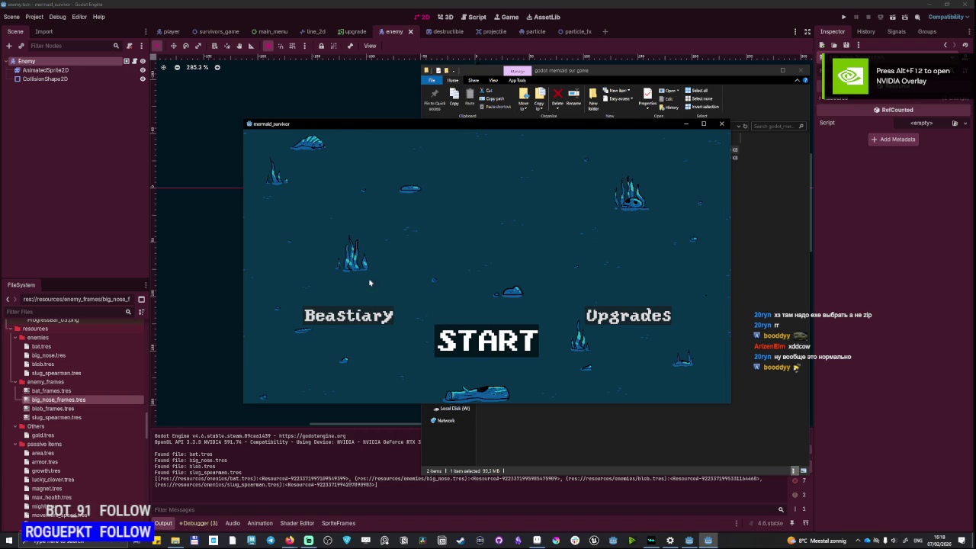
Start a new run and steer the mermaid around enemies with the WASD keys.
click(489, 341)
key(d)
key(d)
key(w)
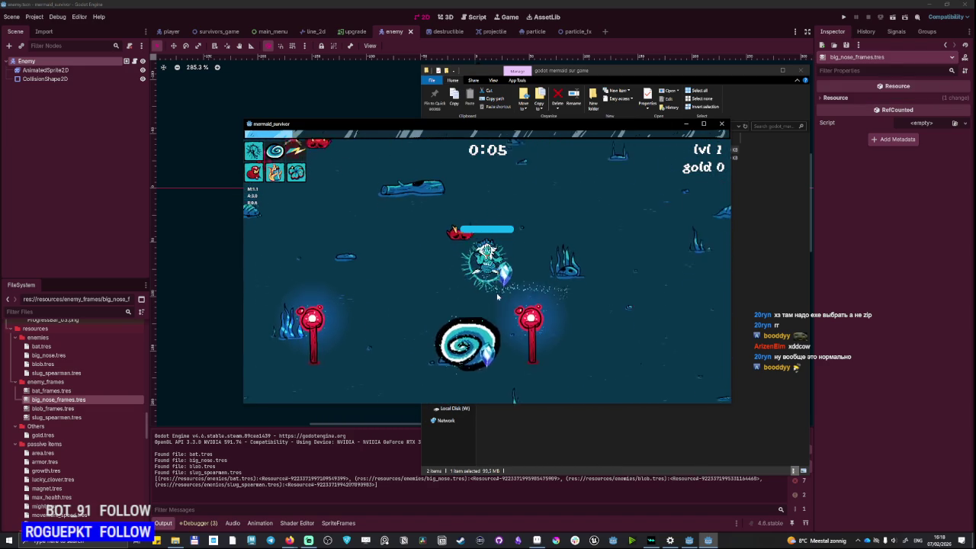
key(a)
key(w)
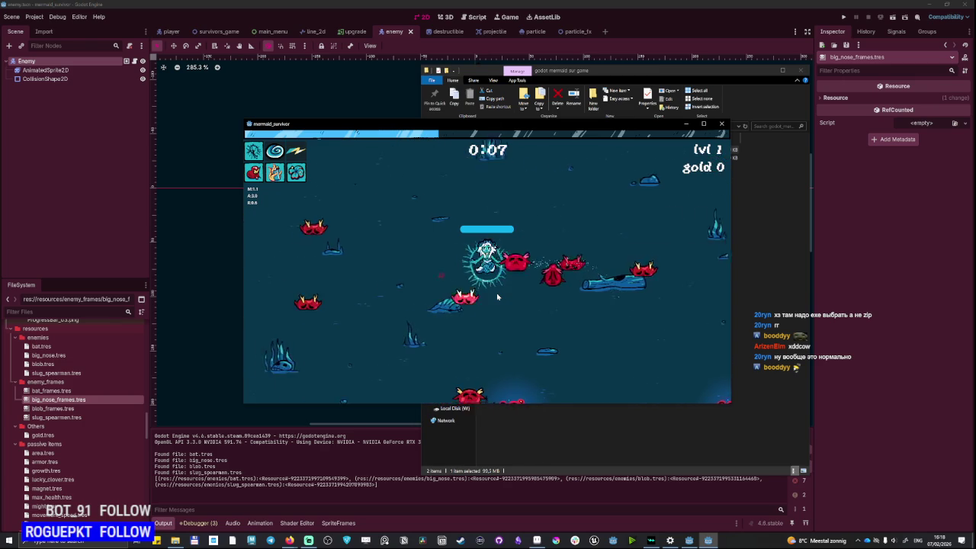
key(d)
key(w)
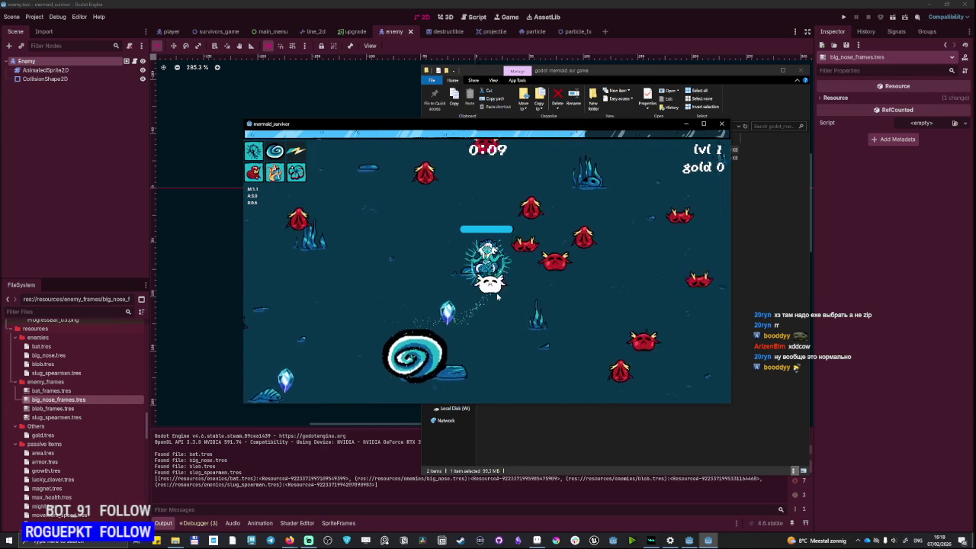
key(s)
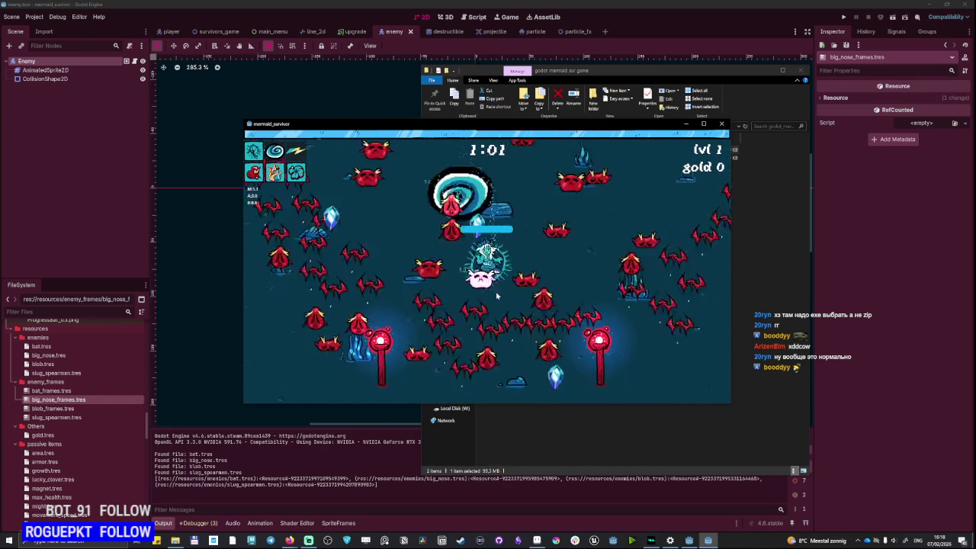
key(a)
Pick upgrades at each level-up while moving, reaching level 5 past 3:00.
click(507, 249)
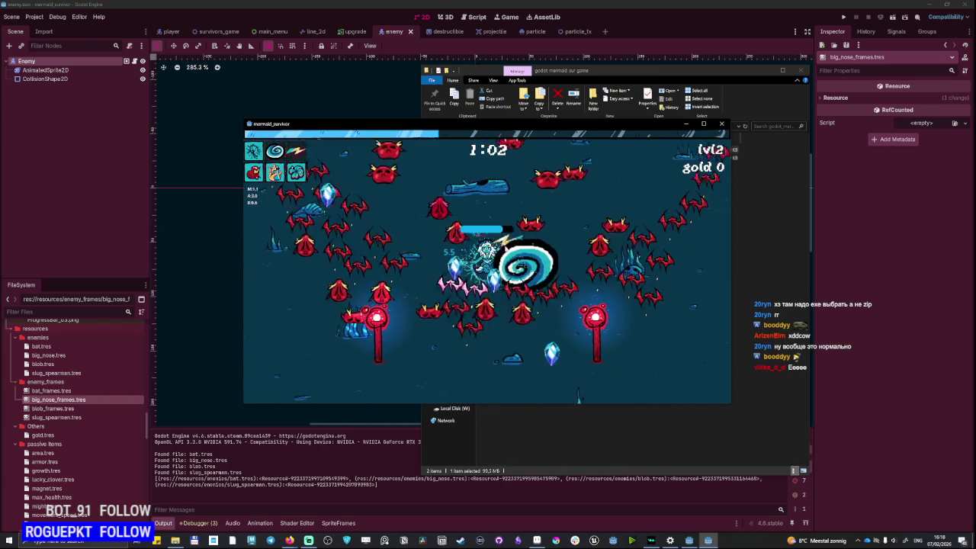
key(s)
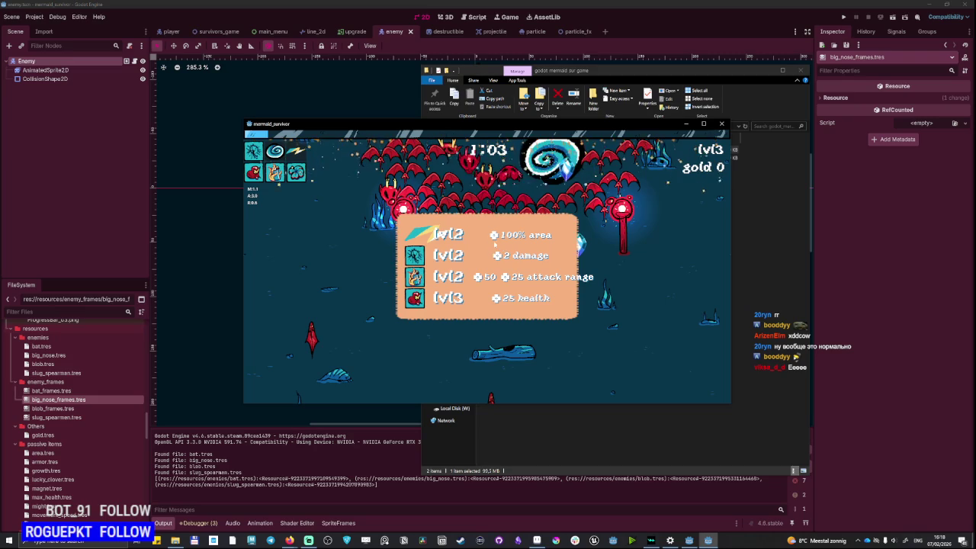
key(s)
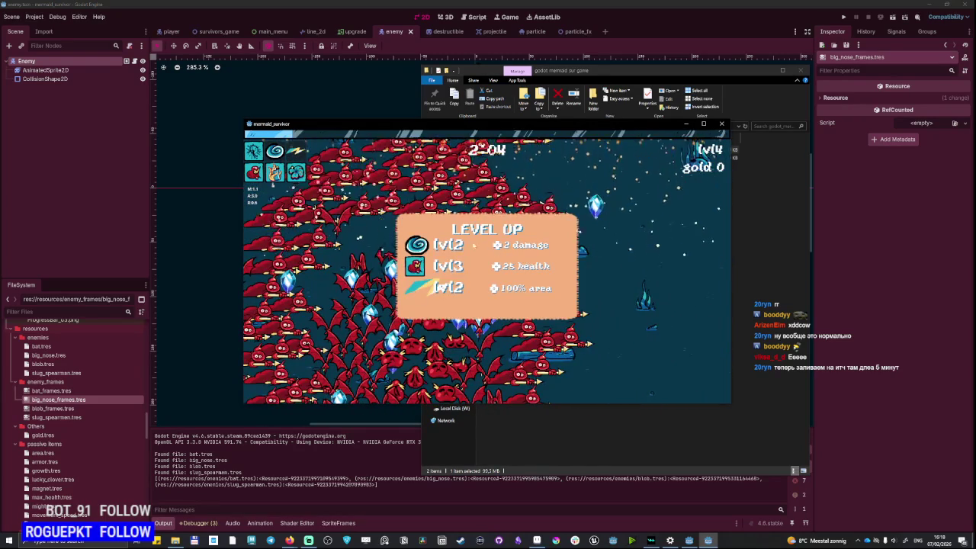
click(418, 267)
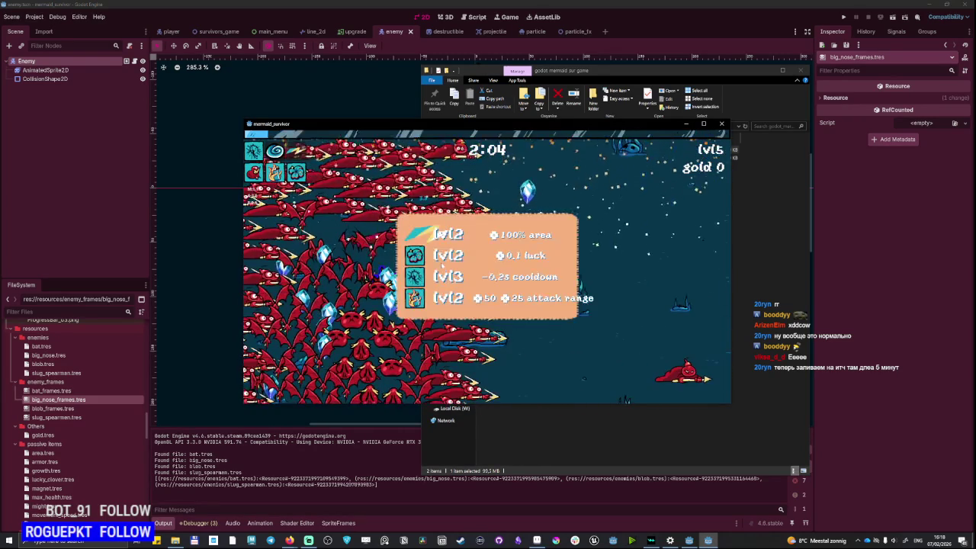
click(440, 280)
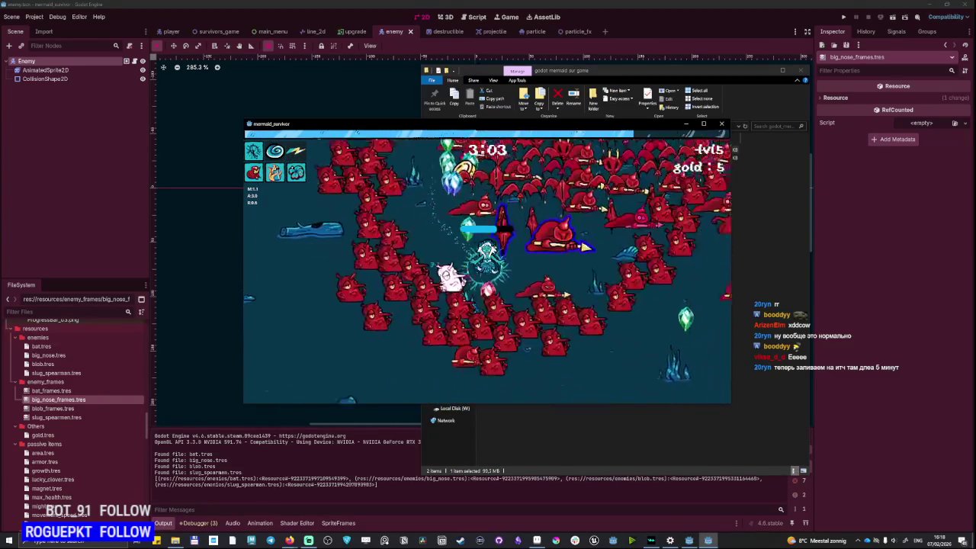
Choose upgrades at each level-up, including attack range, climbing to level 19 past 7:00.
click(505, 265)
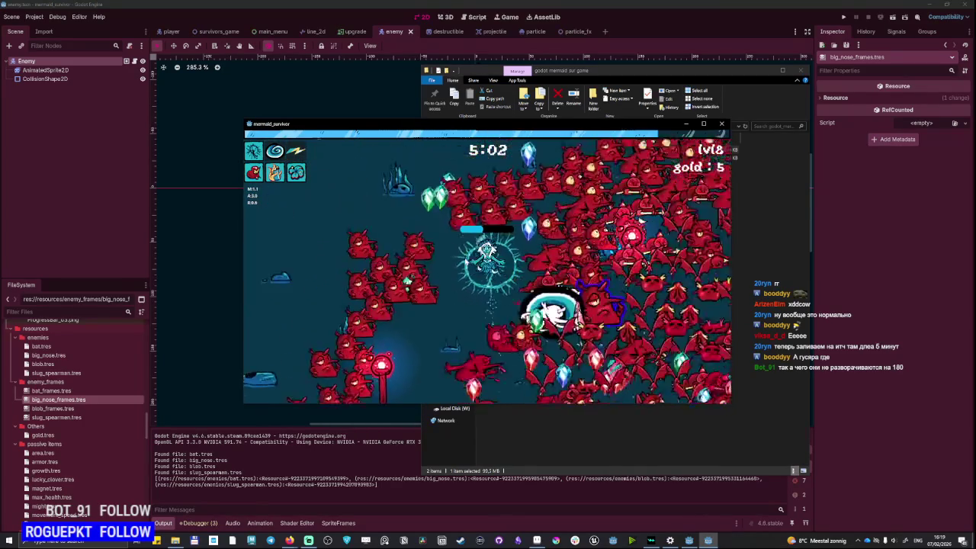
key(1)
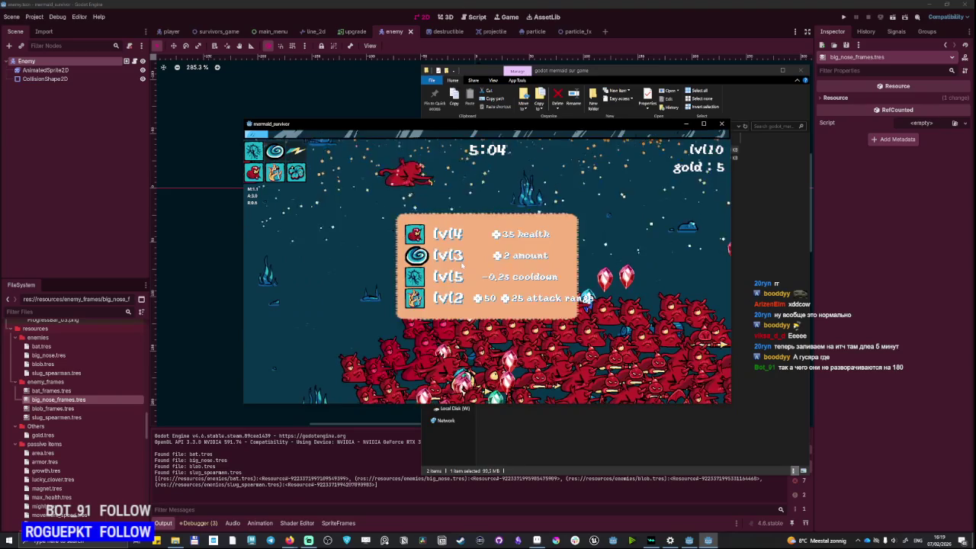
key(1)
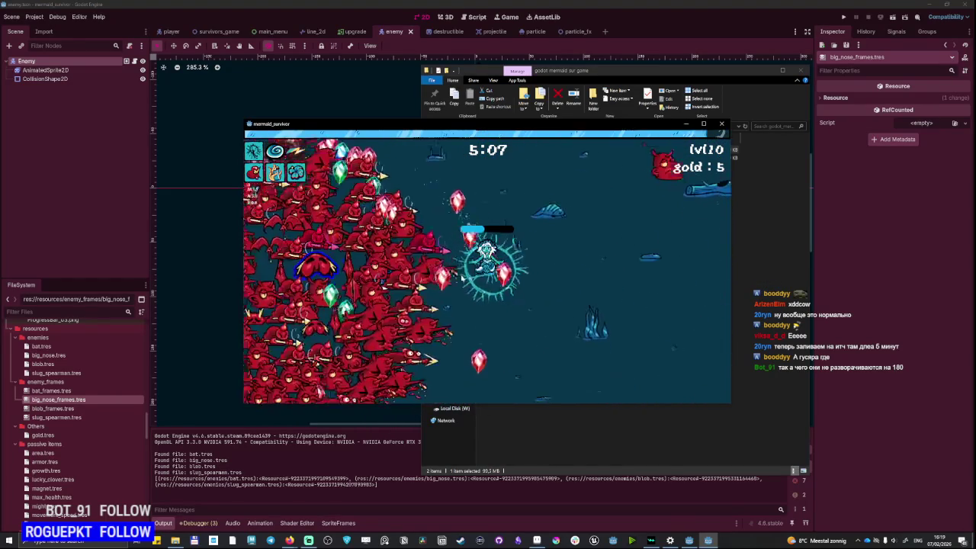
key(1)
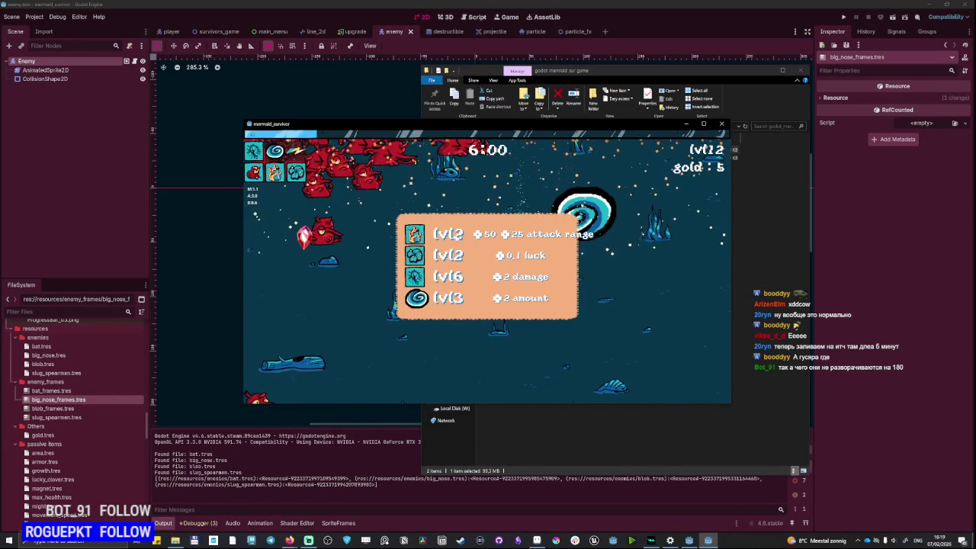
key(1)
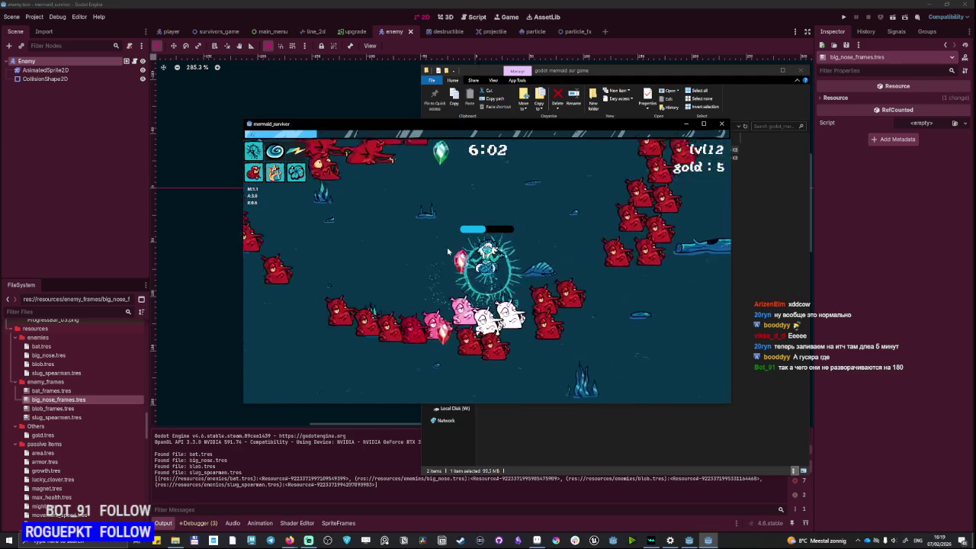
key(1)
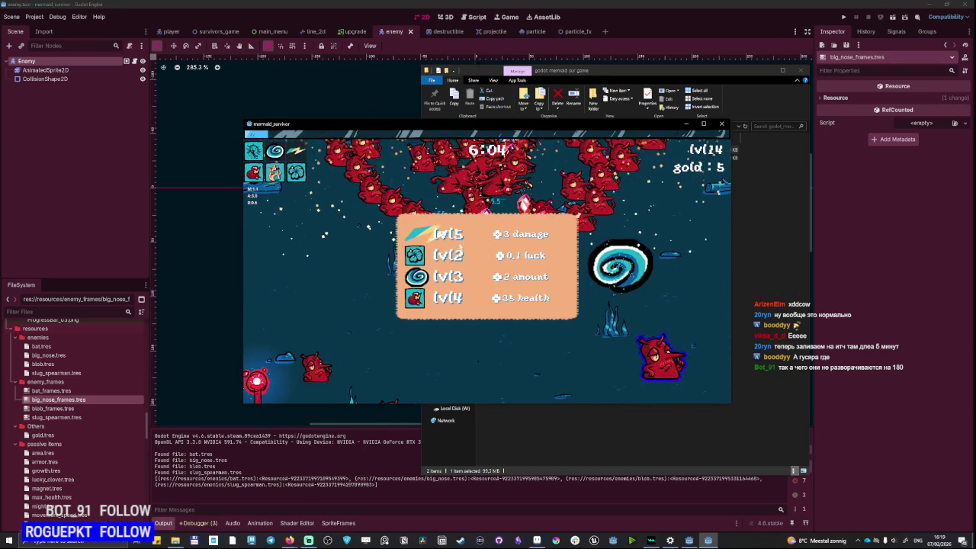
click(506, 290)
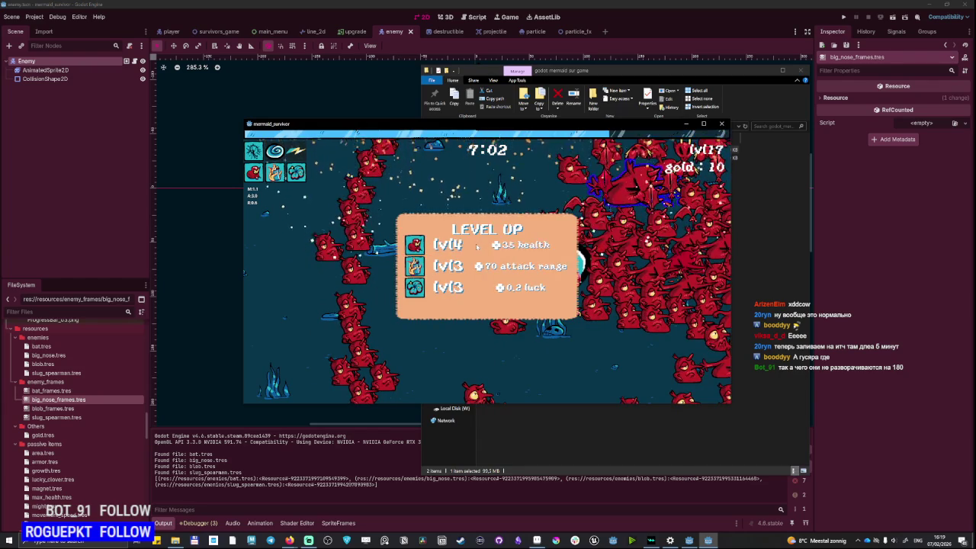
key(Return)
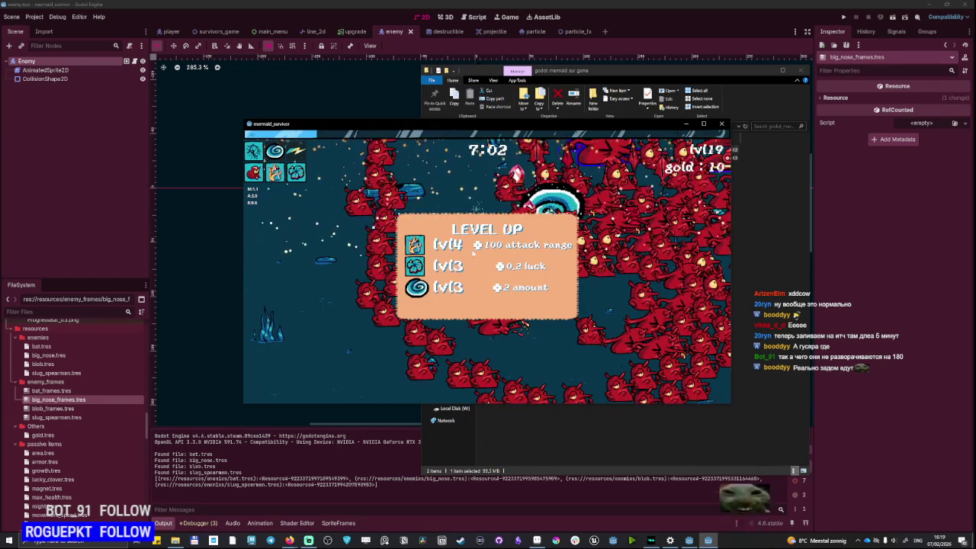
key(Return)
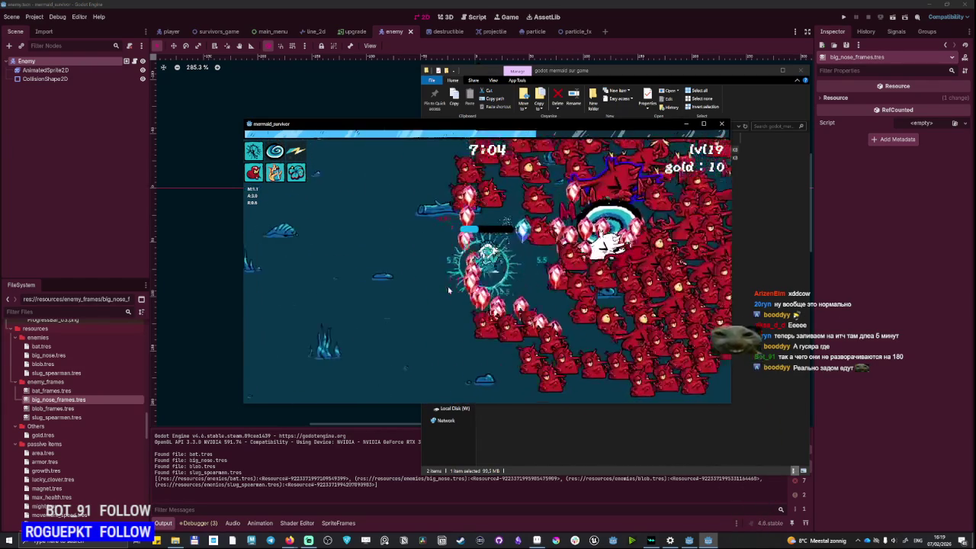
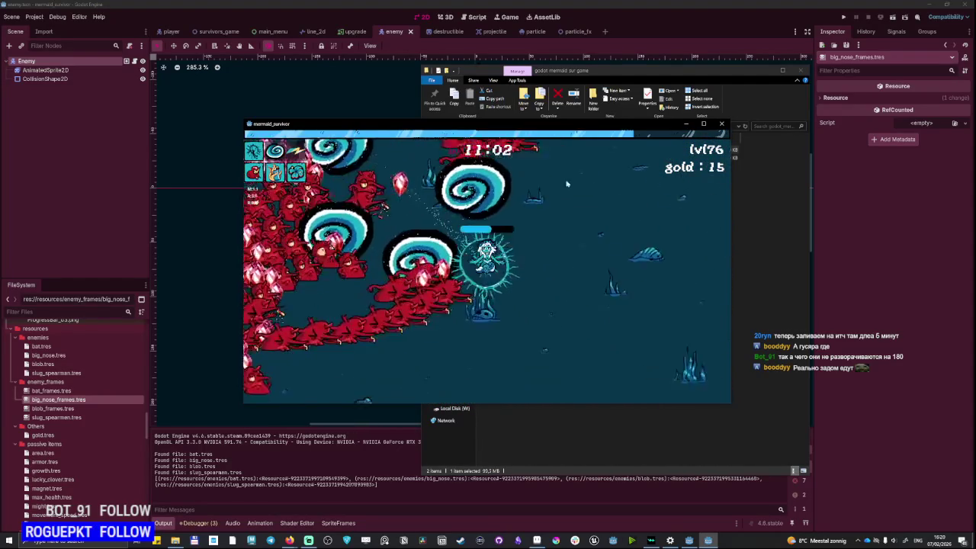
Close the exported game, Explorer and the Export dialog, and rerun the project in a debug window.
click(721, 124)
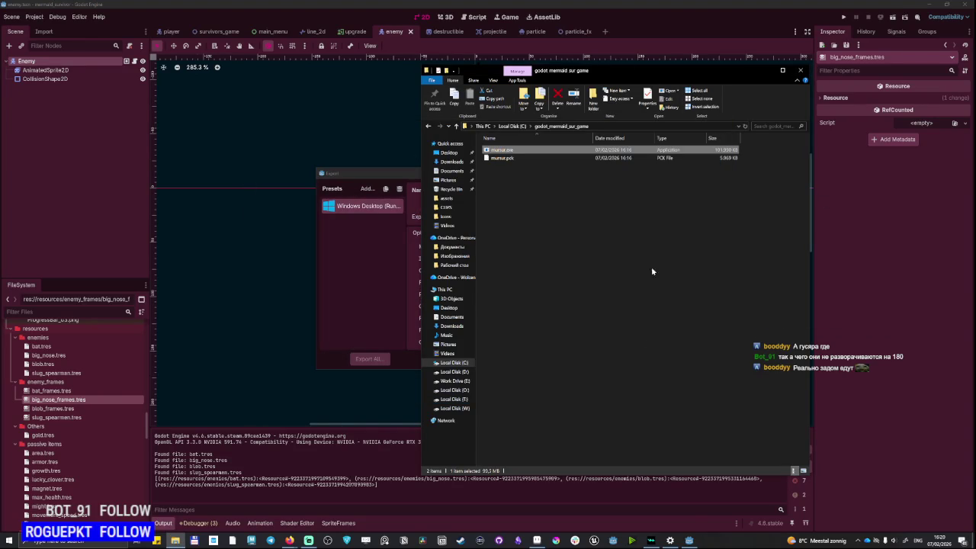
click(803, 71)
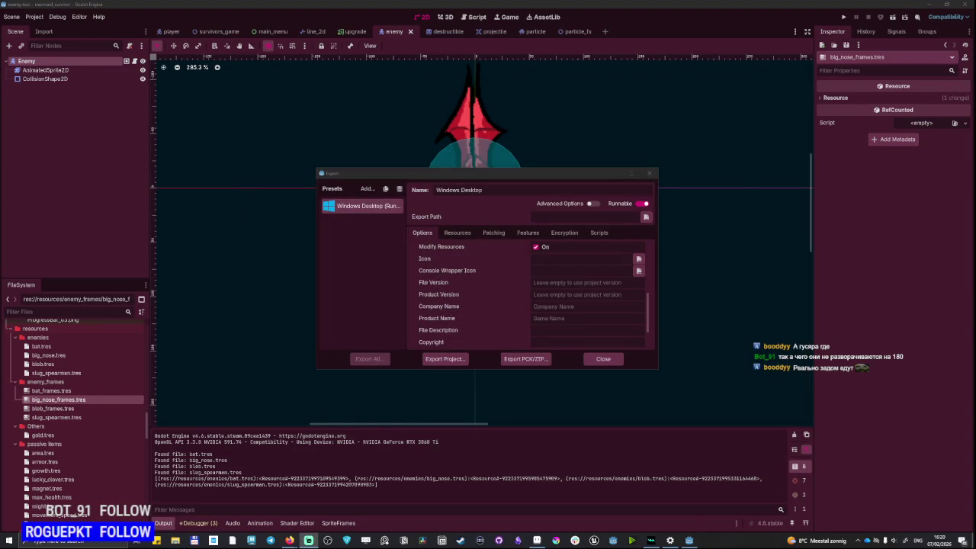
click(649, 175)
click(843, 18)
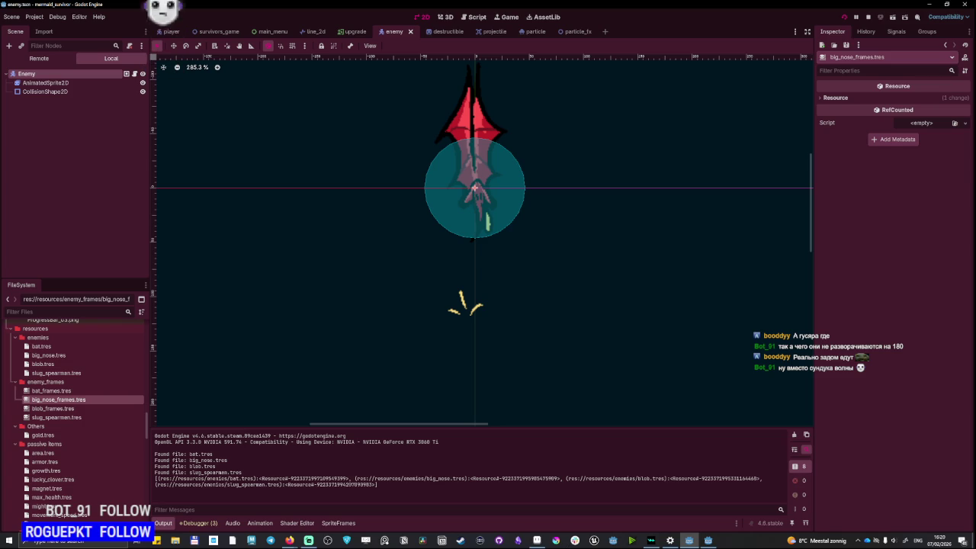
click(709, 543)
Start a new run and steer the mermaid around with the A, D, W and S keys.
click(488, 341)
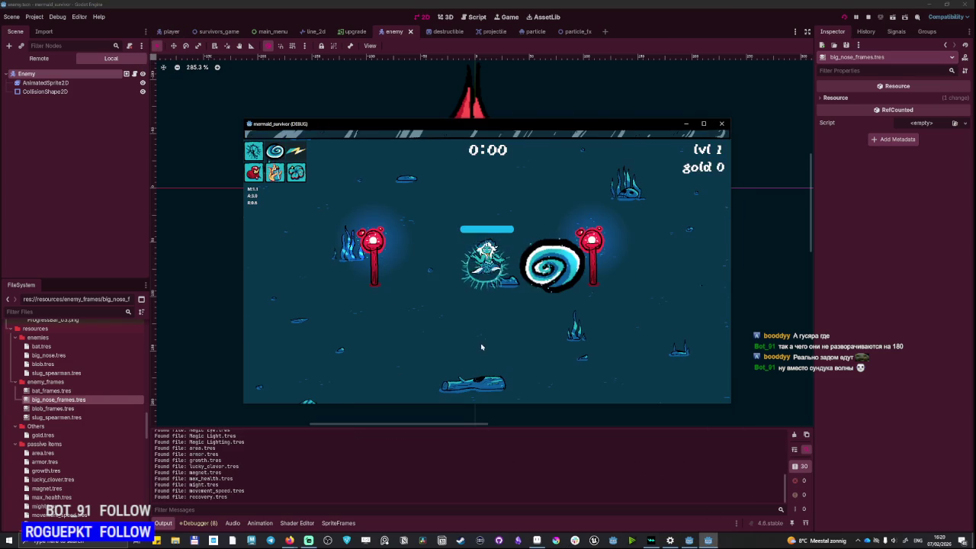
key(a)
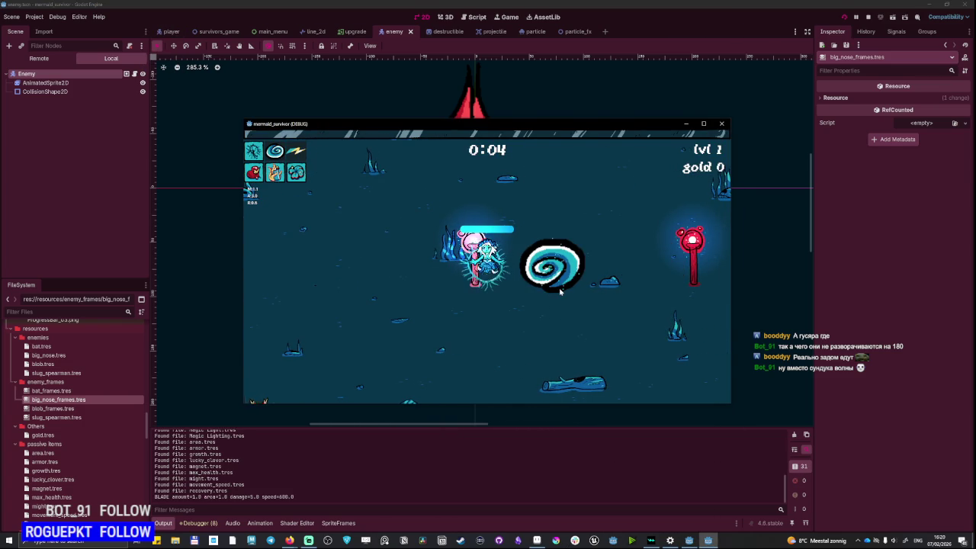
key(d)
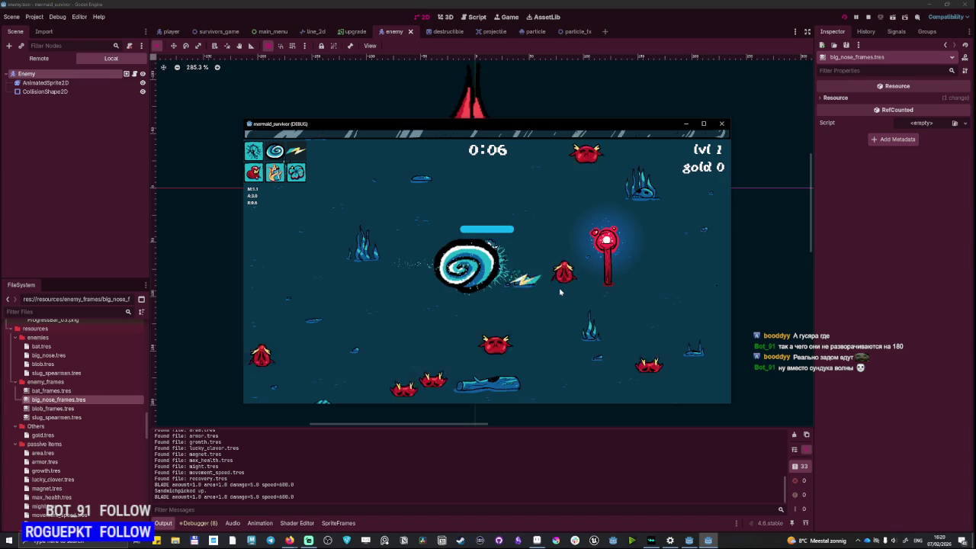
key(w)
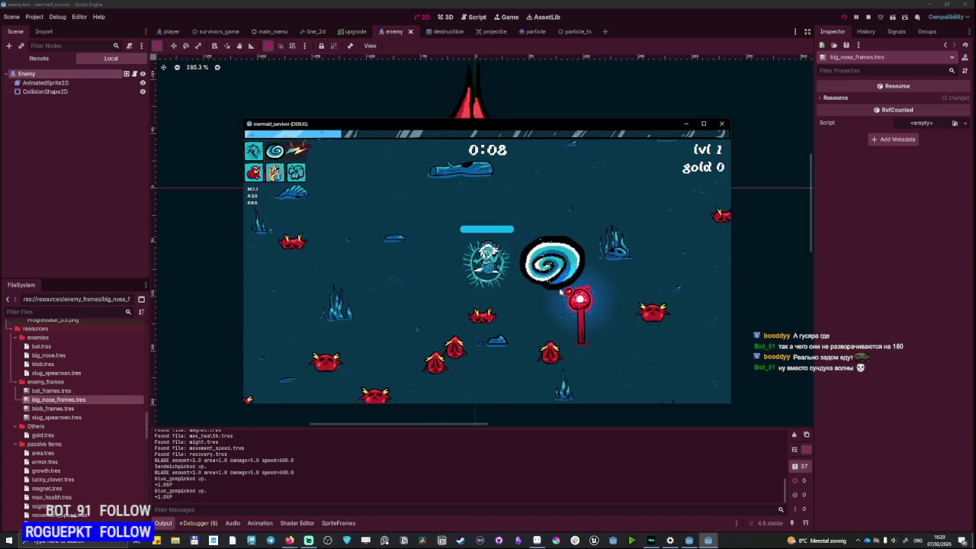
key(s)
key(a)
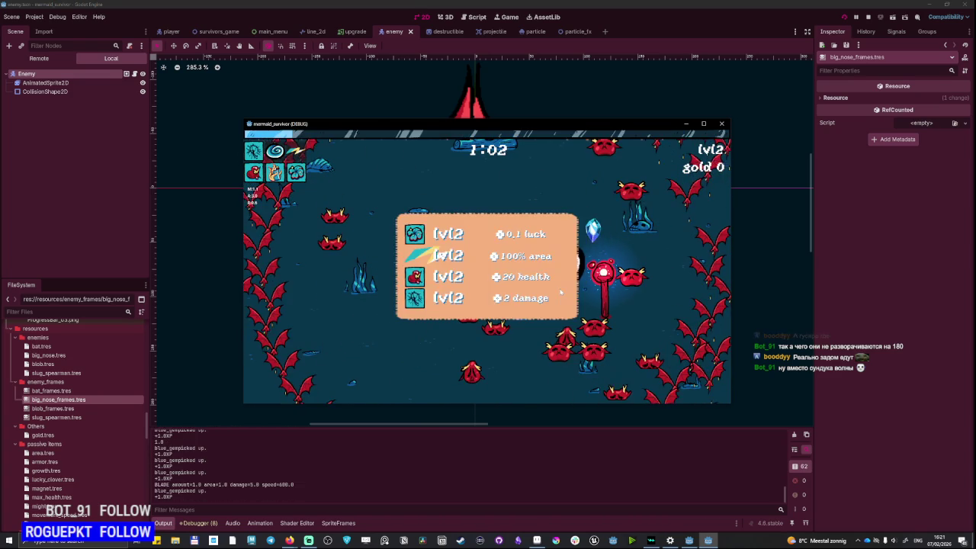
Pick level-up upgrades for levels 2 through 7 and open the treasure chest.
click(439, 302)
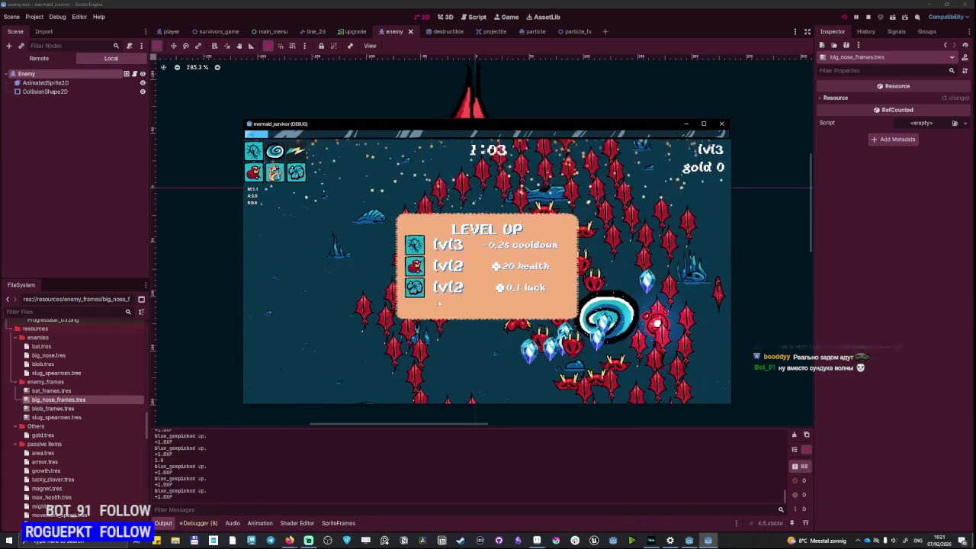
click(479, 246)
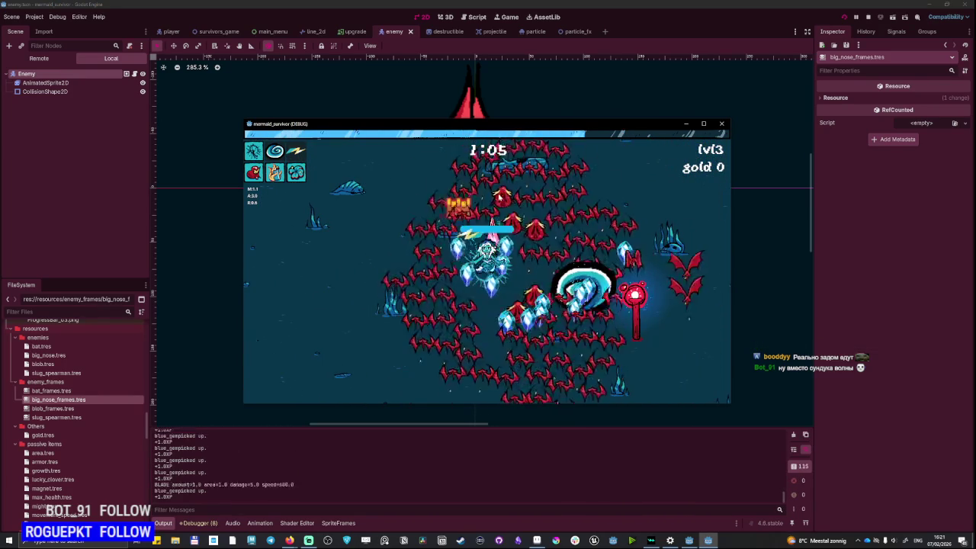
click(488, 245)
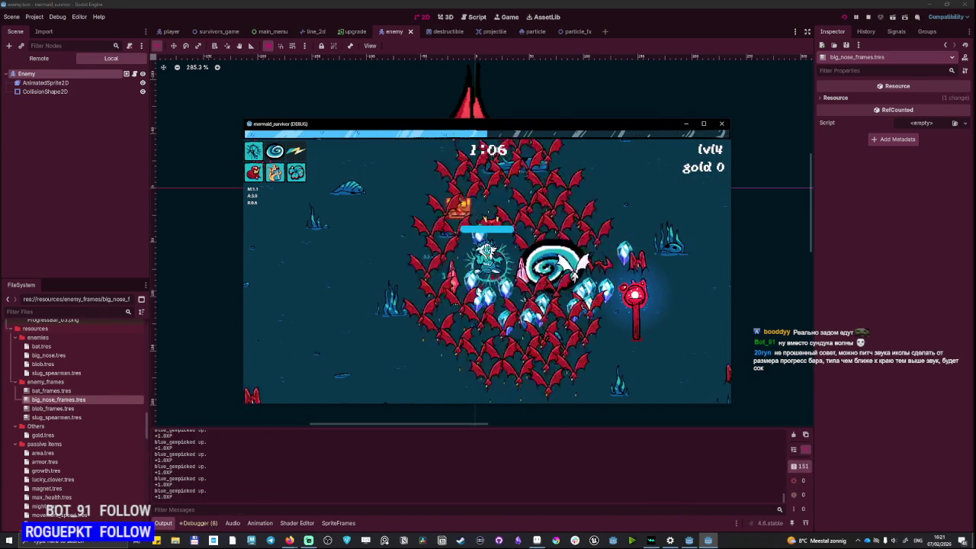
click(461, 247)
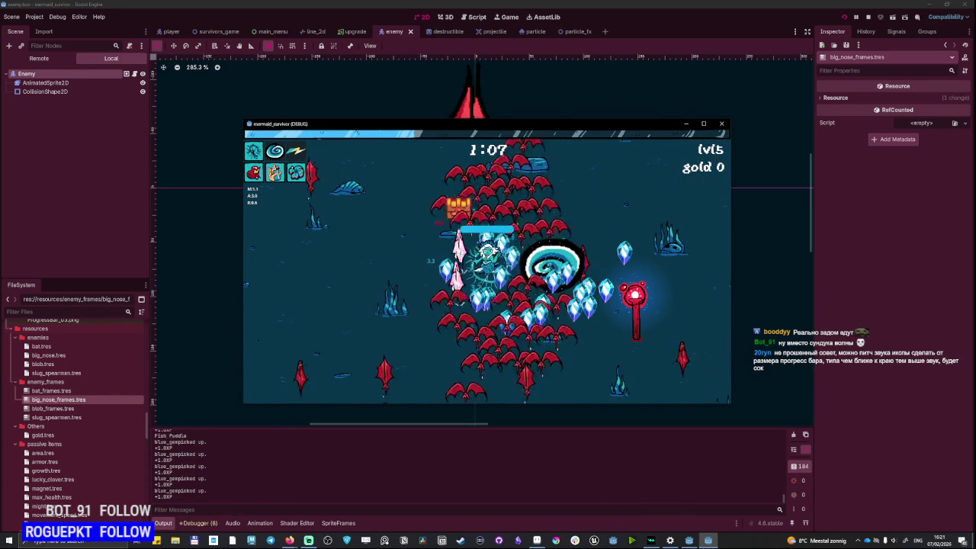
click(461, 253)
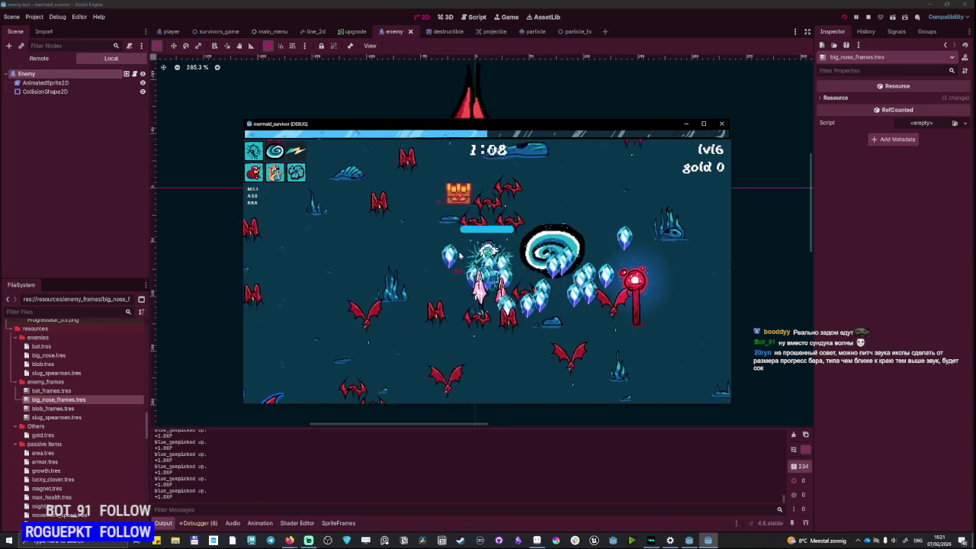
click(461, 255)
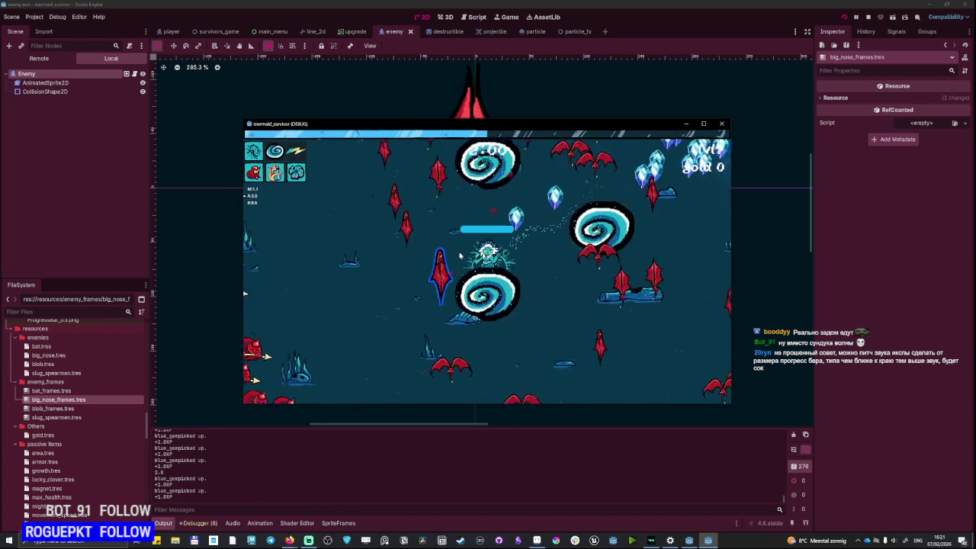
click(489, 303)
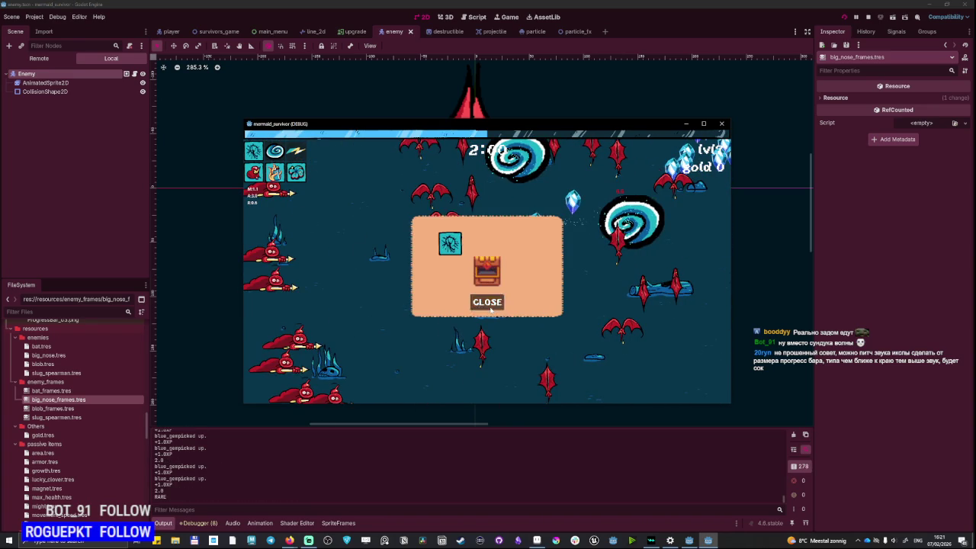
click(489, 302)
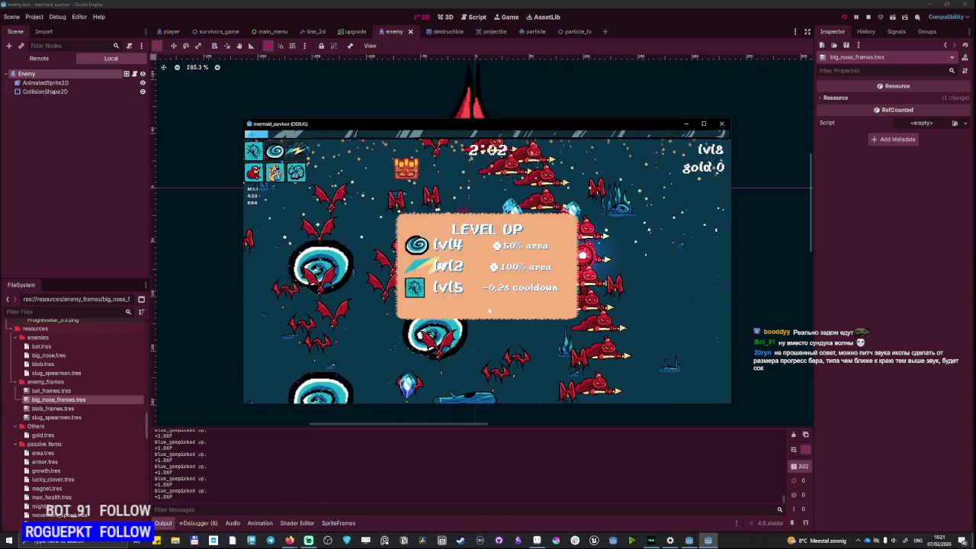
Take upgrades through level 21, including +100% area, damage and BLADE, then return to the title menu.
click(462, 266)
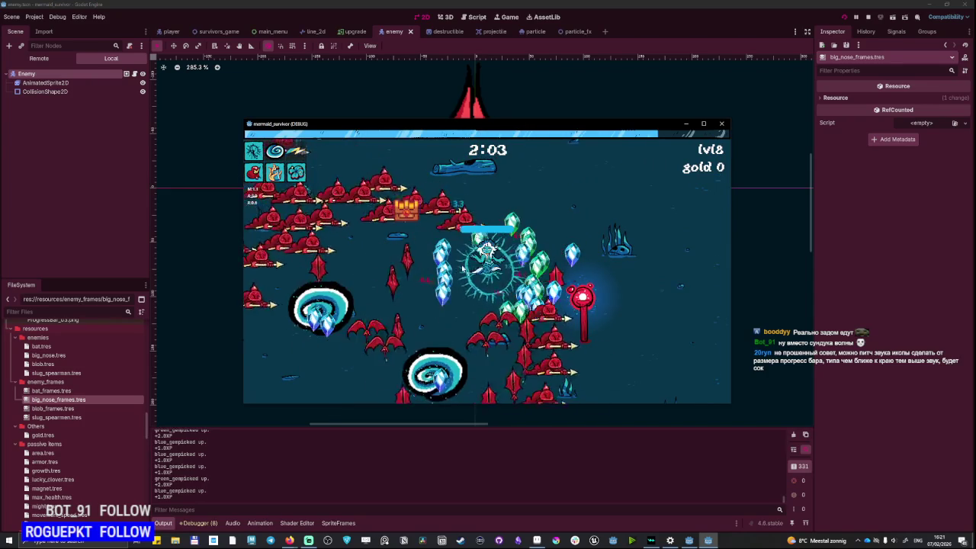
click(463, 267)
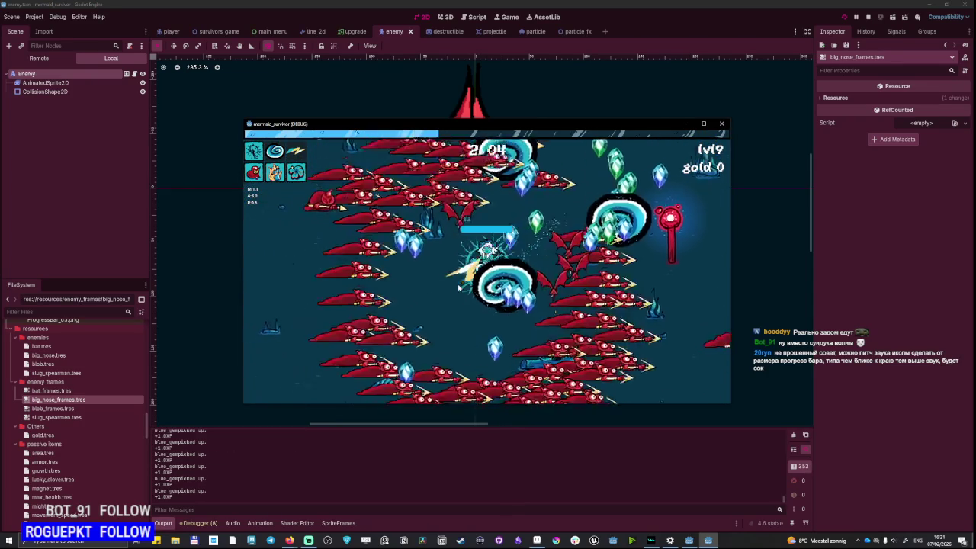
click(466, 300)
click(472, 258)
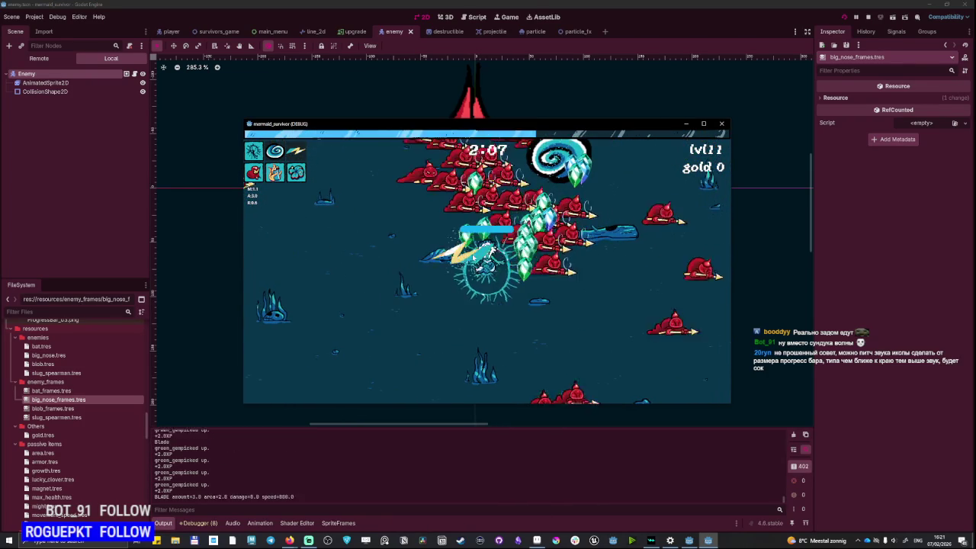
click(486, 260)
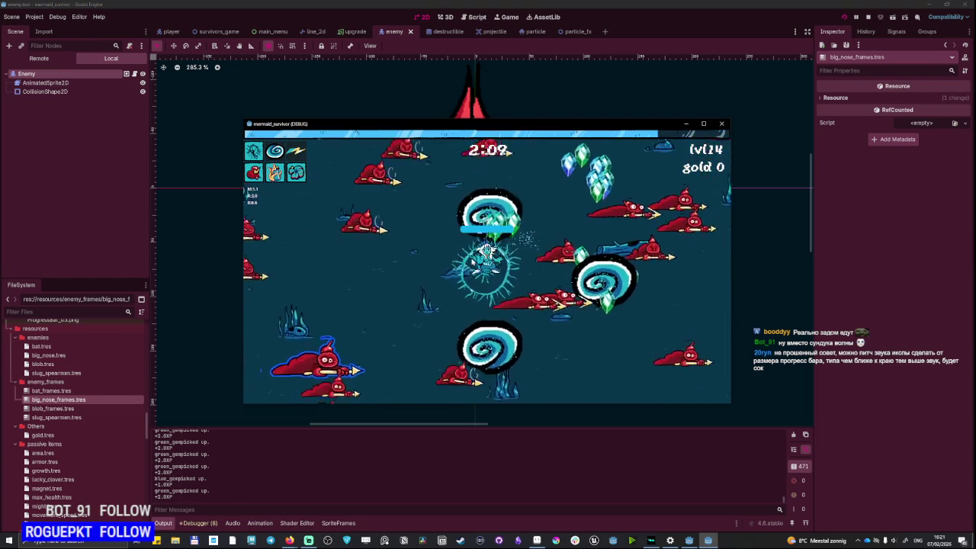
click(485, 260)
click(474, 261)
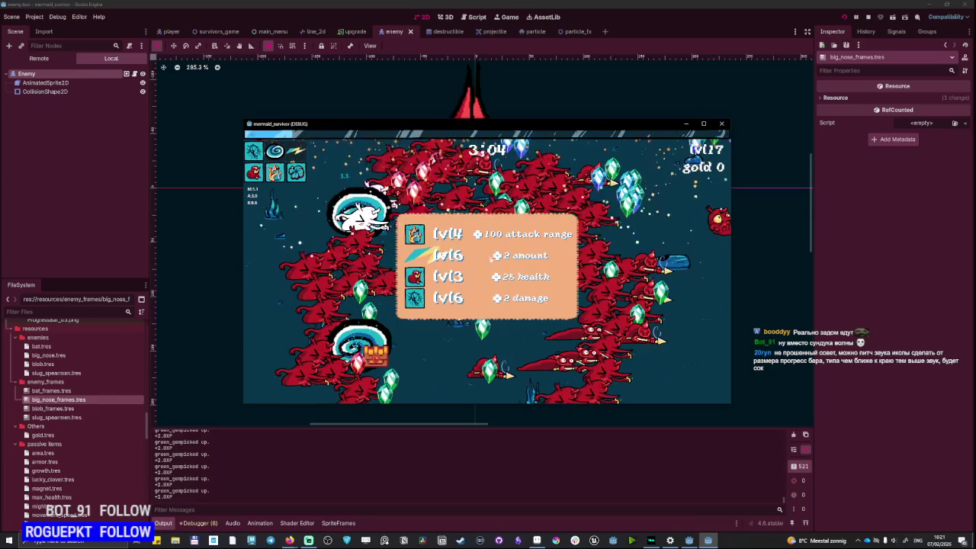
click(495, 255)
click(489, 262)
click(490, 261)
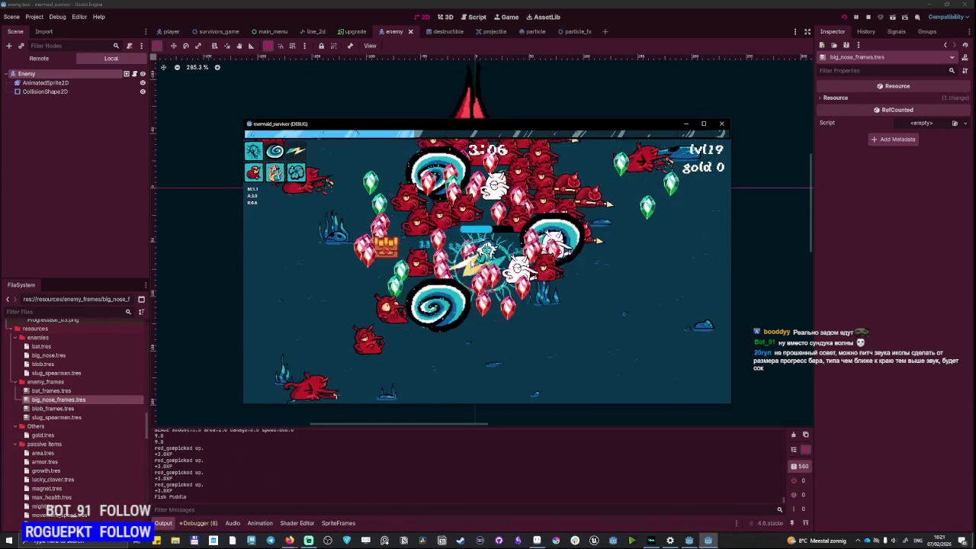
click(467, 269)
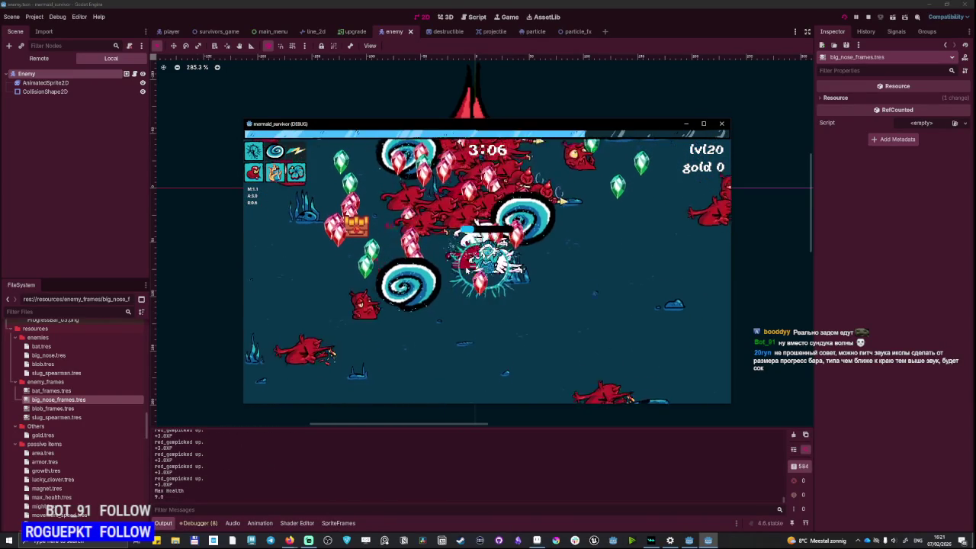
click(467, 269)
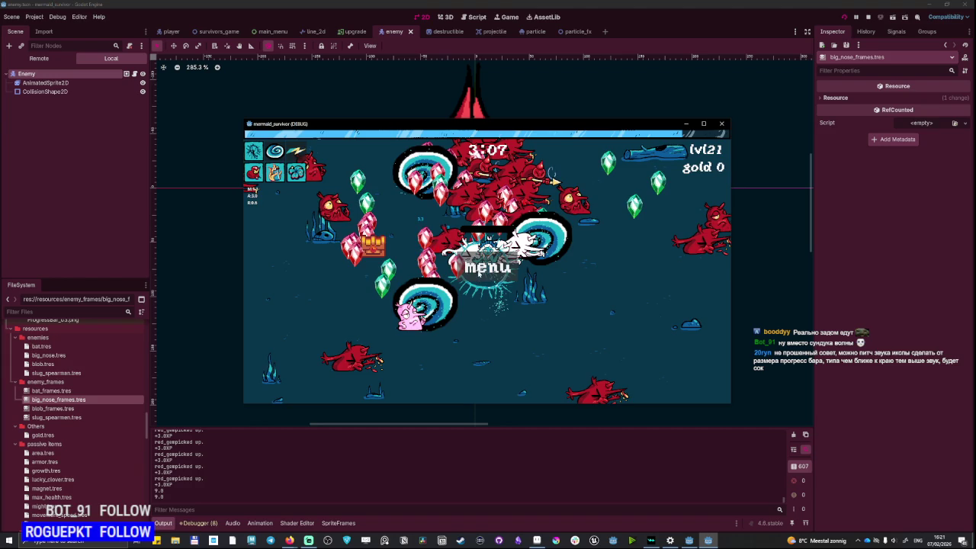
click(479, 273)
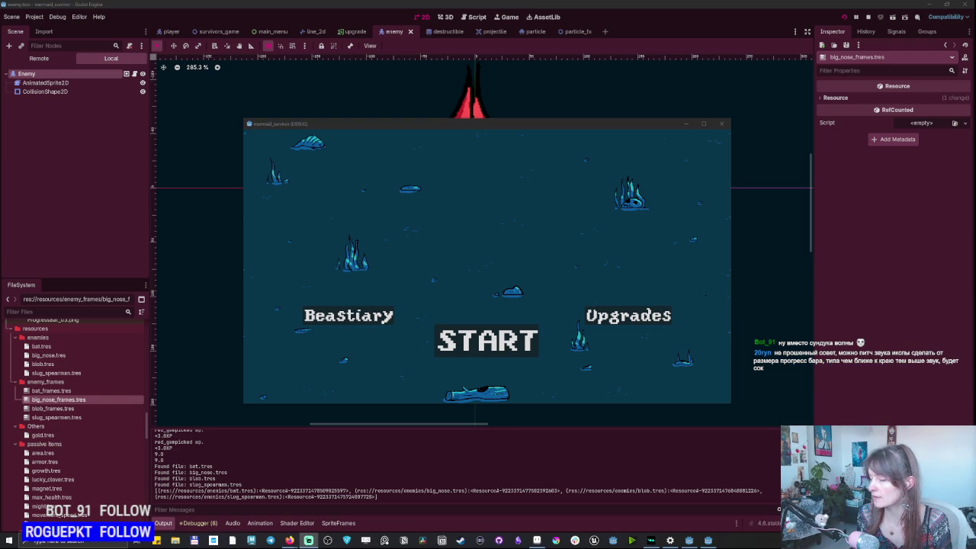
Press START on the title menu to begin a fresh run.
click(472, 346)
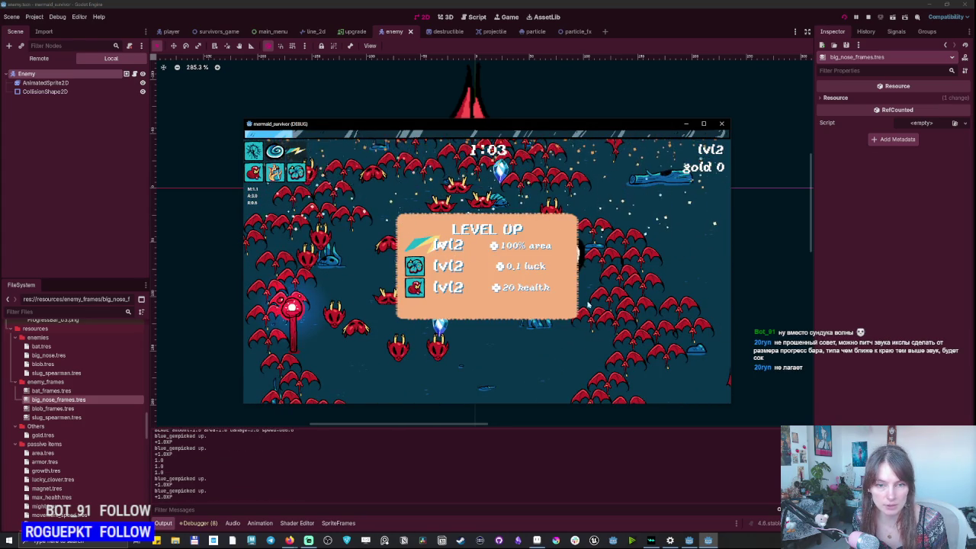
Pick upgrades for levels 2 through 13, including BLADE amount and Forcefield, and open a chest.
click(417, 248)
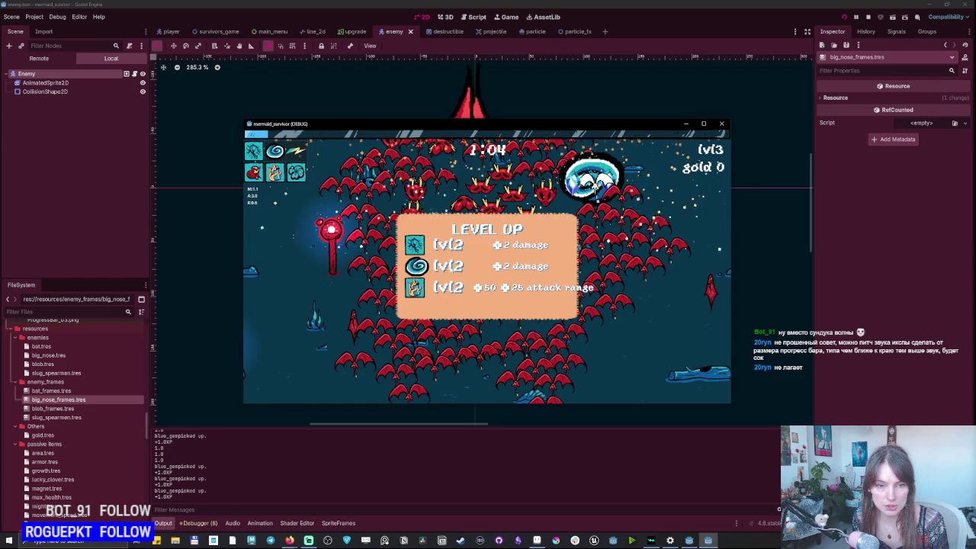
click(417, 244)
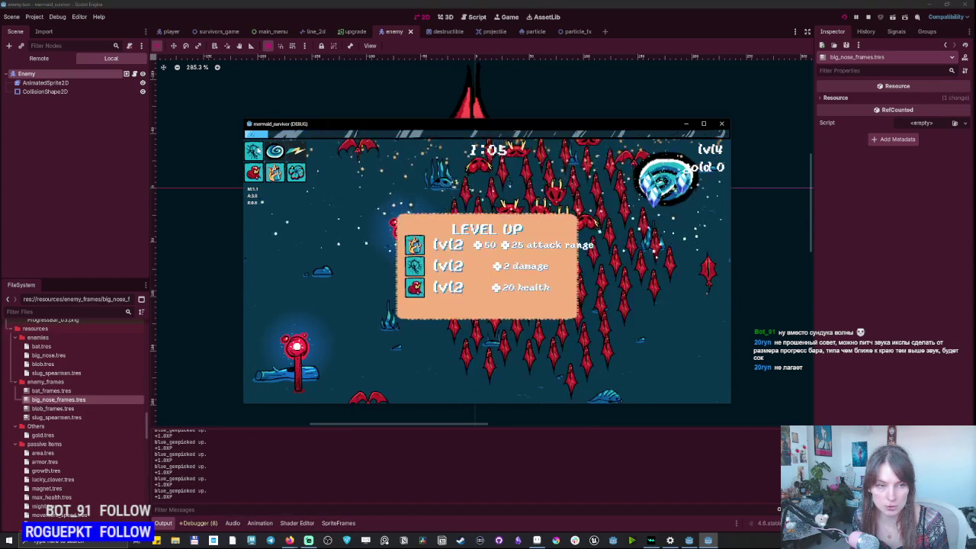
click(416, 245)
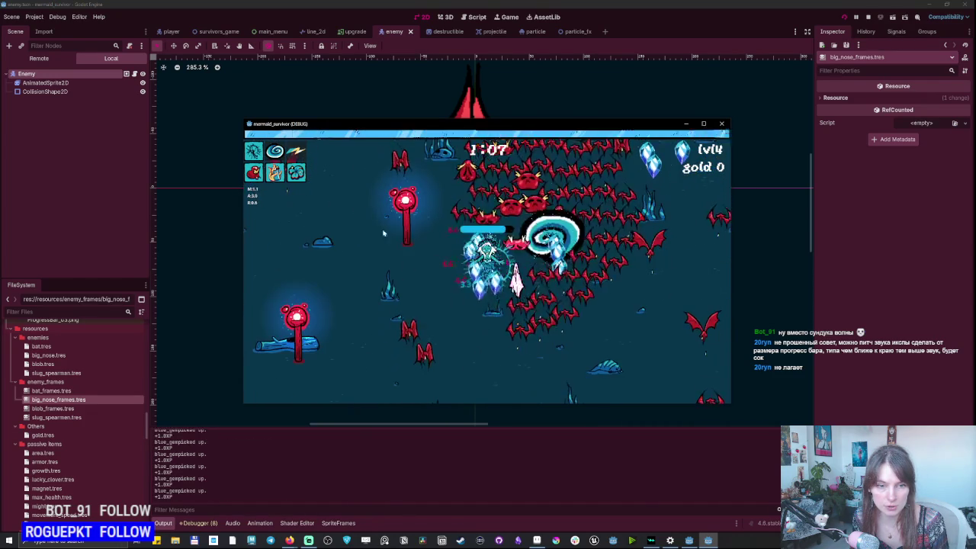
click(440, 266)
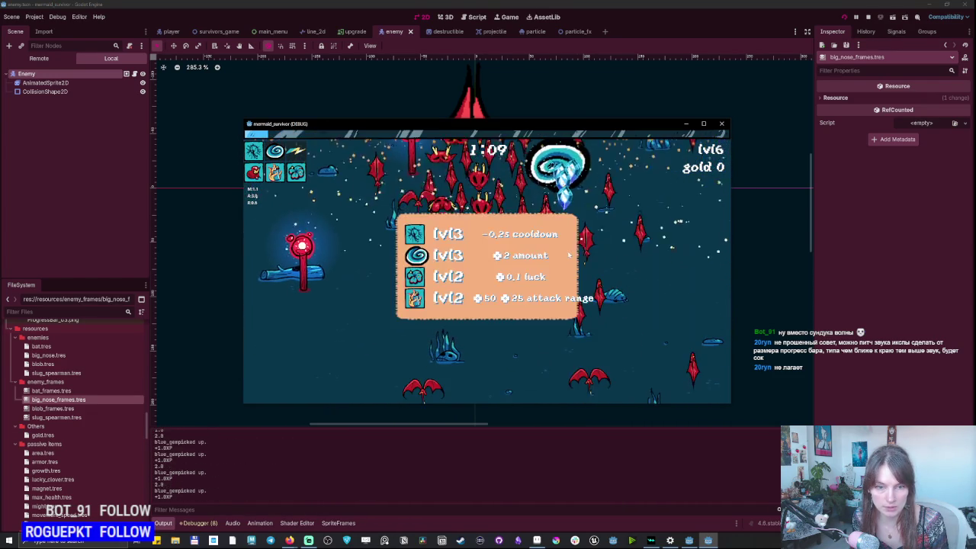
click(532, 248)
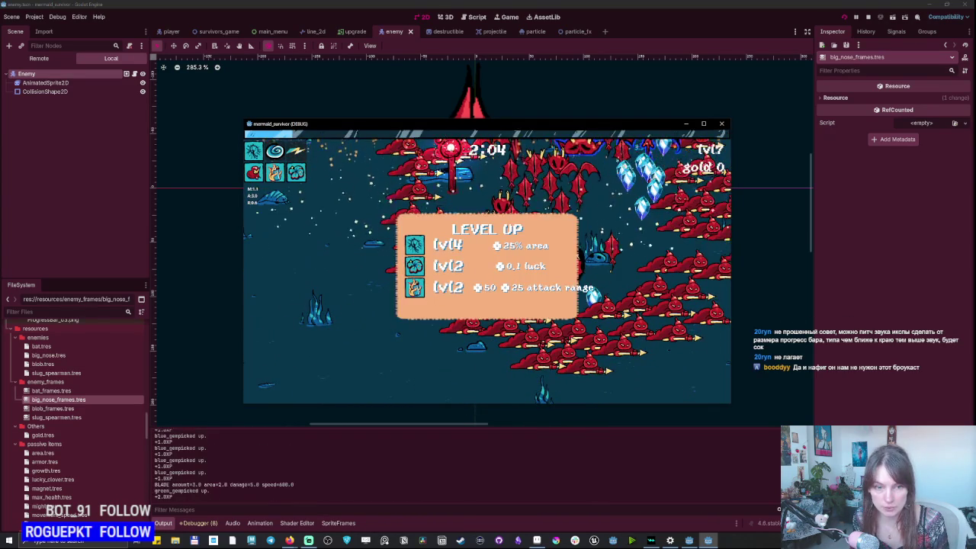
click(441, 285)
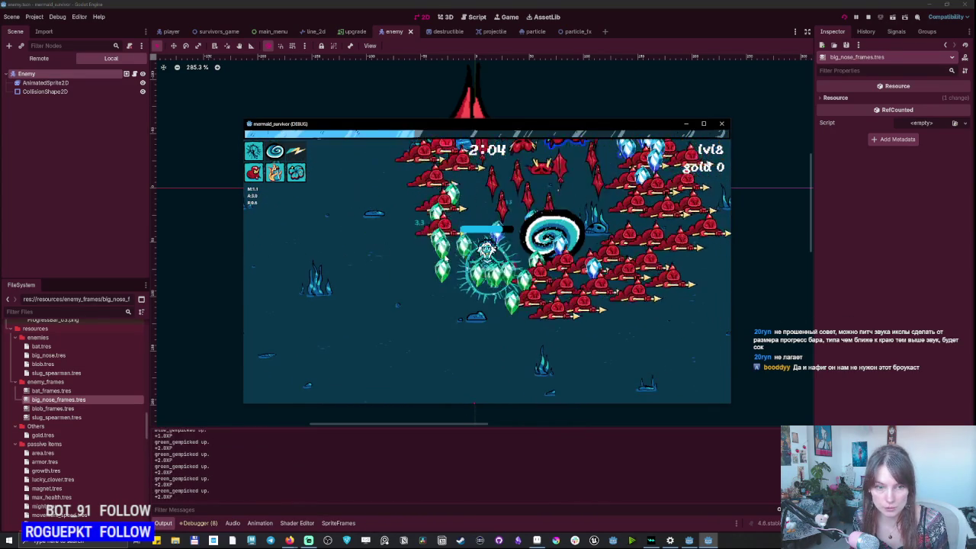
click(440, 285)
click(440, 285)
click(472, 276)
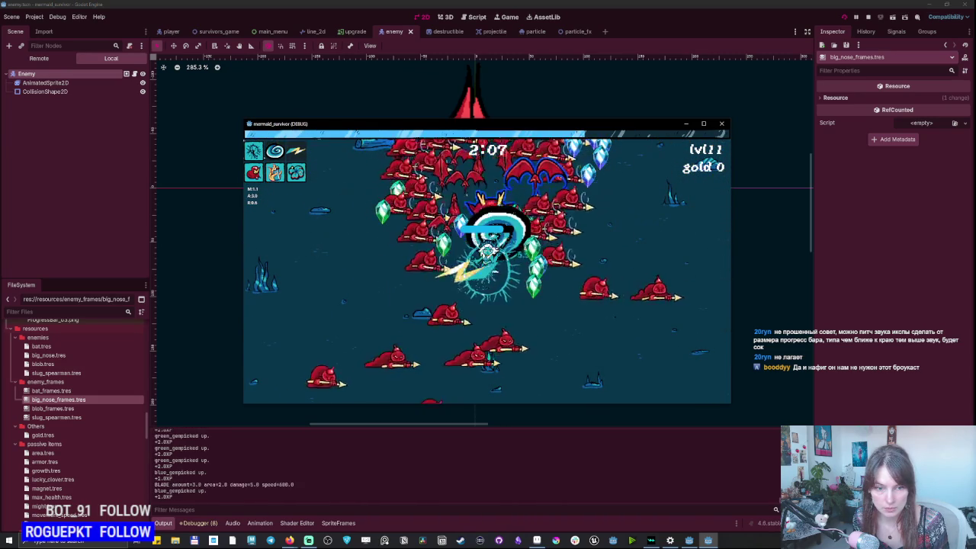
key(Return)
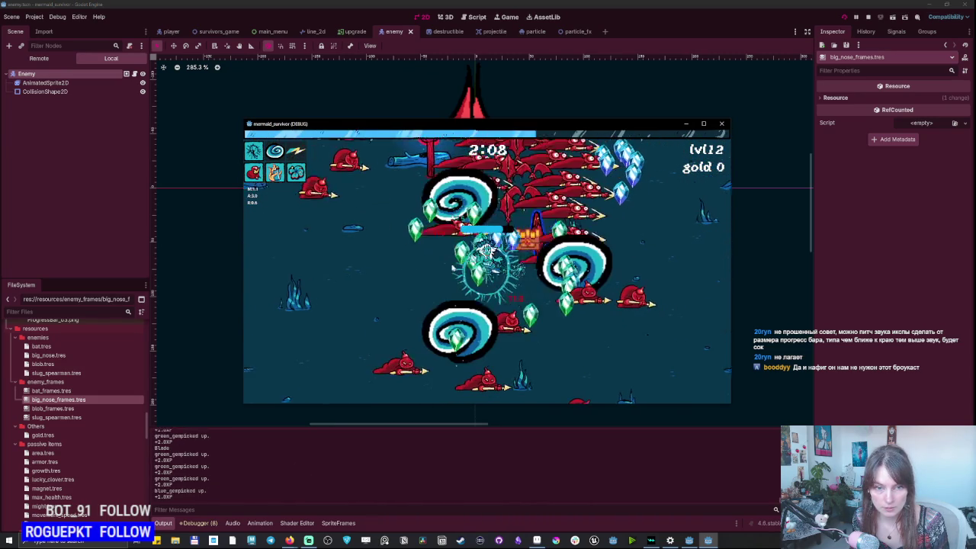
click(446, 292)
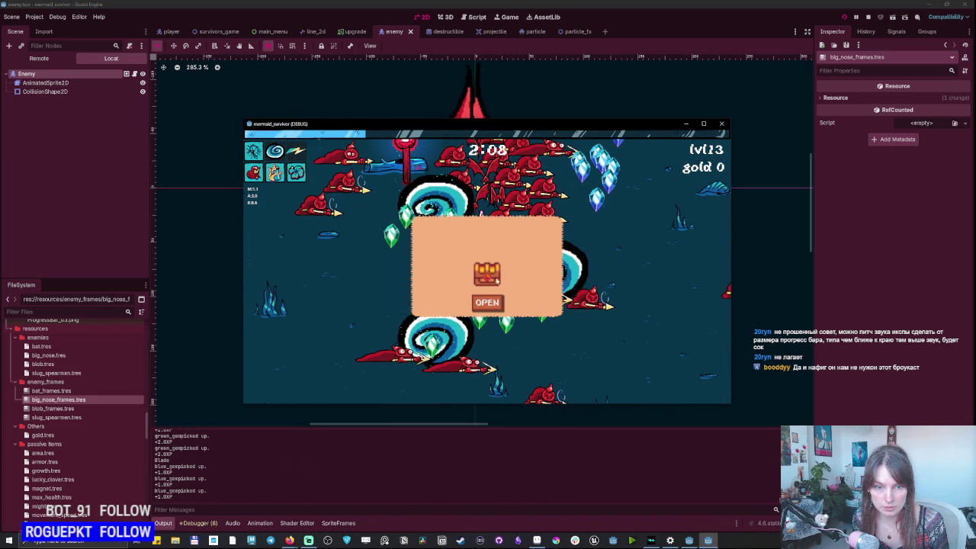
click(488, 302)
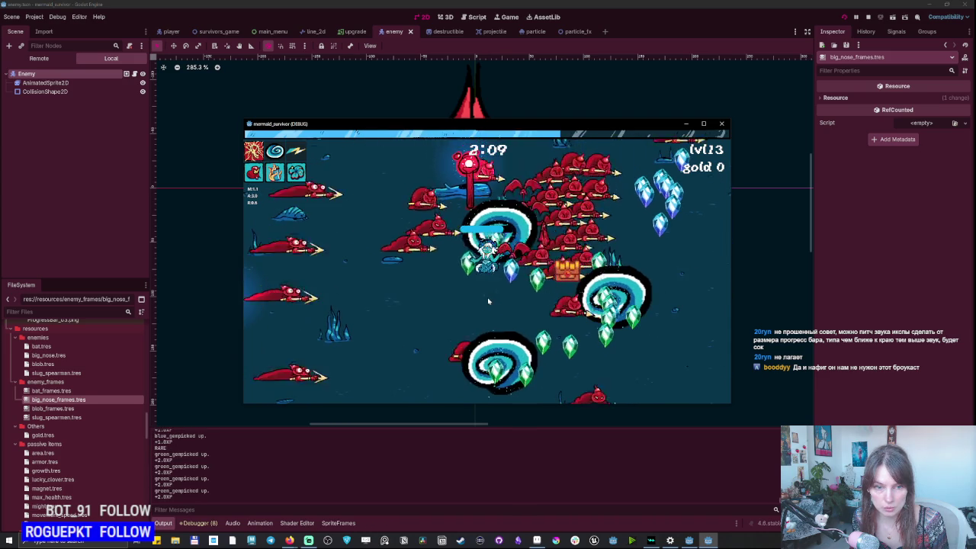
Take further upgrades past level 21: +2 damage, luck, health twice and attack range.
click(439, 286)
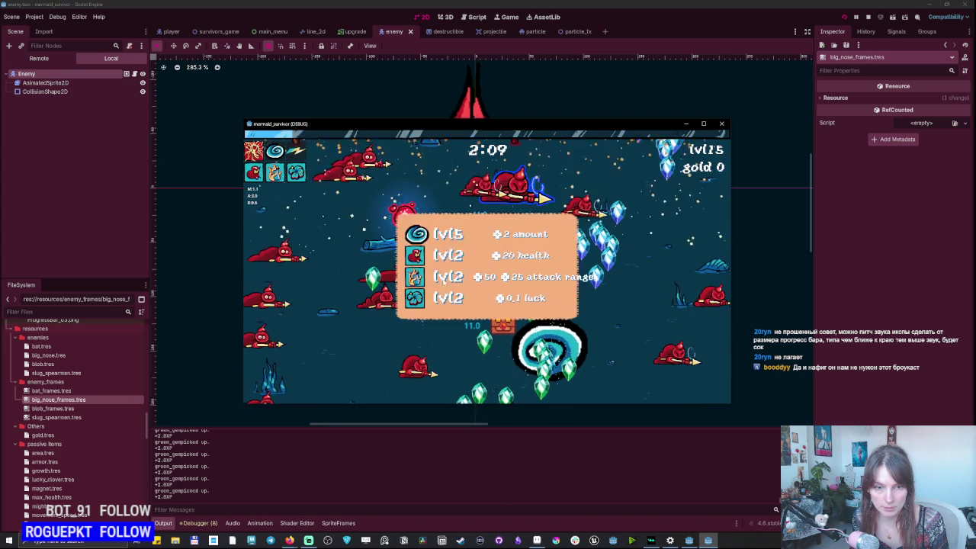
click(473, 235)
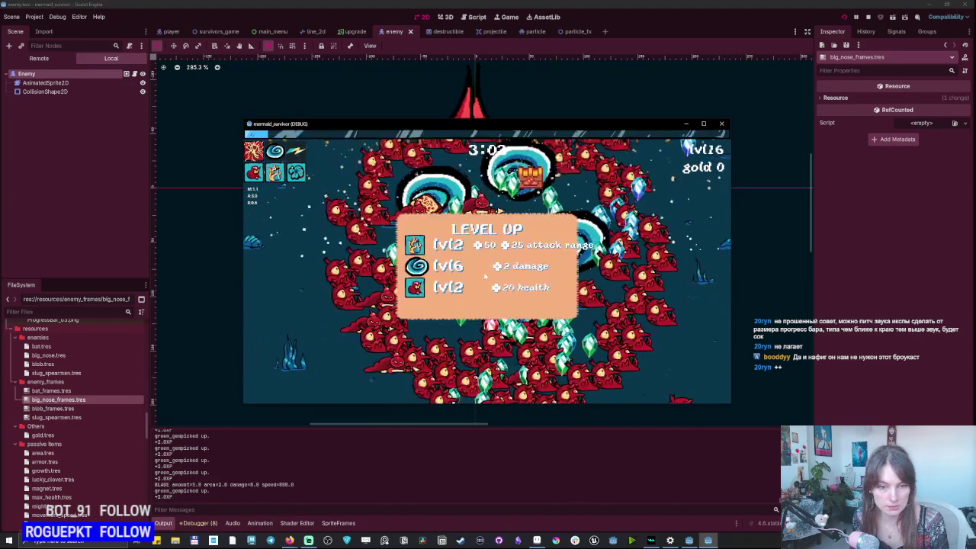
click(489, 265)
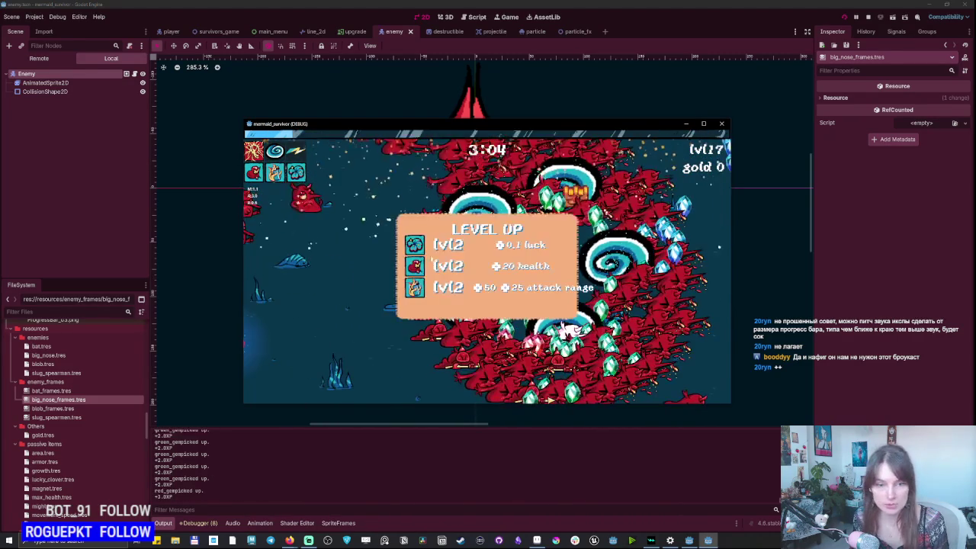
click(440, 267)
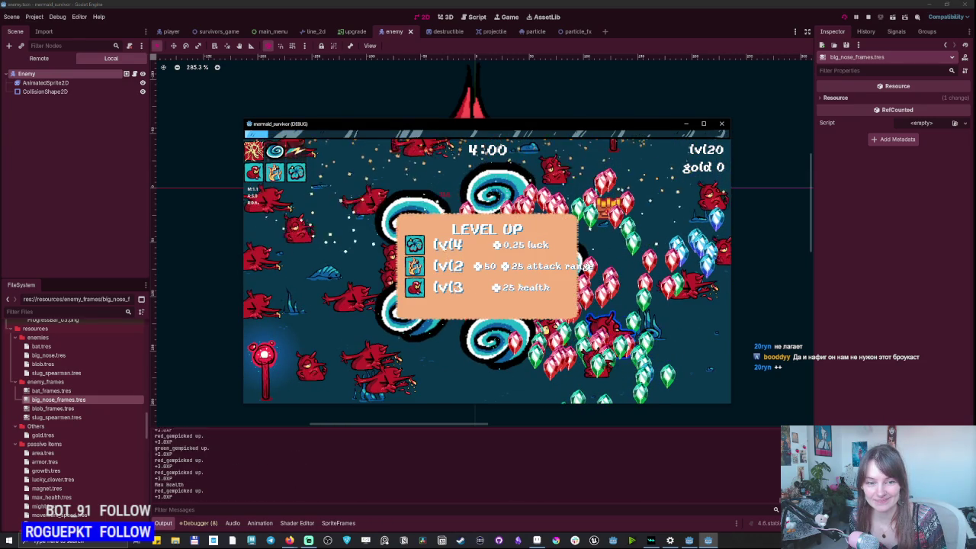
click(442, 245)
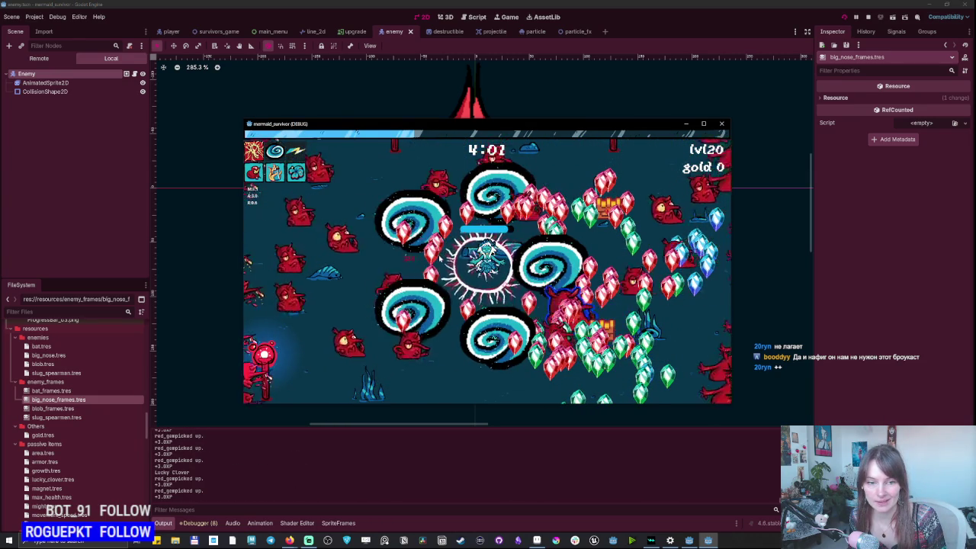
click(441, 245)
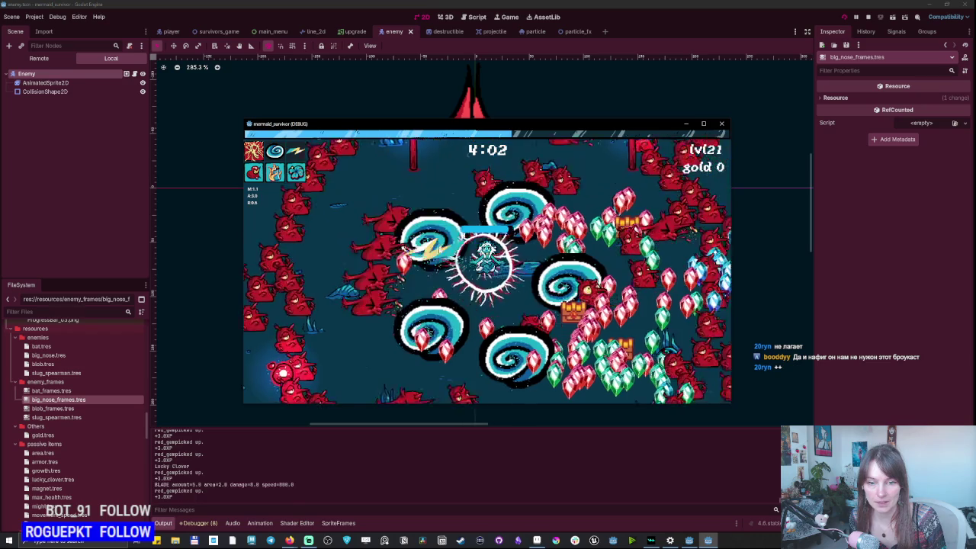
click(439, 263)
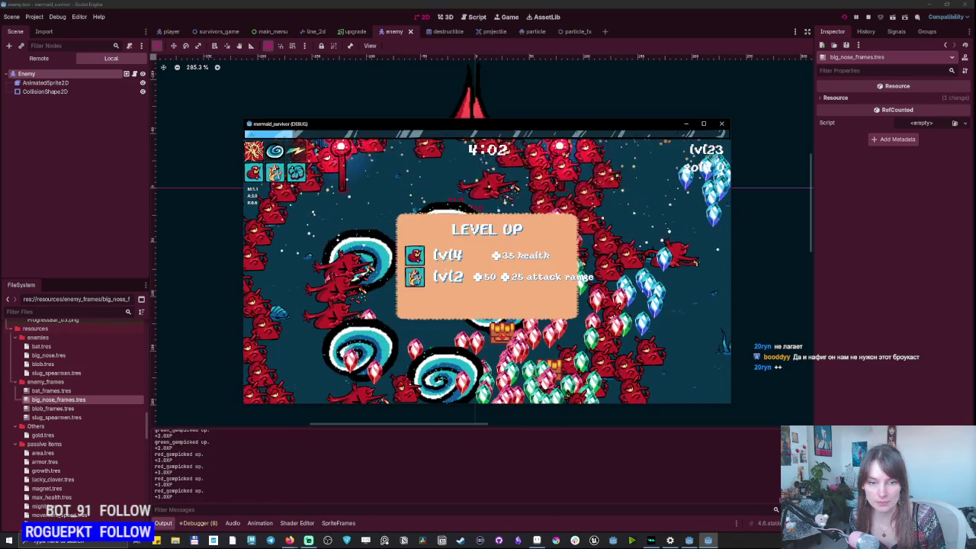
click(443, 255)
click(442, 263)
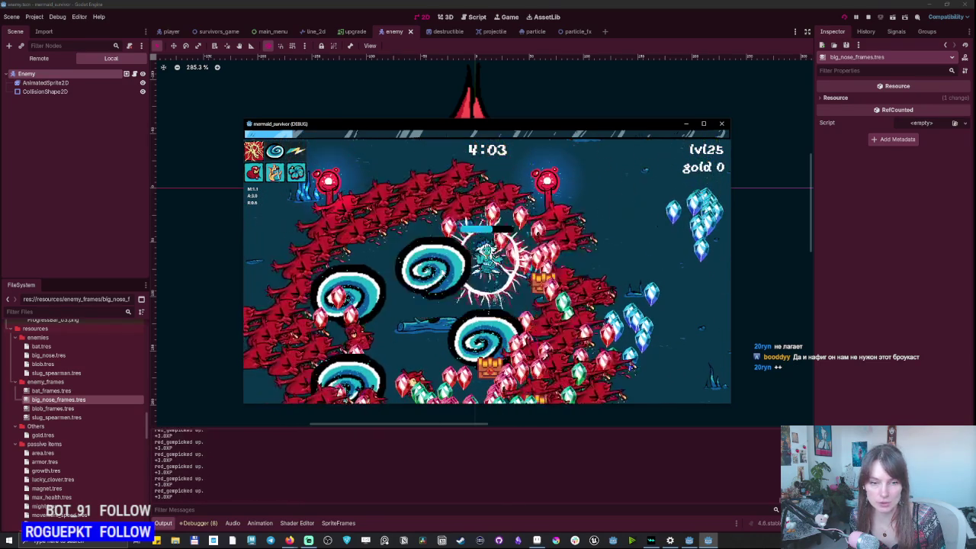
click(443, 265)
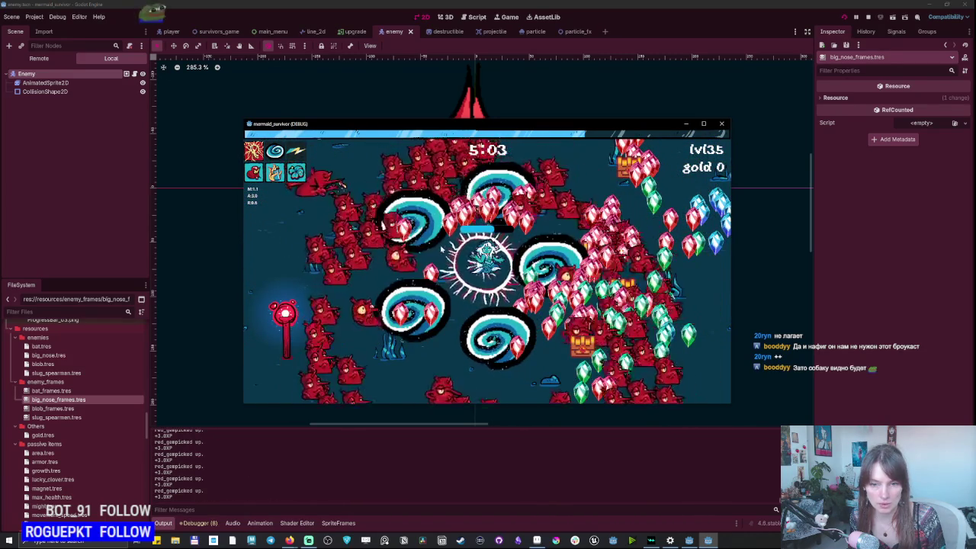
Steer through the swarm, open two chests, skip the clock to 8:00 with T, and close the game.
key(w)
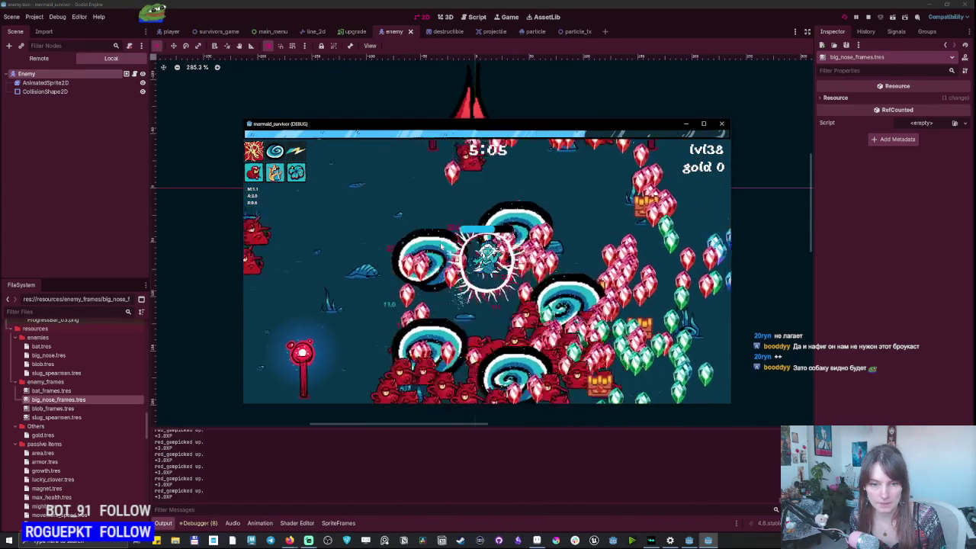
key(Return)
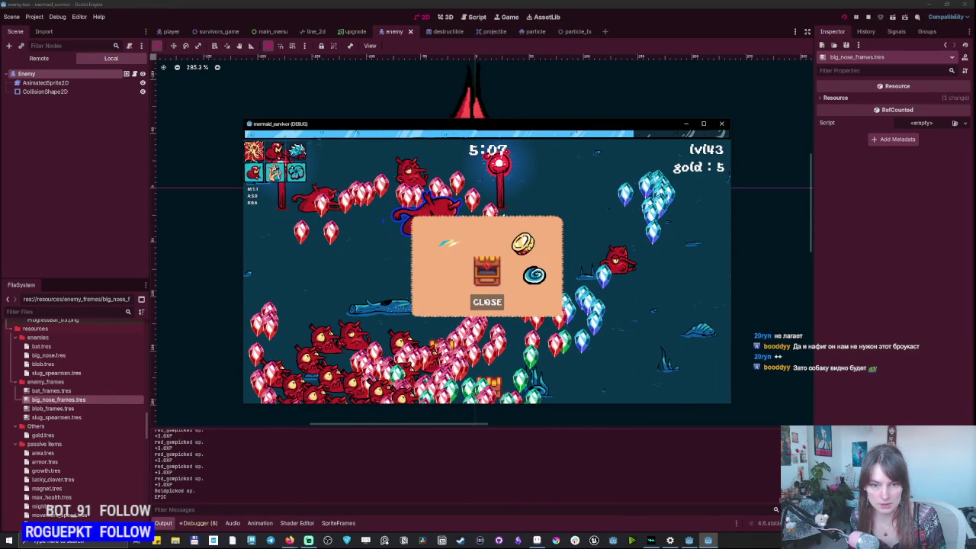
key(Return)
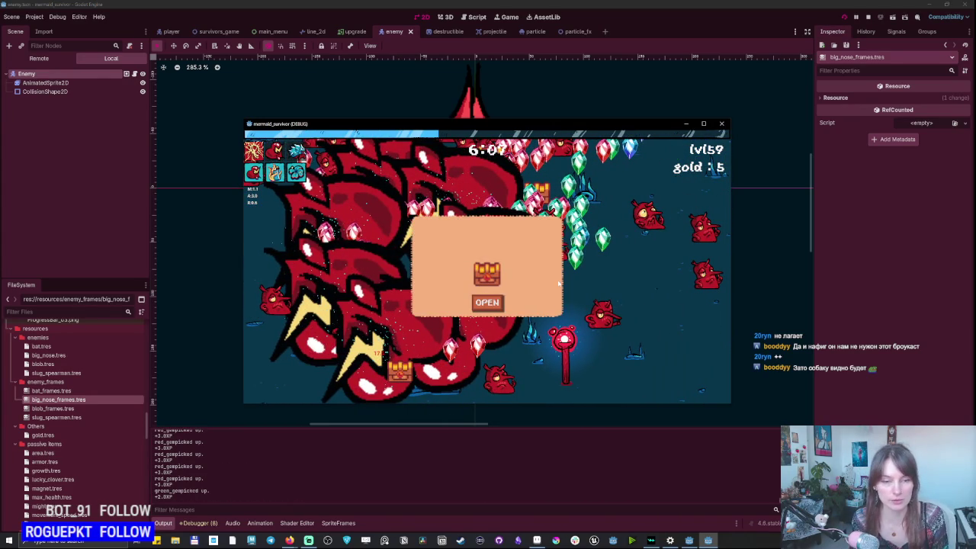
click(488, 302)
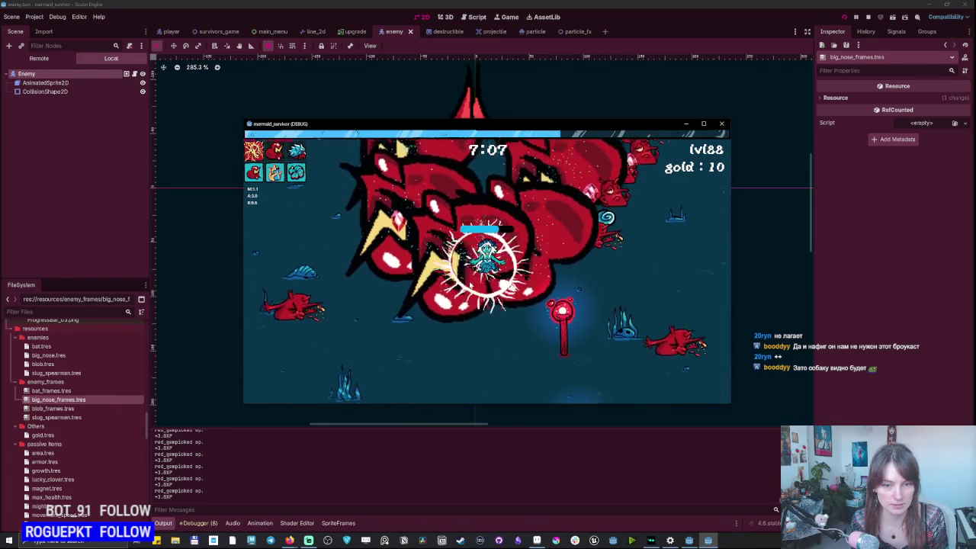
key(t)
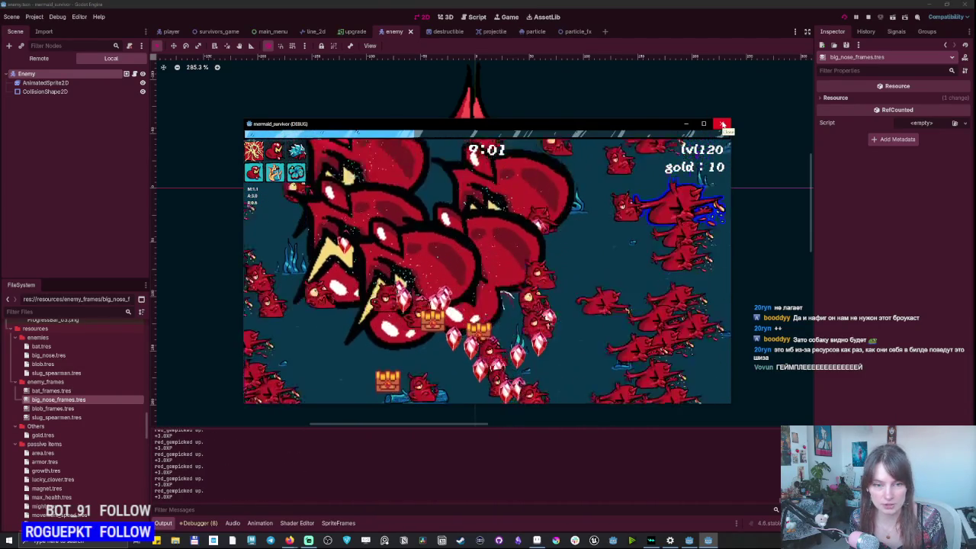
click(723, 124)
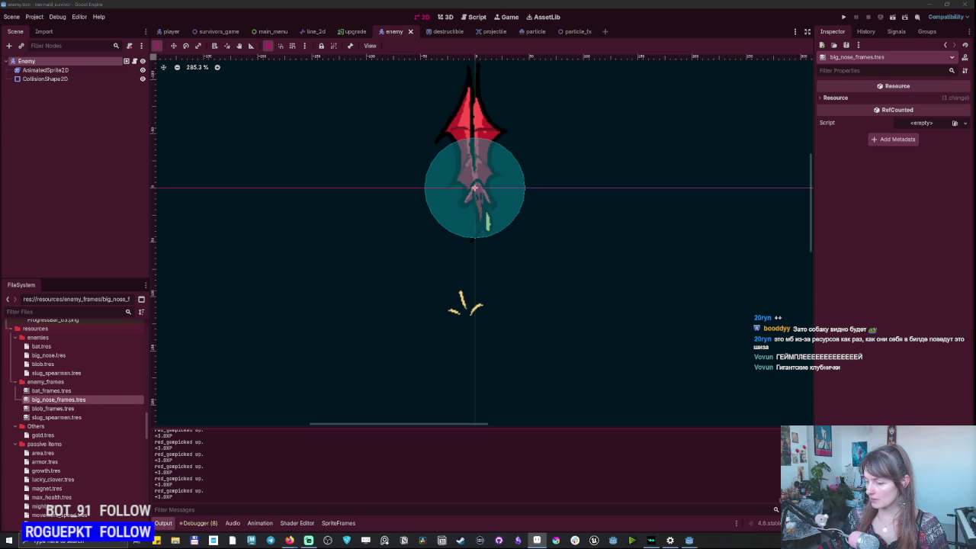
Back in the editor, select bat.tres and search new resource types for 'enem'.
key(alt+Tab)
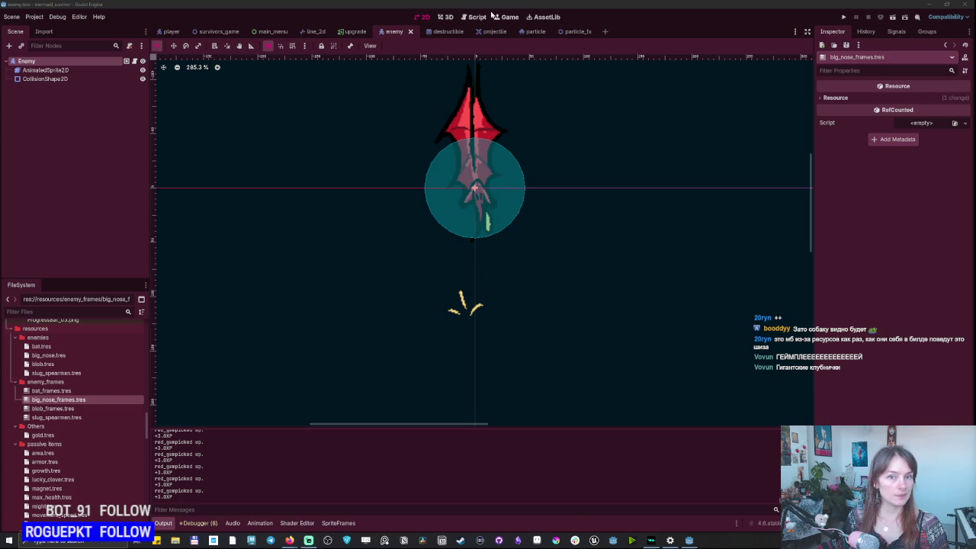
scroll(39, 393, up, 3)
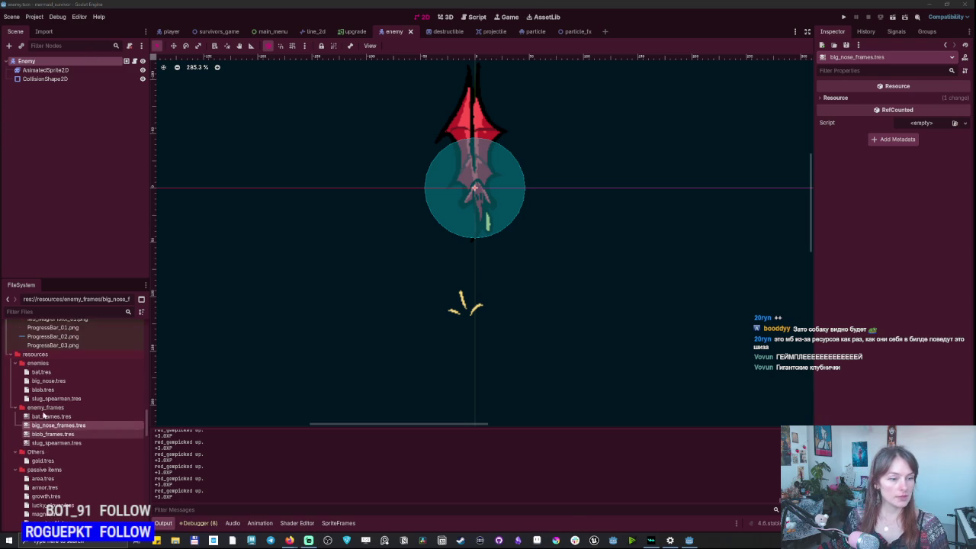
click(42, 399)
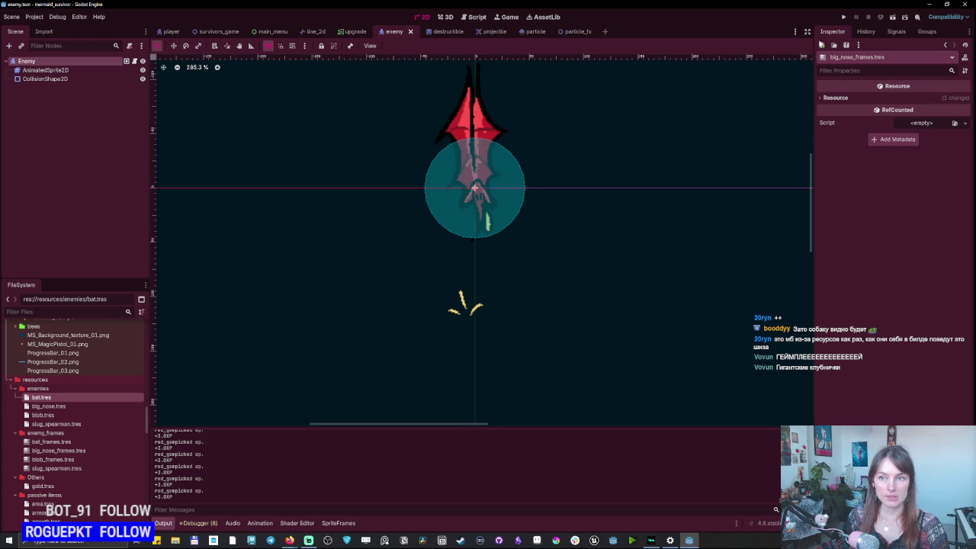
click(825, 46)
text(enem)
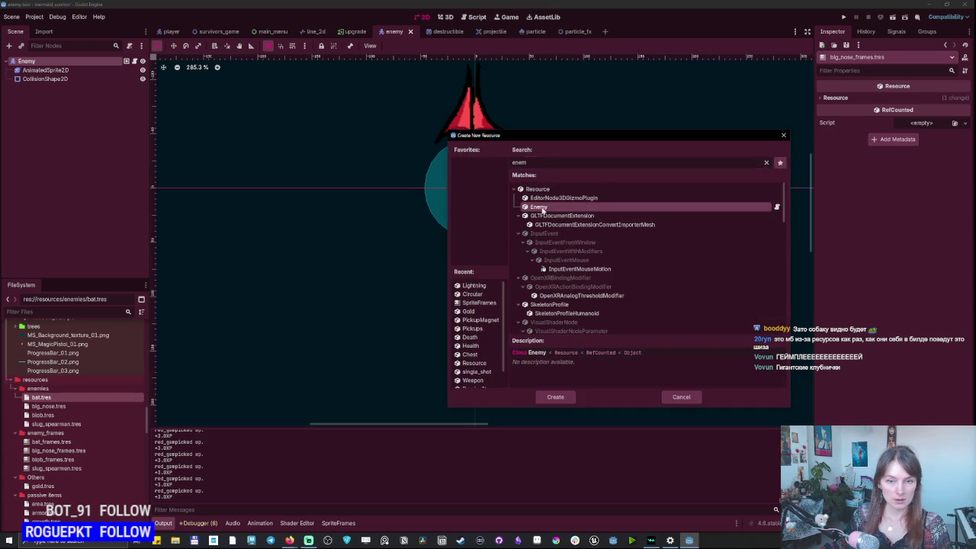
Create an Enemy resource titled Goose with Health 5, Damage 2 and a new SpriteFrames.
double_click(546, 208)
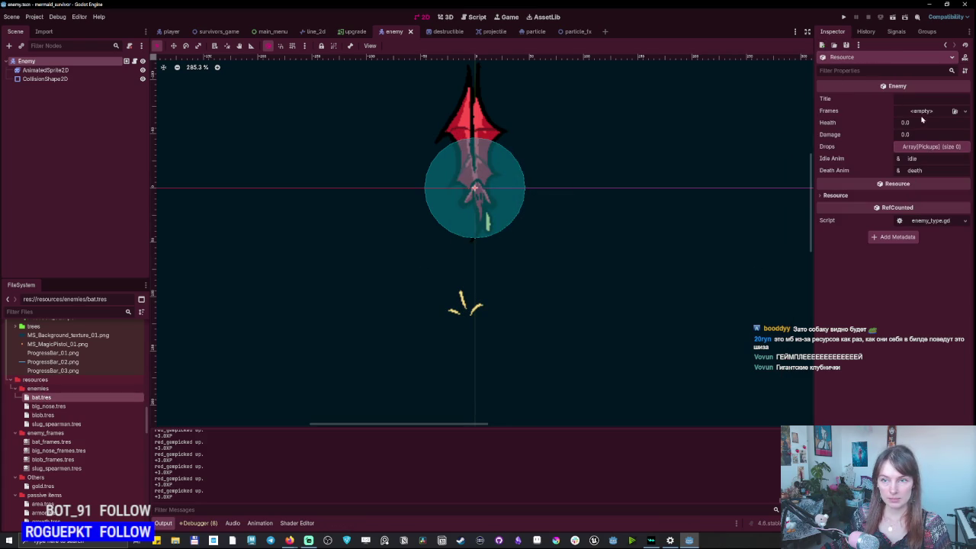
click(898, 98)
text(Goose)
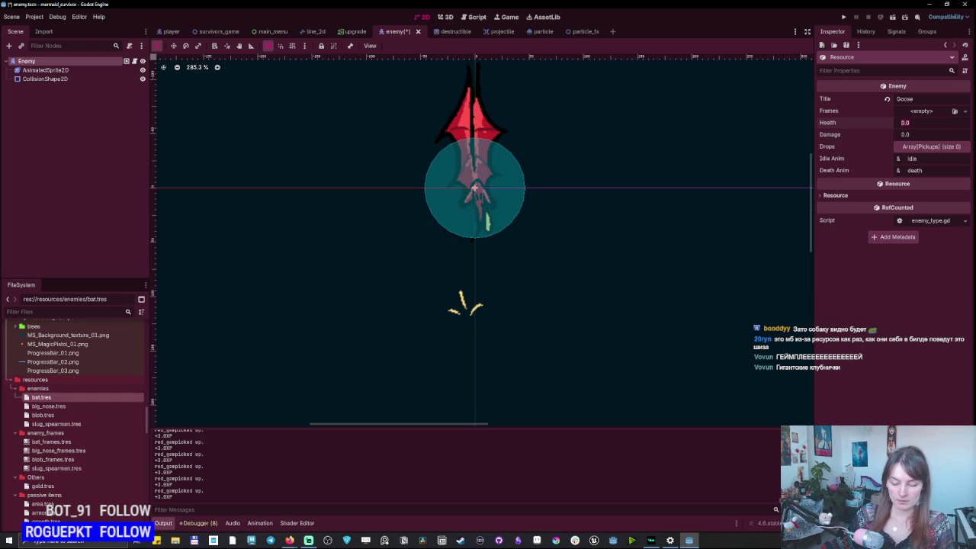
text(5)
click(919, 135)
text(2)
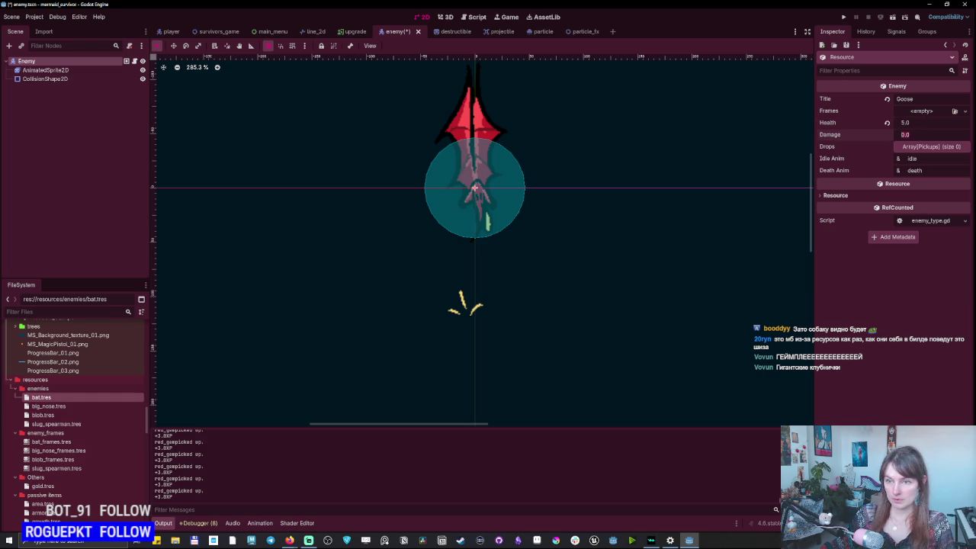
click(923, 112)
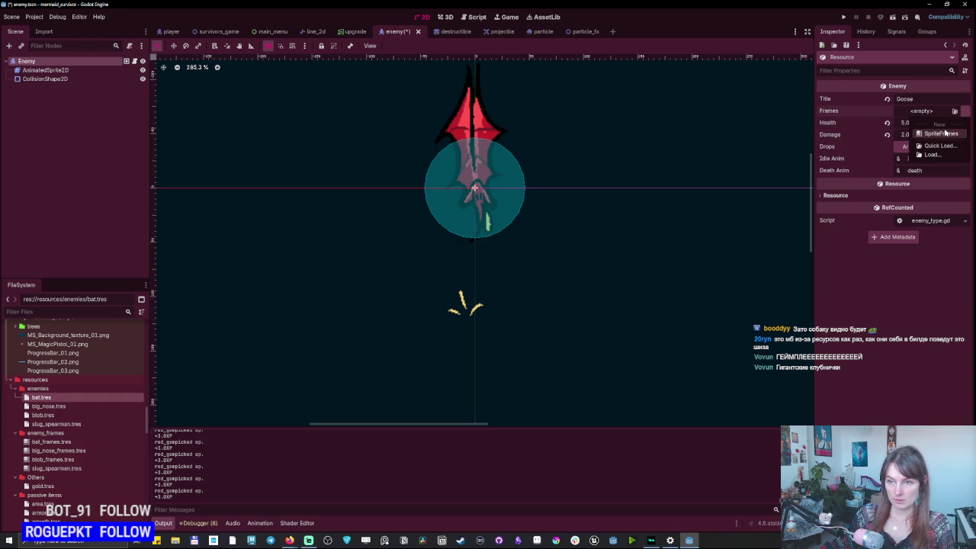
click(940, 122)
click(929, 112)
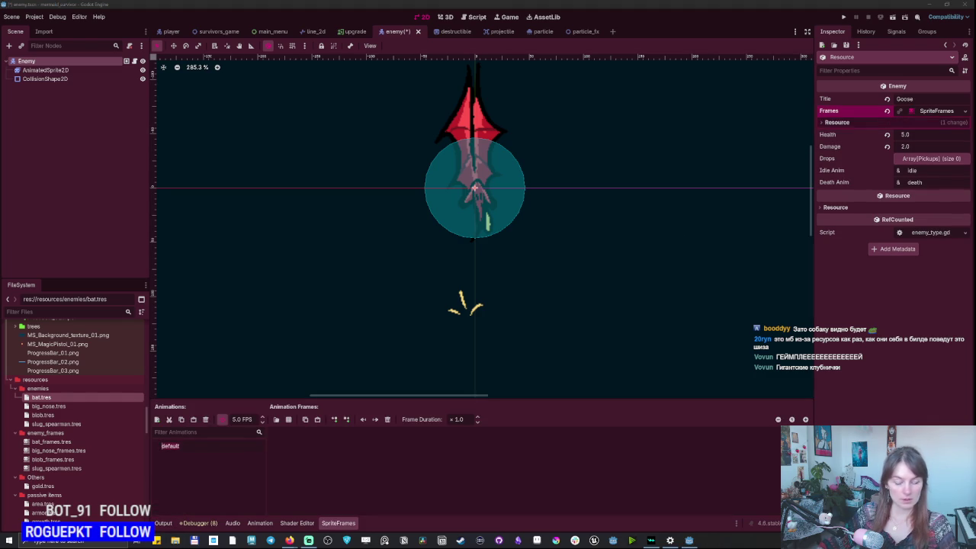
Add an idle animation to the Goose SpriteFrames alongside die.
text(ie)
click(156, 420)
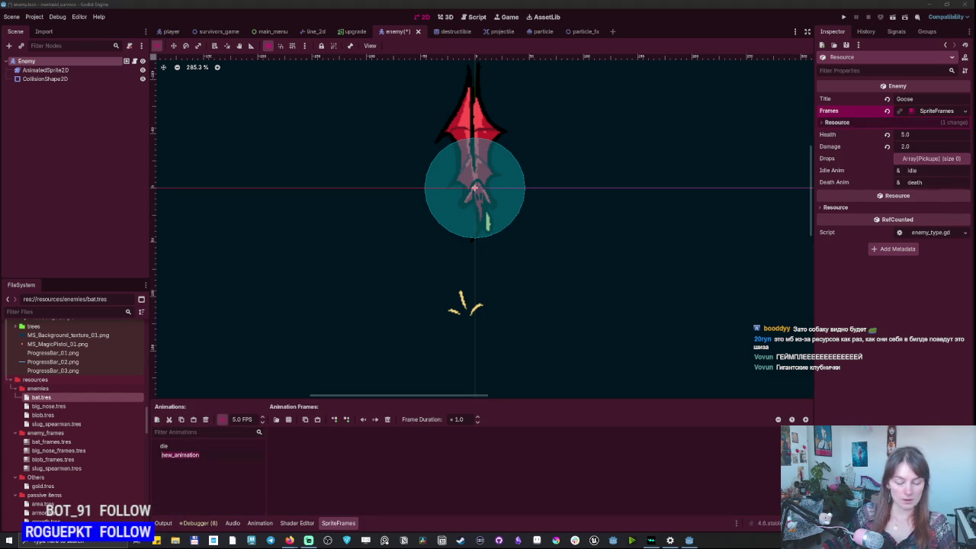
text(idle)
key(Return)
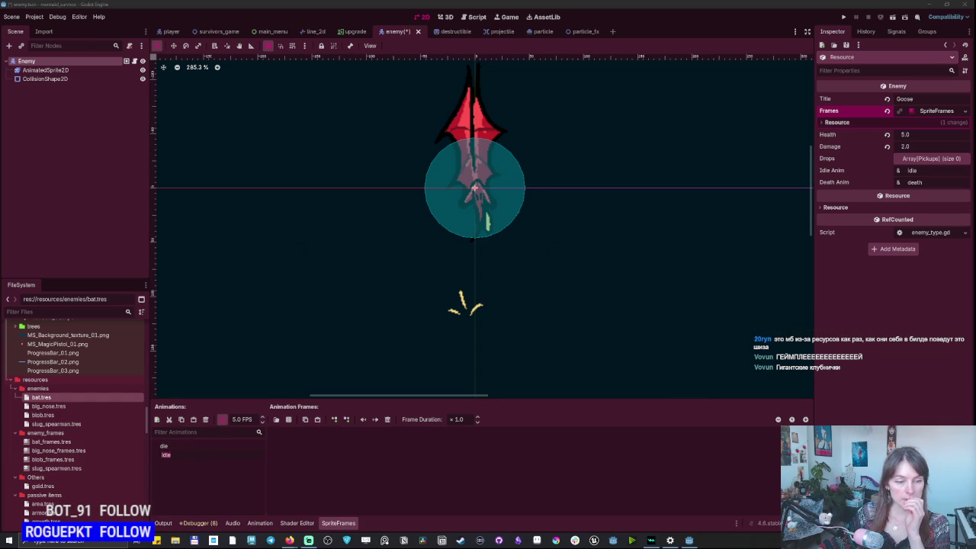
click(187, 456)
Fill idle with all six frames from Goose_Sheet.png, sliced as a single-row grid.
click(287, 420)
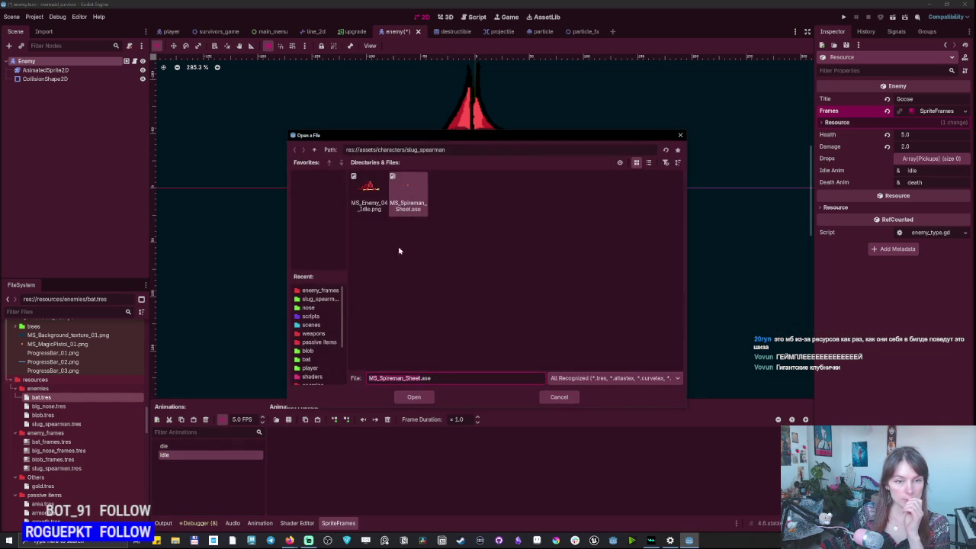
drag(445, 149, 411, 149)
key(Return)
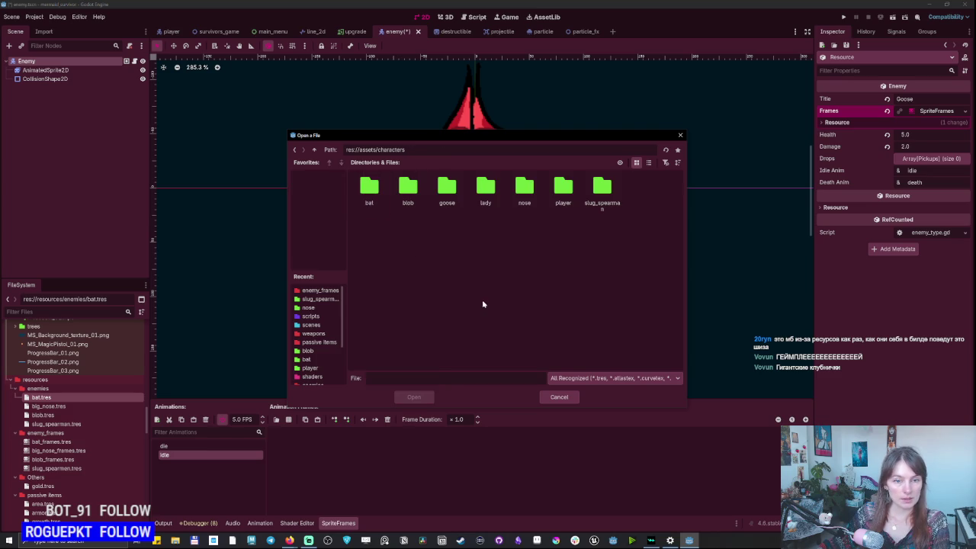
double_click(457, 191)
double_click(376, 190)
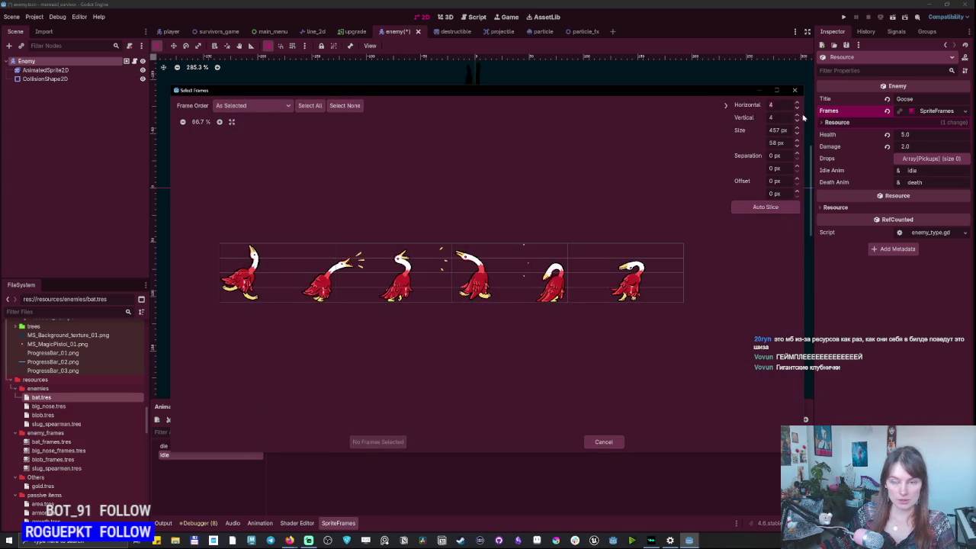
text(1)
key(Return)
click(251, 271)
drag(252, 271, 644, 270)
click(376, 442)
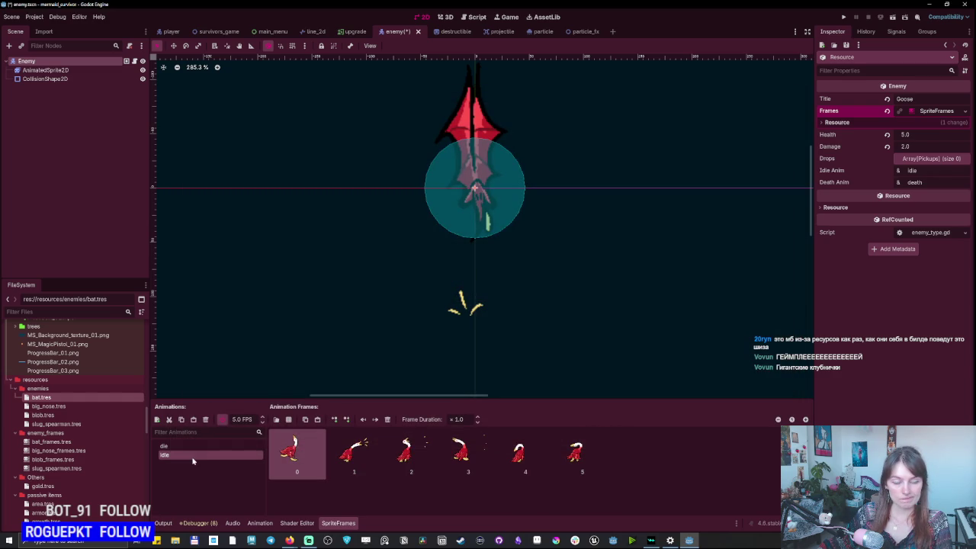
Add a goose frame to the die animation and set die to 10 FPS.
click(200, 446)
click(290, 420)
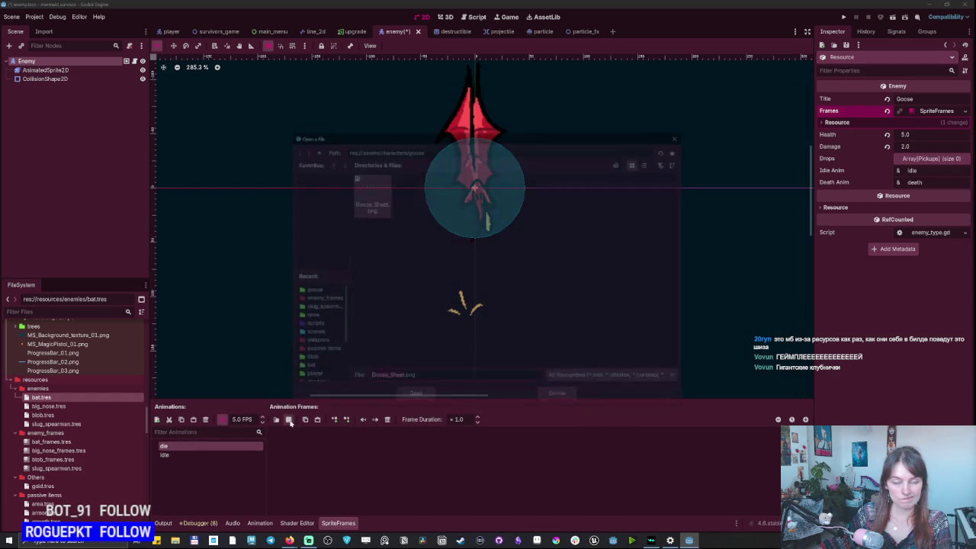
double_click(374, 199)
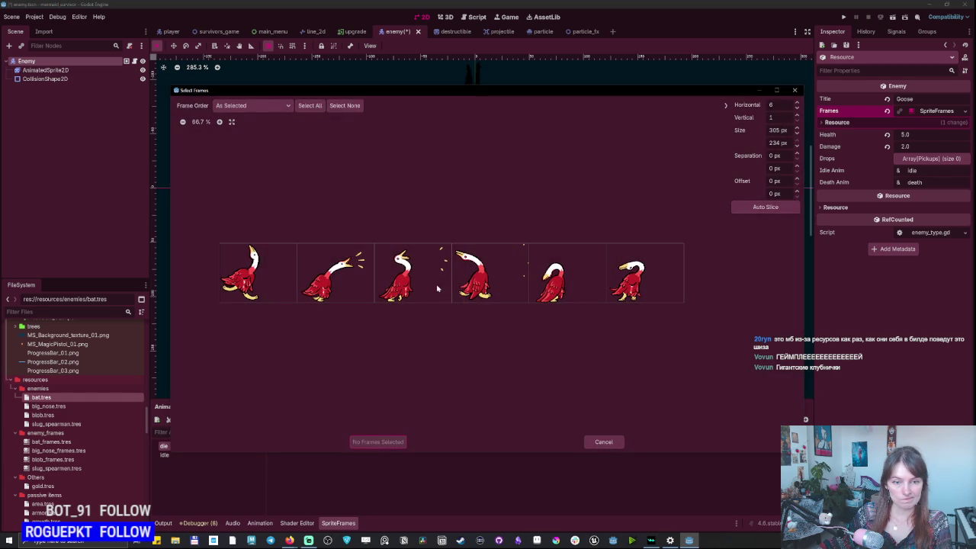
click(563, 296)
click(377, 442)
click(199, 457)
text(10)
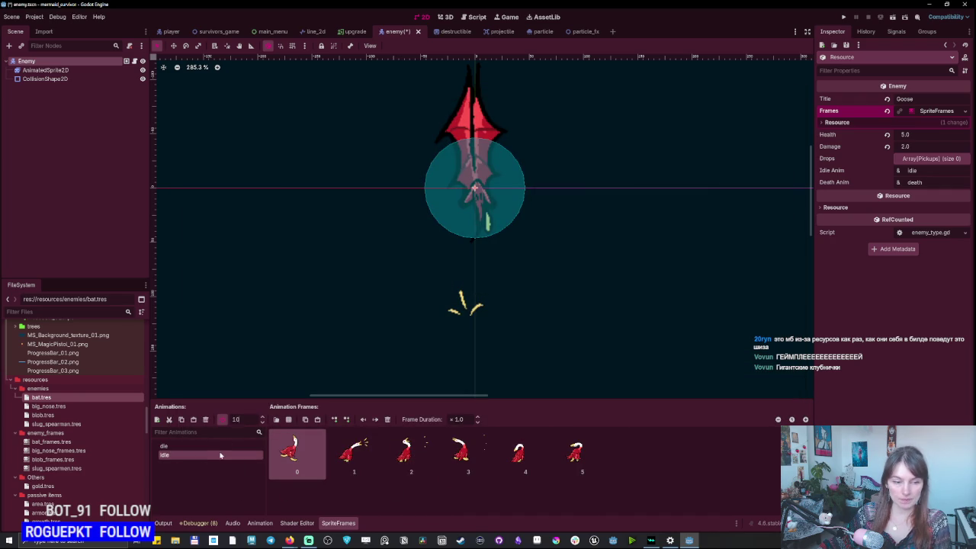
click(213, 448)
text(10)
key(Return)
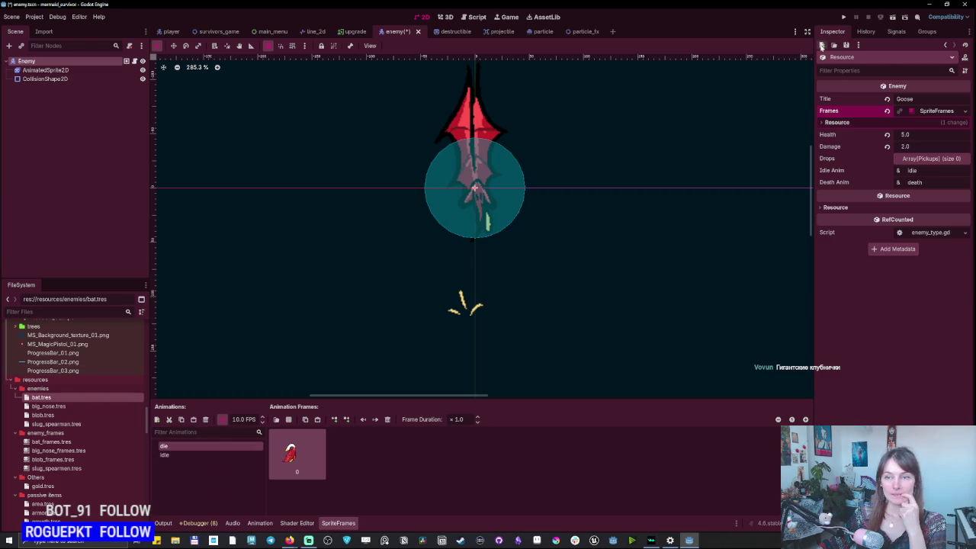
Save the resource as goose.tres and move it into the enemies folder.
click(846, 45)
click(860, 66)
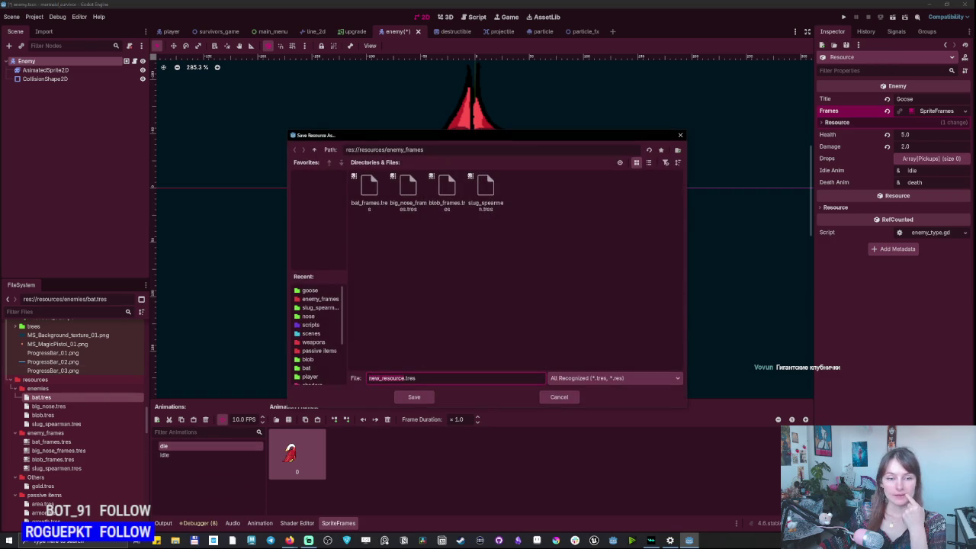
text(go)
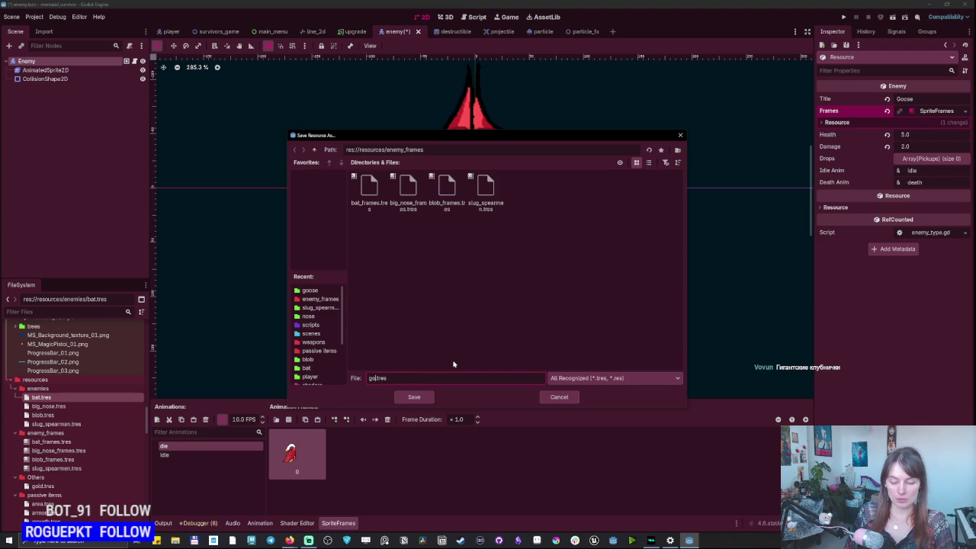
text(e)
key(Return)
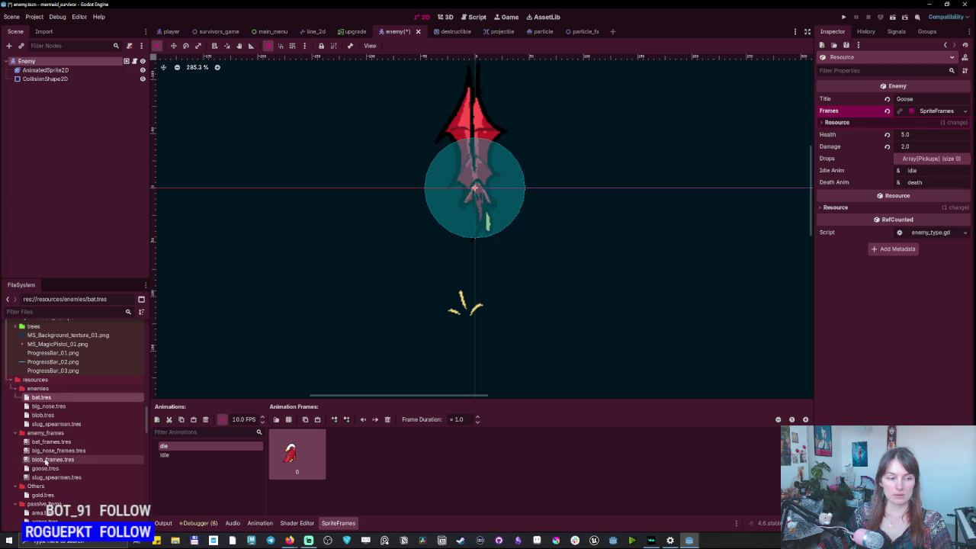
click(45, 469)
mouse_move(46, 470)
mouse_down()
mouse_move(73, 412)
mouse_move(50, 416)
mouse_move(46, 396)
mouse_up()
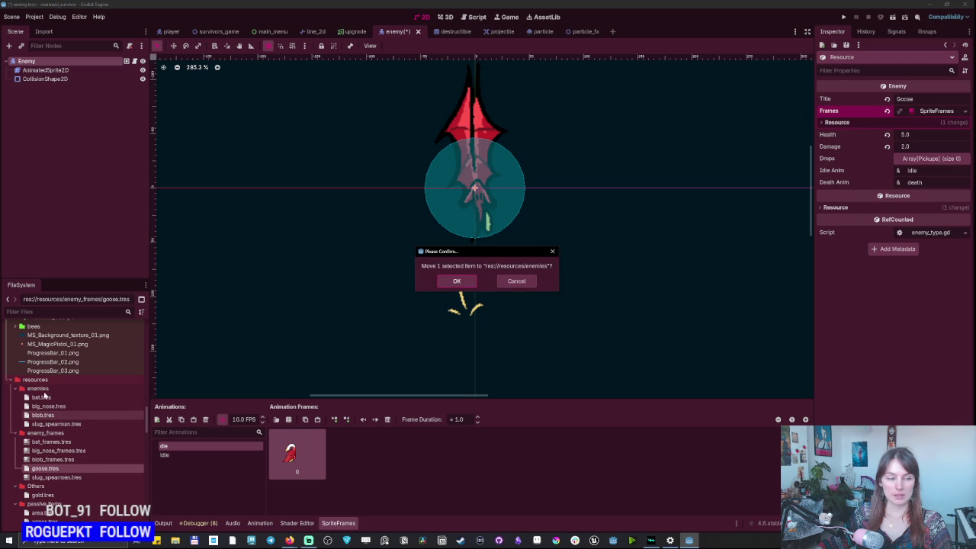
click(456, 281)
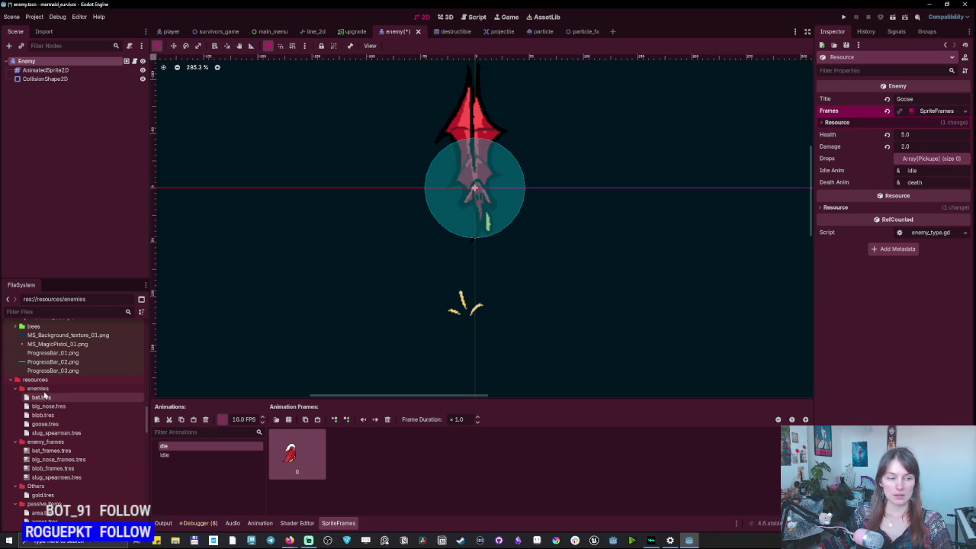
click(822, 45)
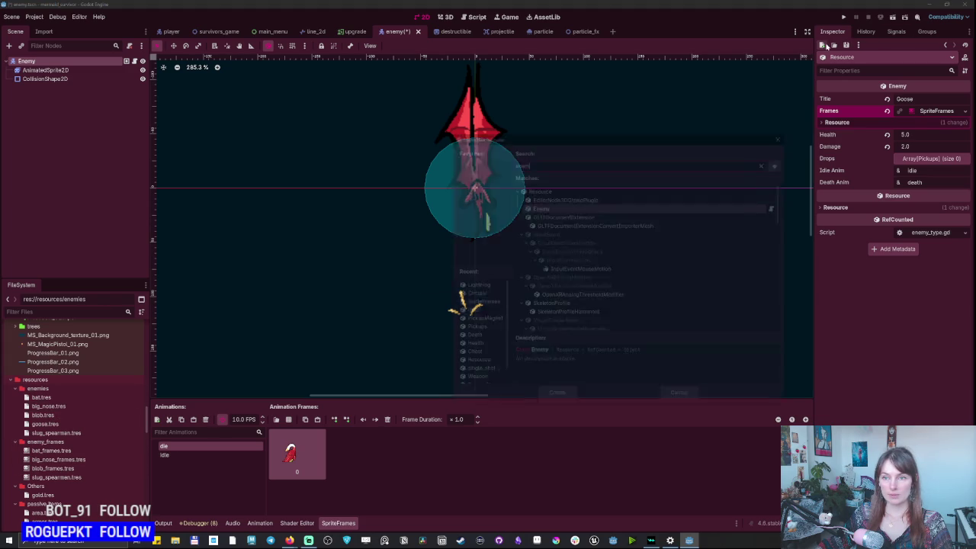
Create a Lady Enemy resource with new SpriteFrames, Health 7 and Damage 4.
double_click(676, 207)
text(Lady)
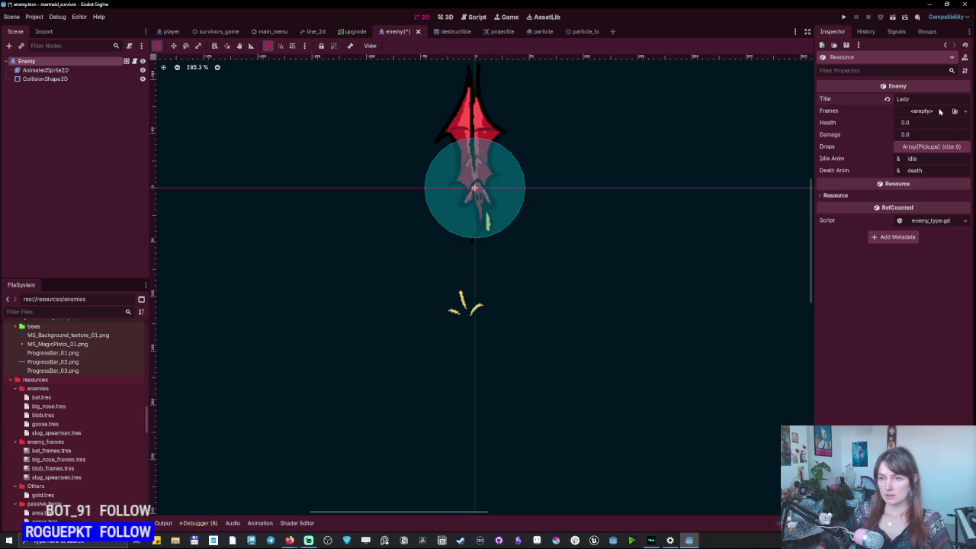
click(966, 111)
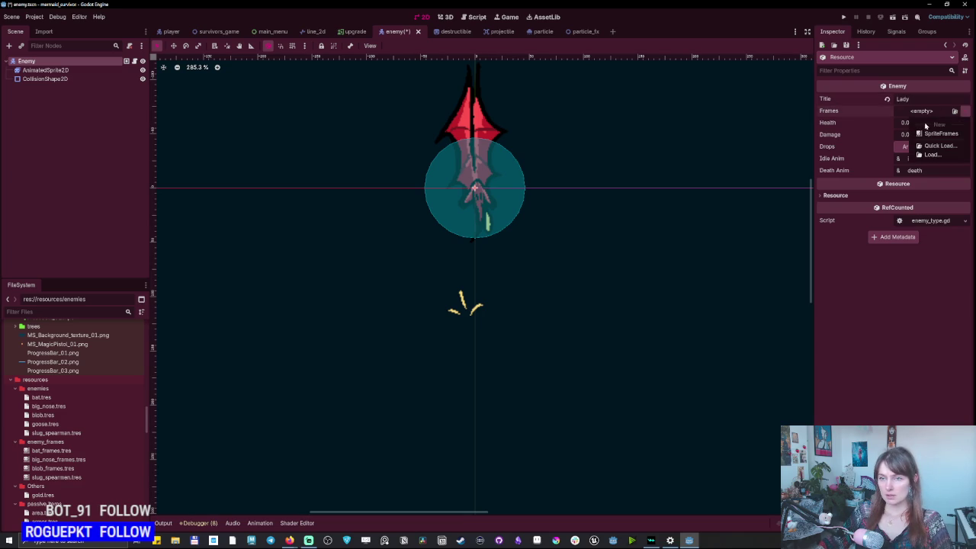
click(937, 133)
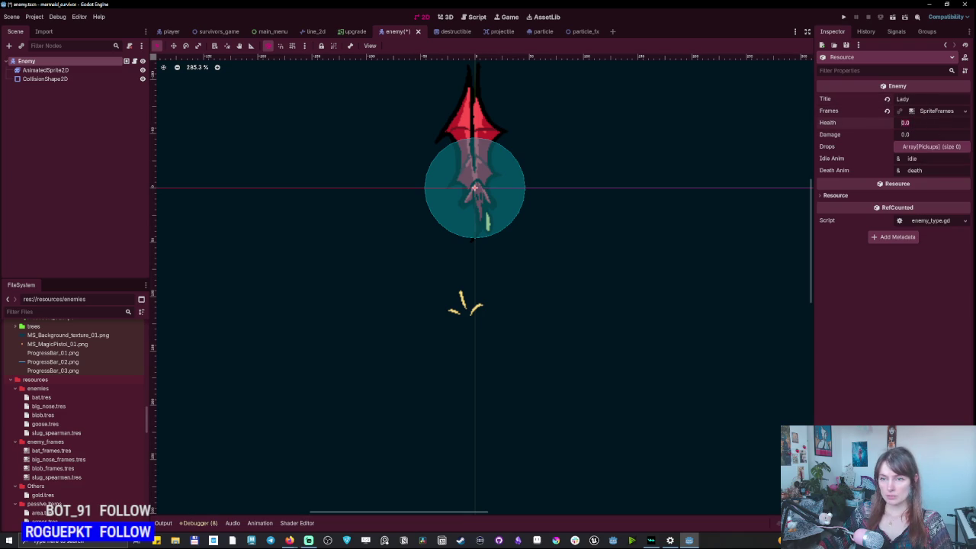
text(7)
key(Tab)
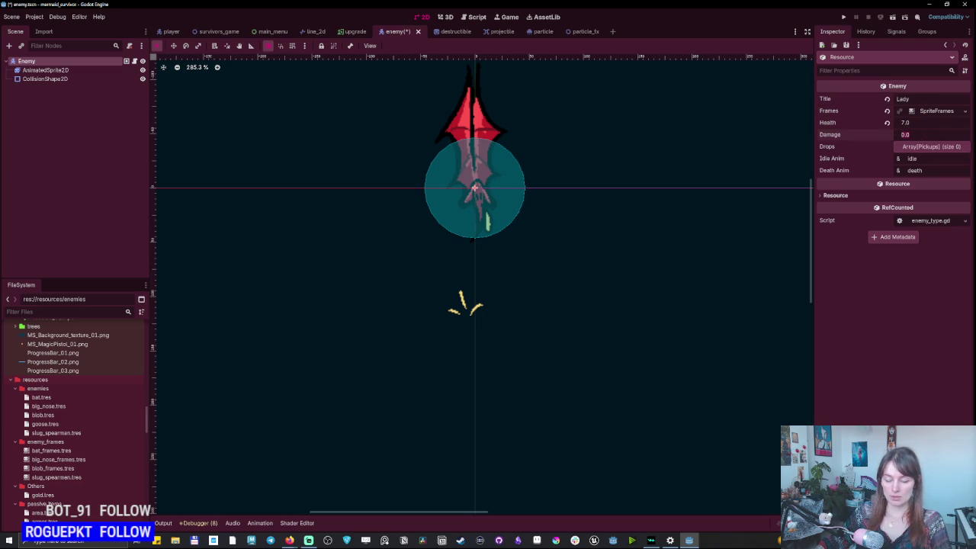
text(4)
key(Return)
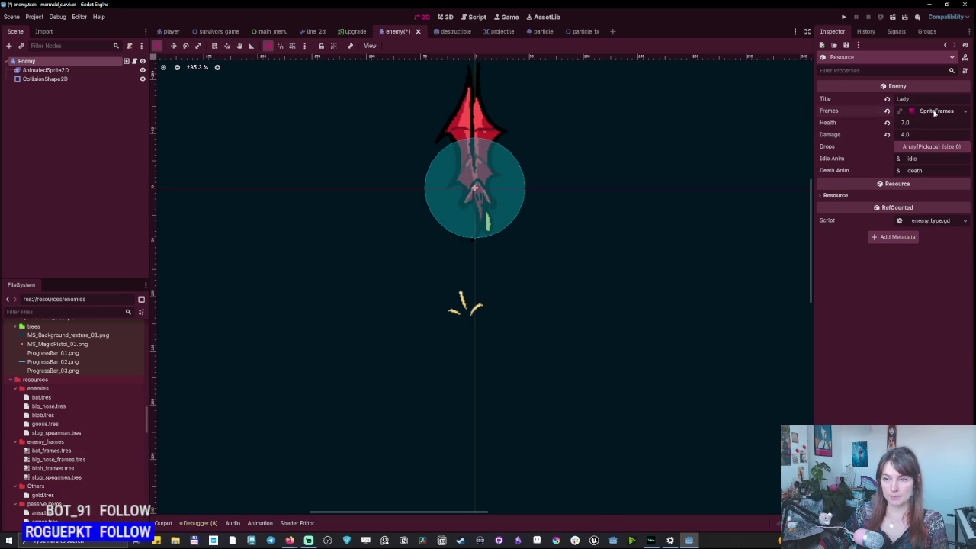
click(937, 110)
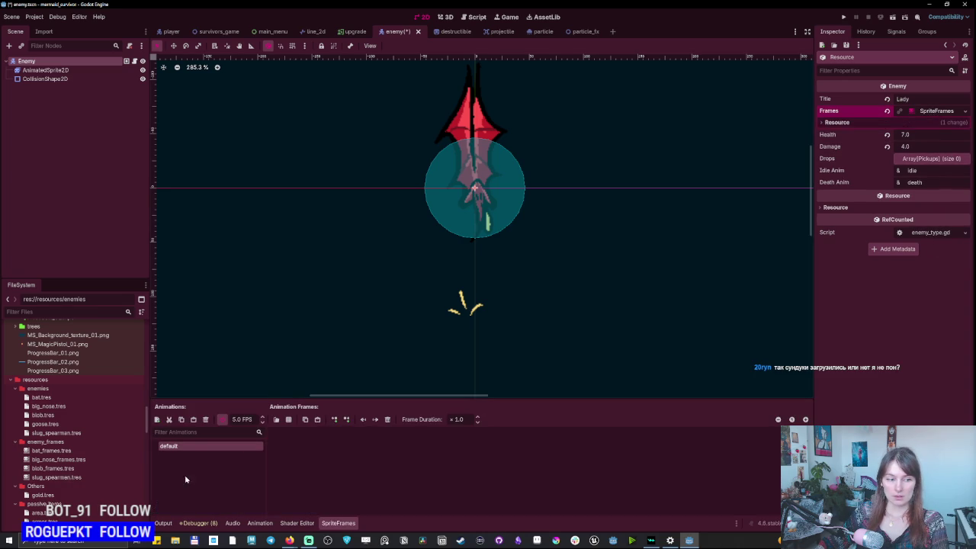
Save the Lady resource as lady.tres in res://resources/enemies.
click(44, 424)
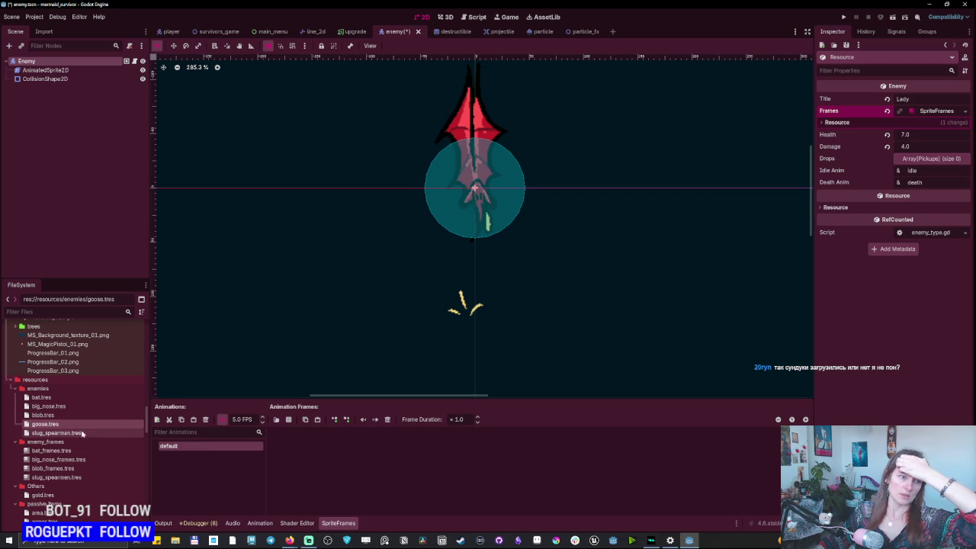
click(854, 45)
click(866, 69)
double_click(404, 149)
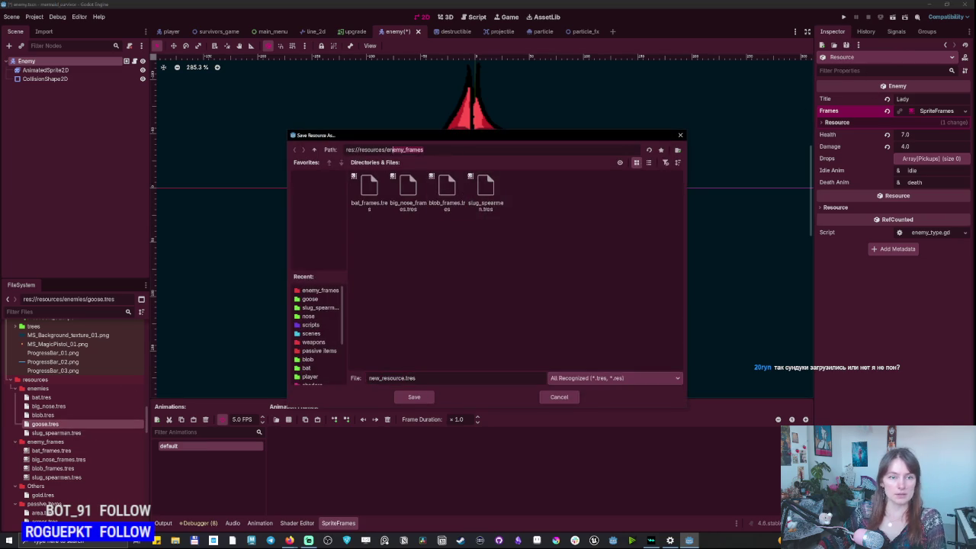
key(BackSpace)
key(Return)
double_click(371, 187)
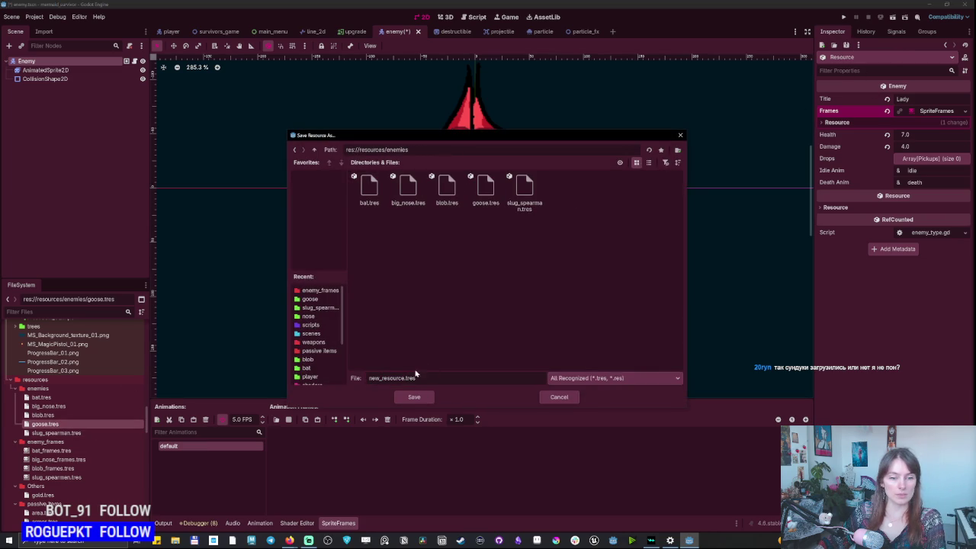
double_click(391, 377)
text(lady)
key(Return)
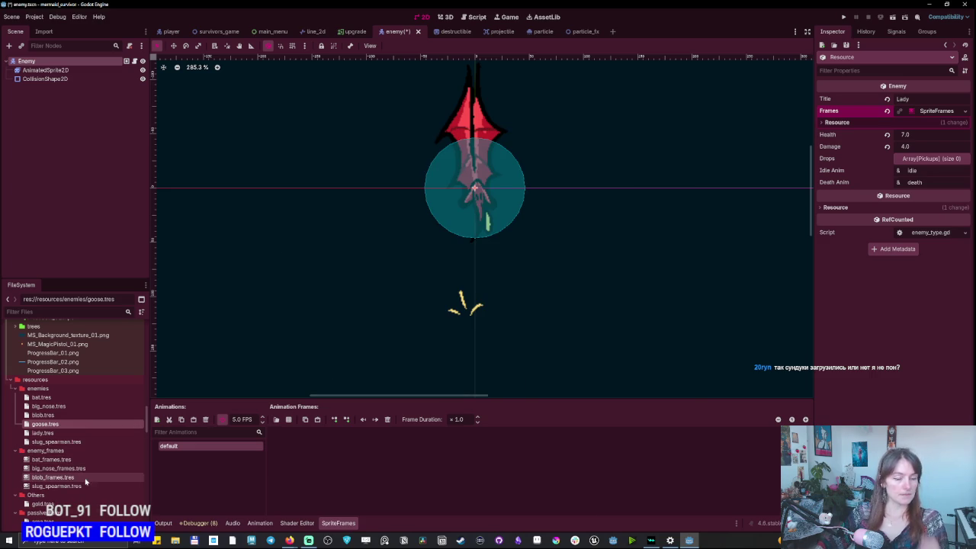
Open goose.tres and choose to save its Frames SpriteFrames to a separate file.
click(46, 425)
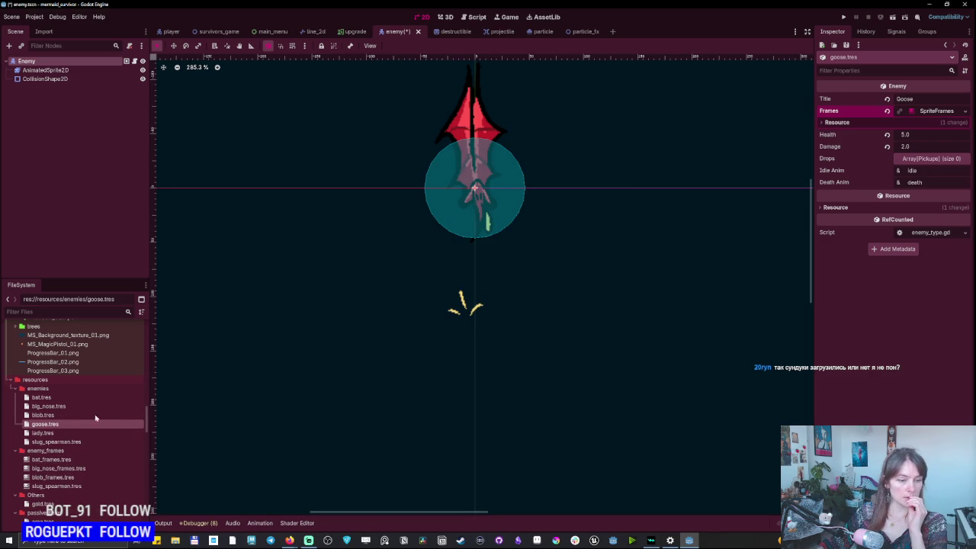
click(938, 111)
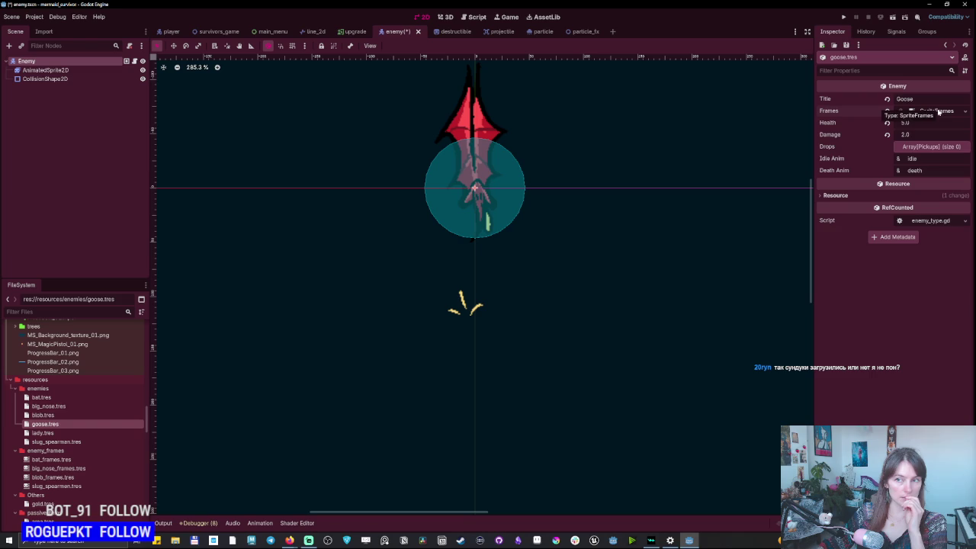
click(939, 111)
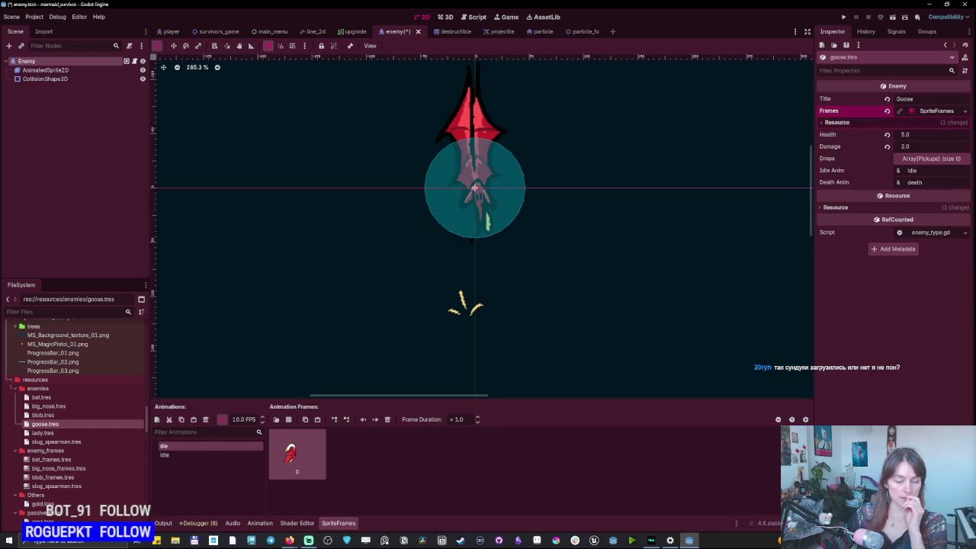
click(966, 112)
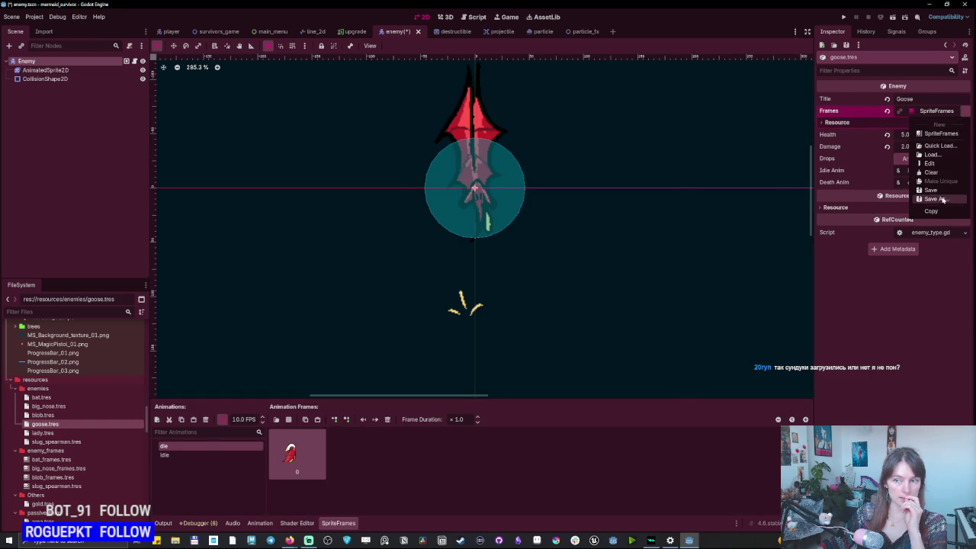
click(937, 199)
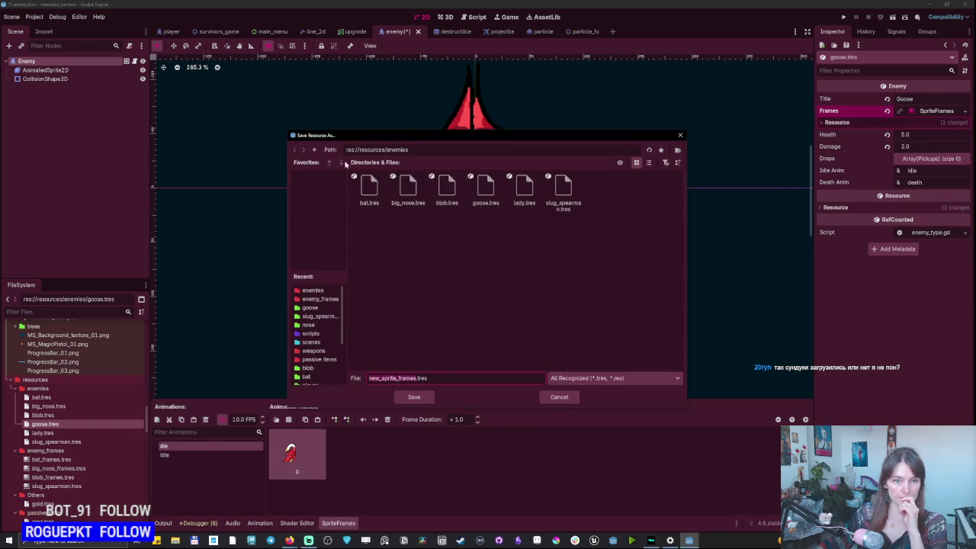
Save the frames as goose_frames.tres in enemy_frames, then select lady.tres.
click(392, 149)
key(ctrl+BackSpace)
key(Return)
double_click(408, 187)
click(492, 192)
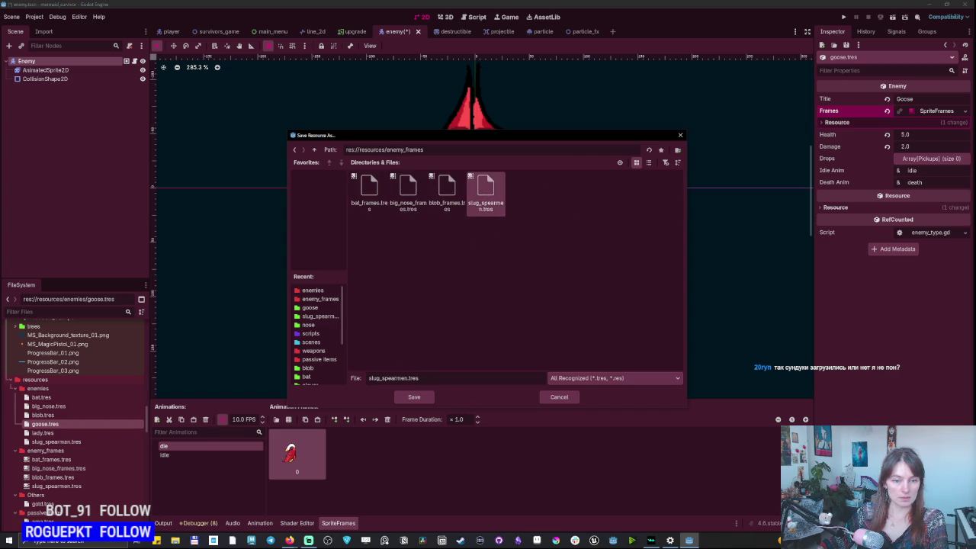
double_click(393, 378)
key(BackSpace)
text(goose_f)
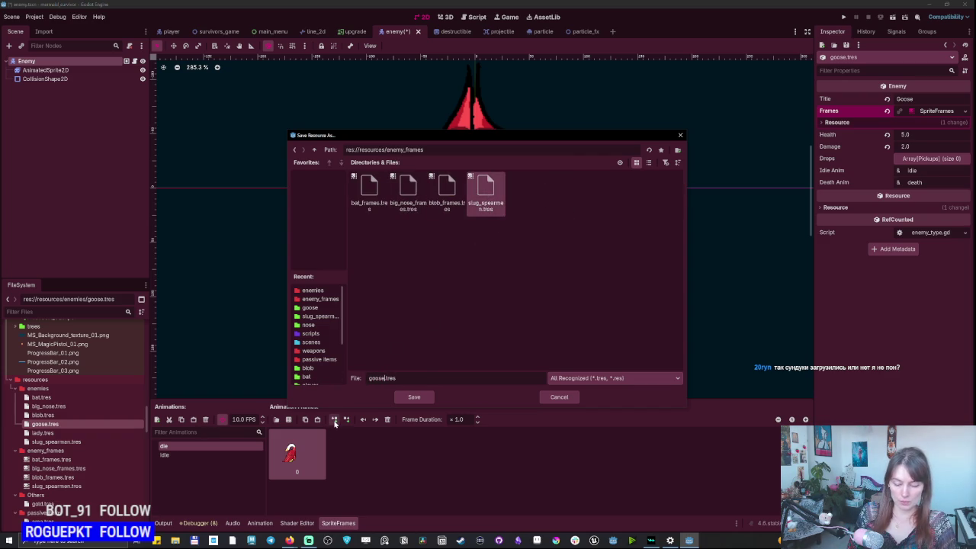
text(rames)
key(Return)
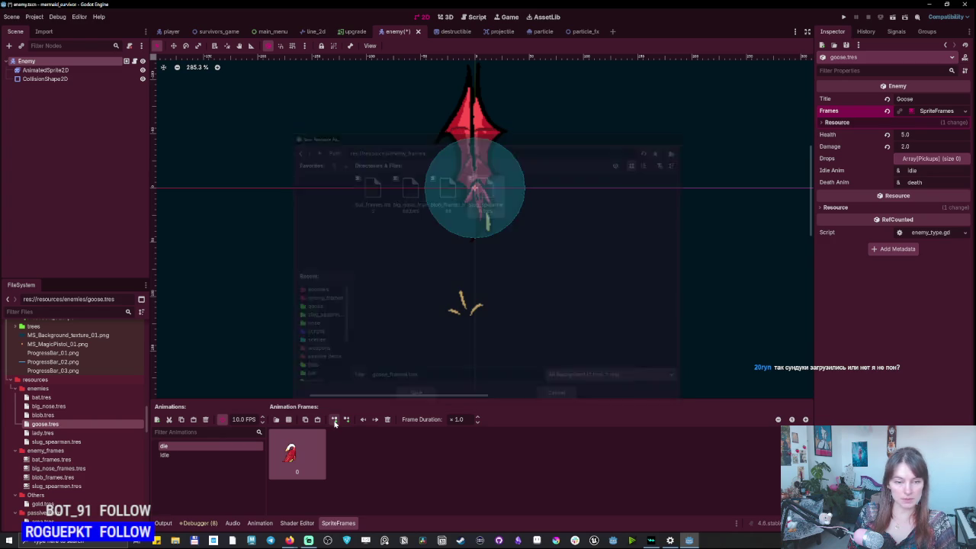
click(43, 433)
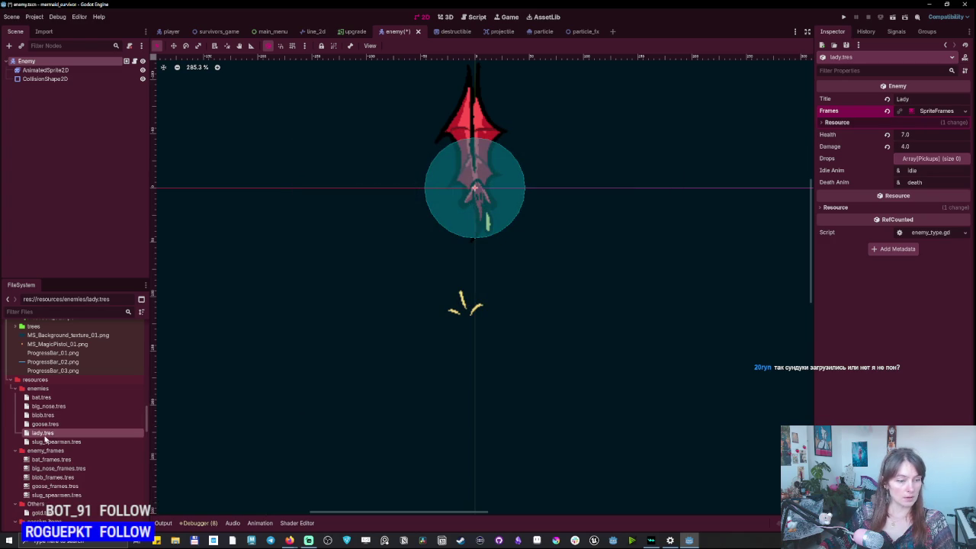
Save the Lady's SpriteFrames as lady_frames.tres in resources/enemy_frames.
click(941, 113)
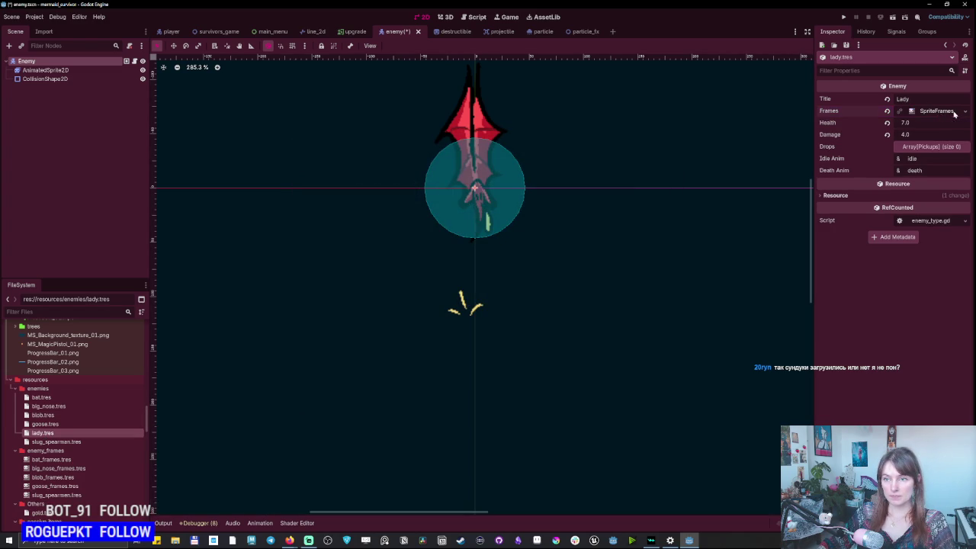
click(964, 112)
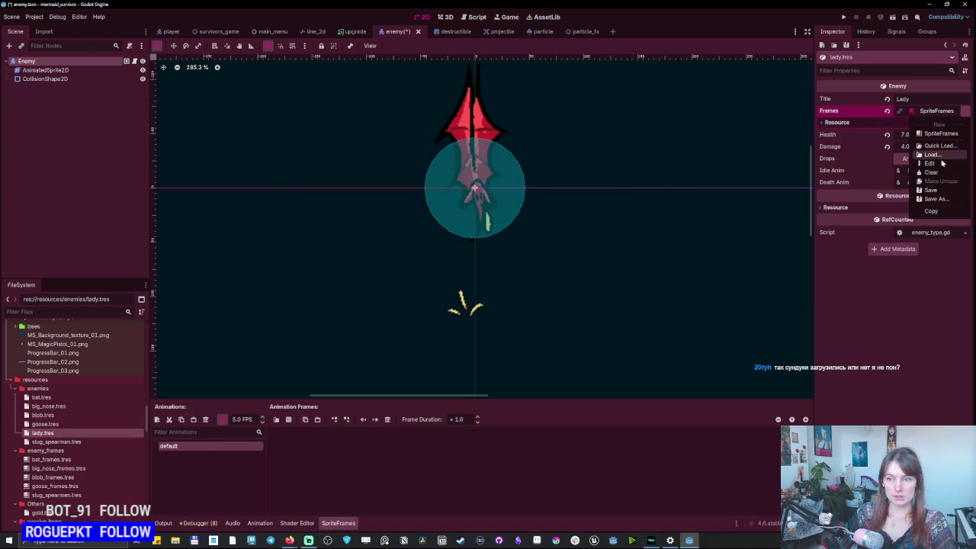
click(938, 194)
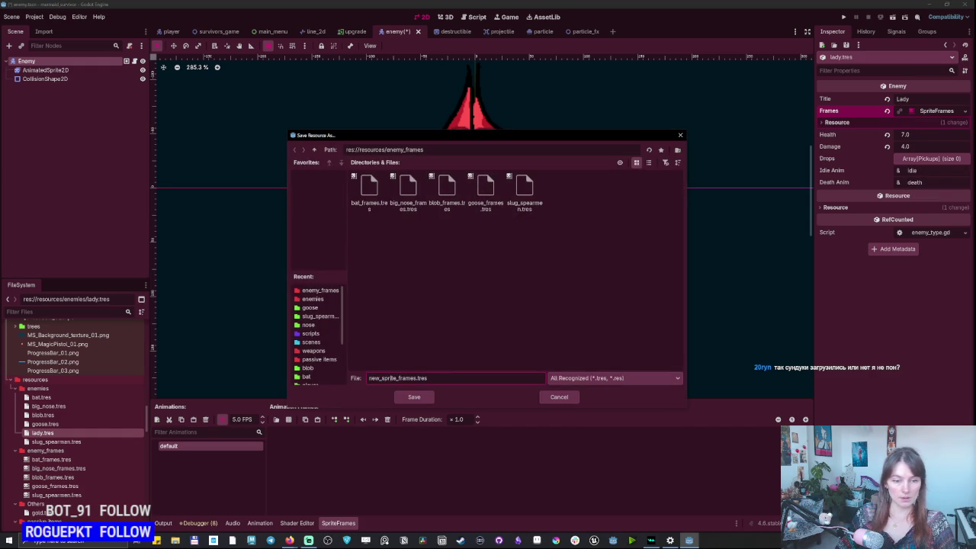
key(BackSpace)
key(BackSpace)
key(BackSpace)
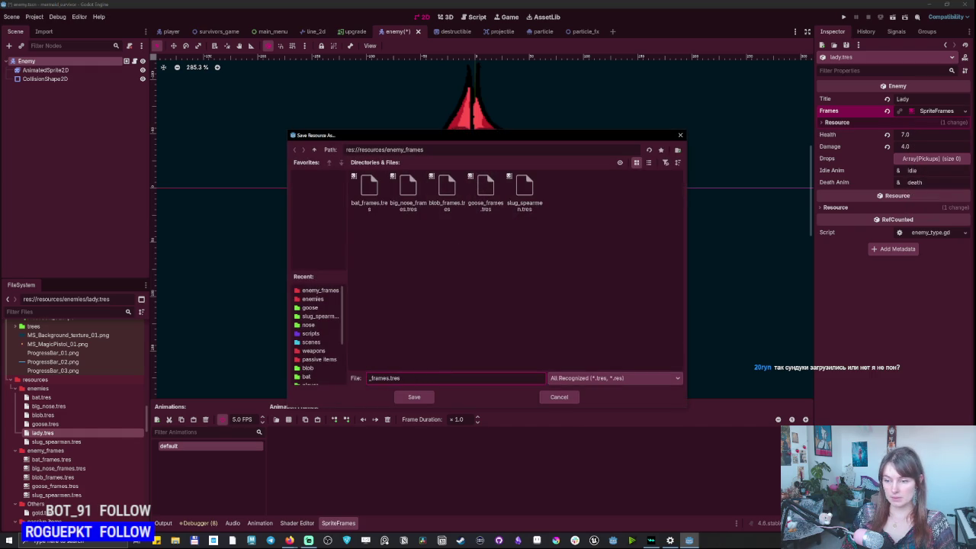
text(lady)
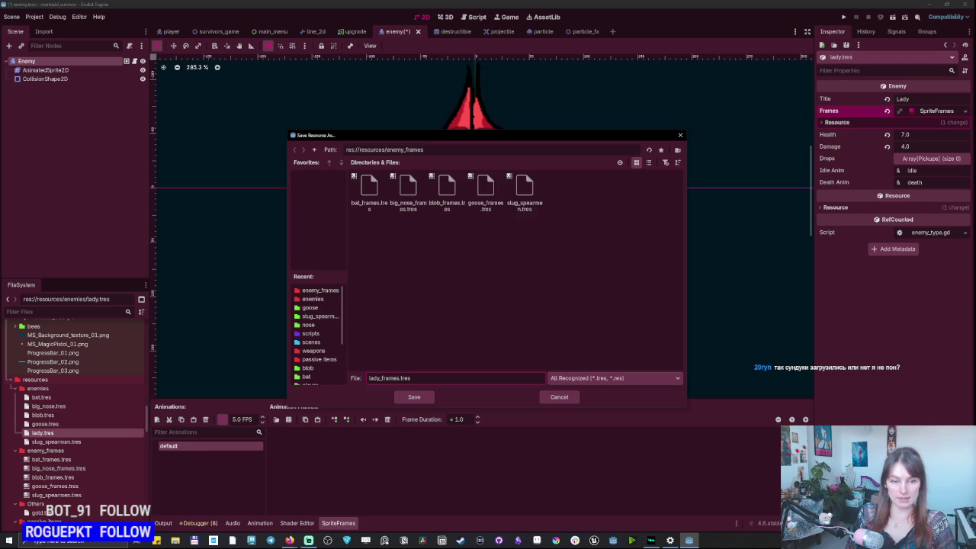
key(Return)
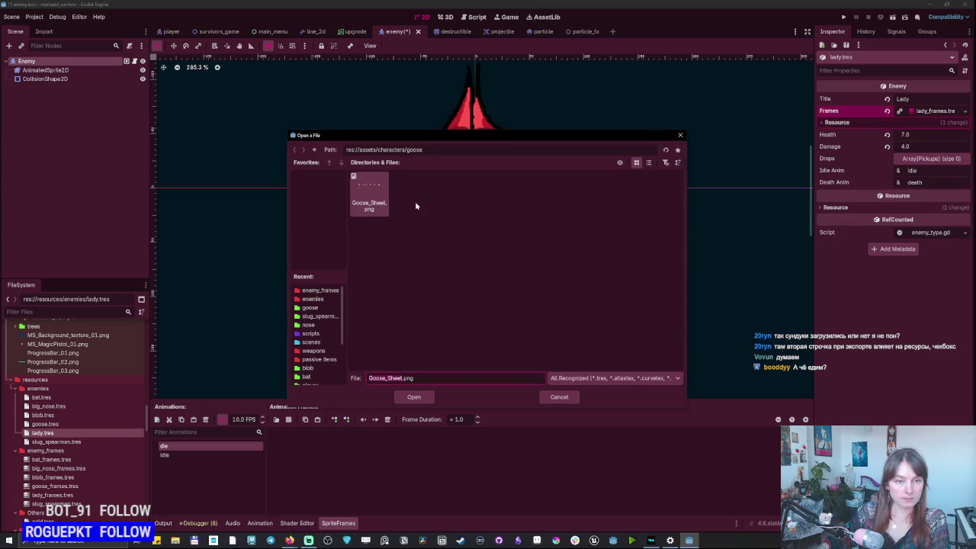
Slice Goose_Lady-Sheet.png into 6 horizontal by 1 vertical frames and add one to the die animation.
click(427, 150)
key(BackSpace)
key(BackSpace)
key(BackSpace)
key(Return)
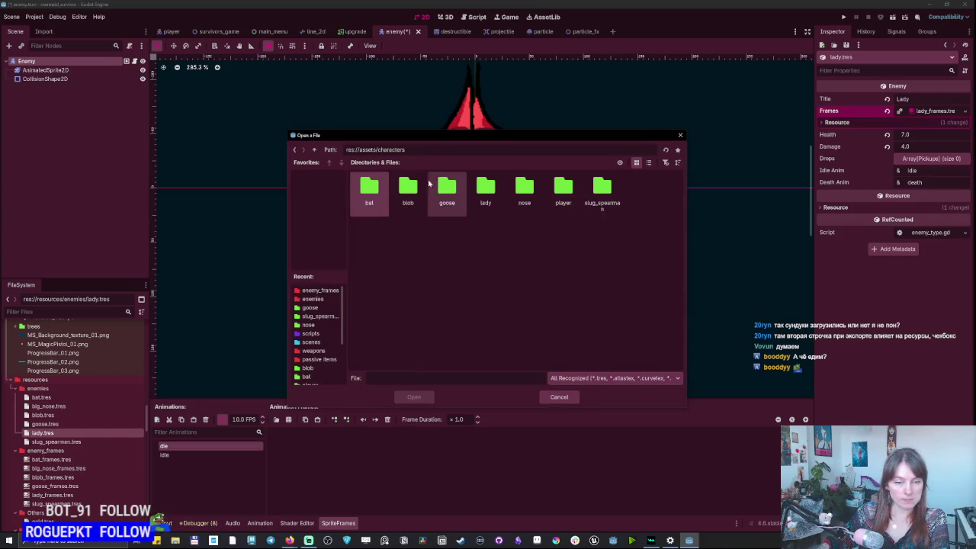
double_click(486, 191)
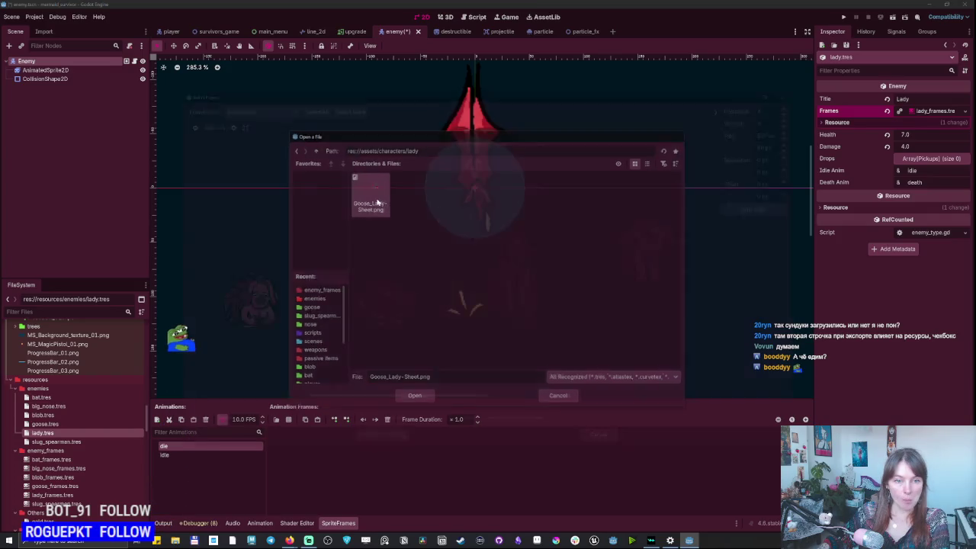
double_click(370, 190)
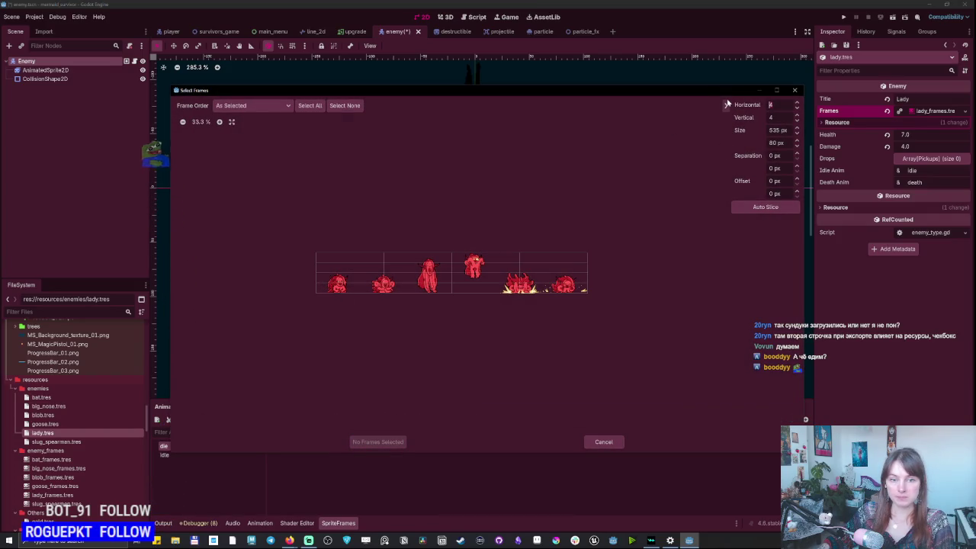
key(Up)
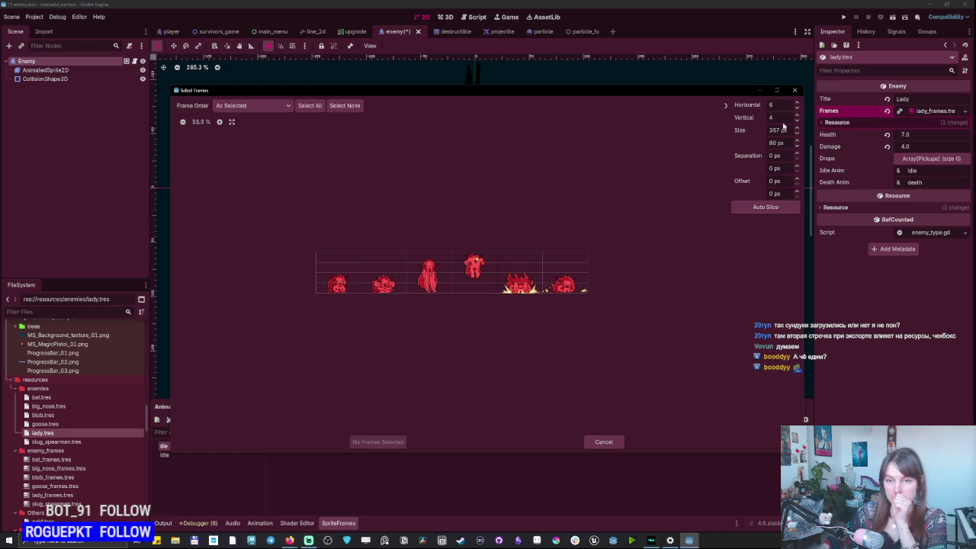
text(1)
key(Return)
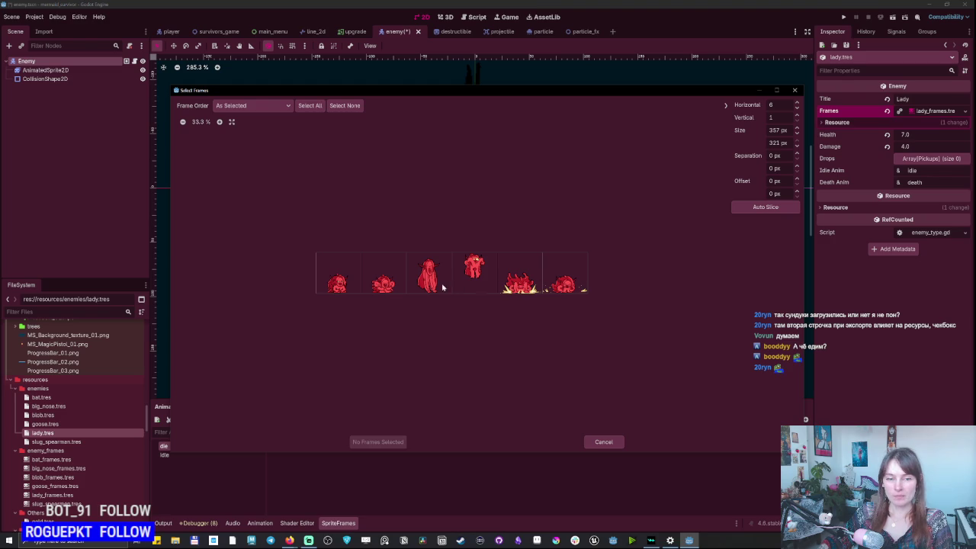
click(380, 286)
click(384, 444)
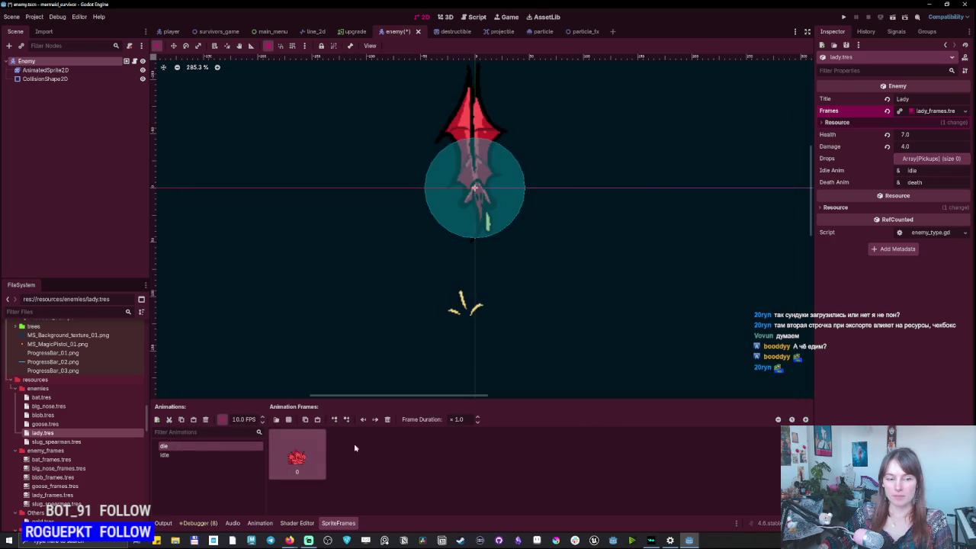
Add all six Goose_Lady sheet frames to the idle animation.
click(190, 458)
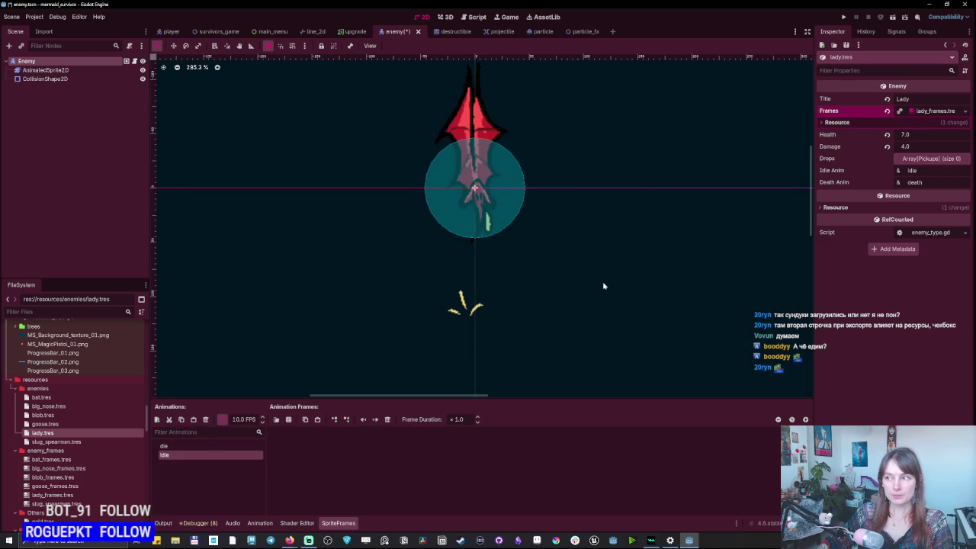
click(289, 420)
double_click(371, 198)
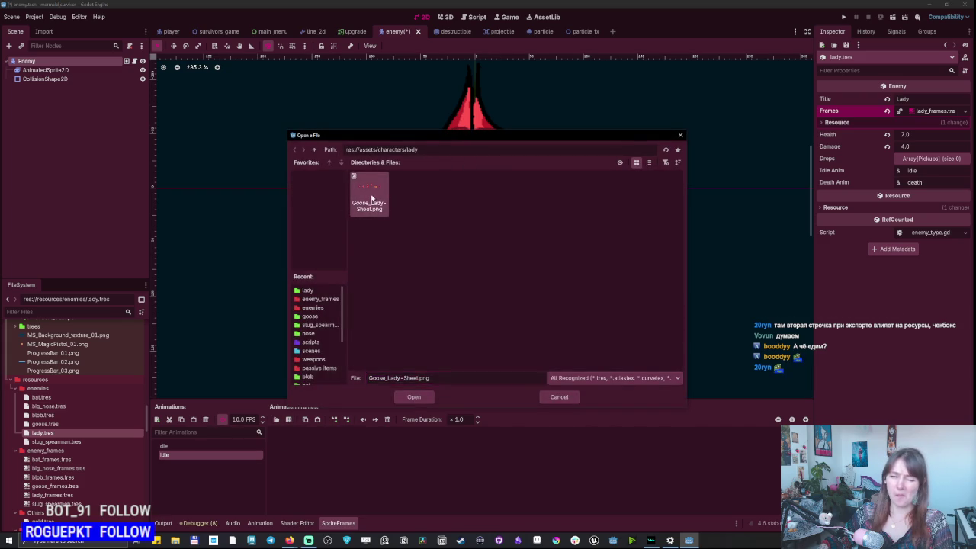
click(338, 282)
click(384, 281)
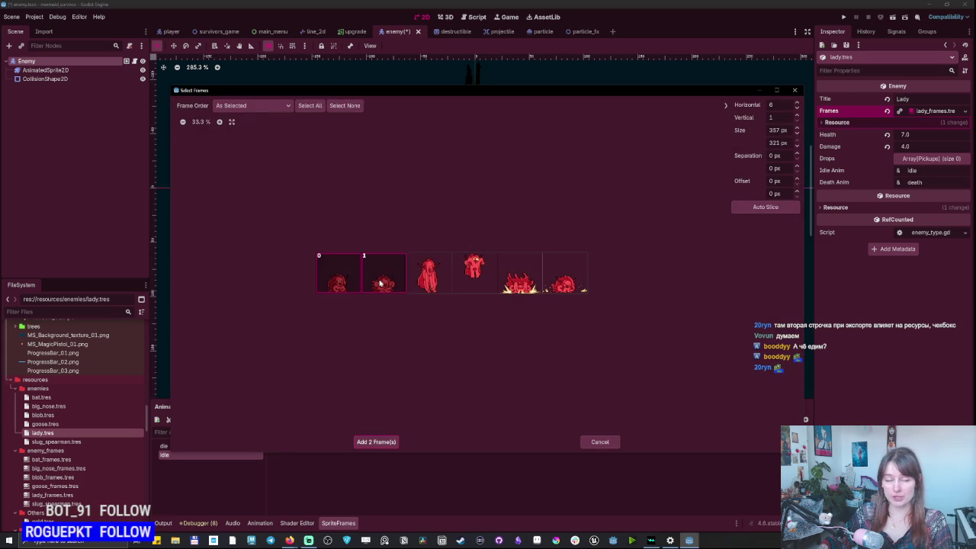
click(429, 278)
click(474, 275)
click(527, 275)
click(564, 278)
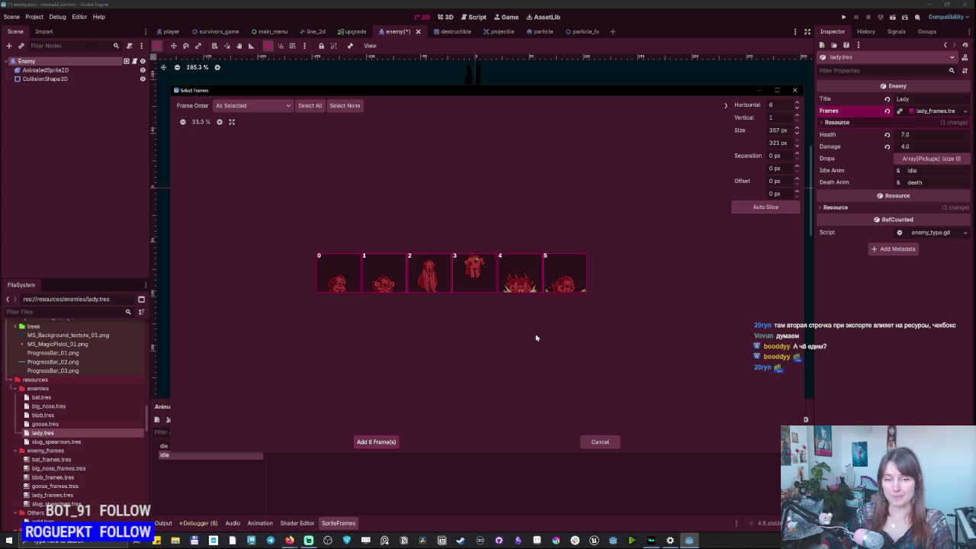
click(376, 441)
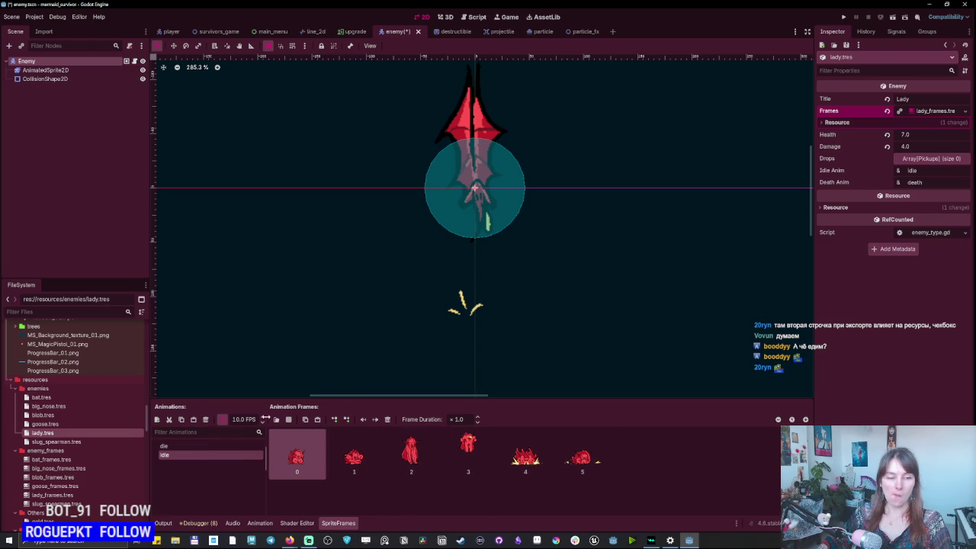
click(966, 111)
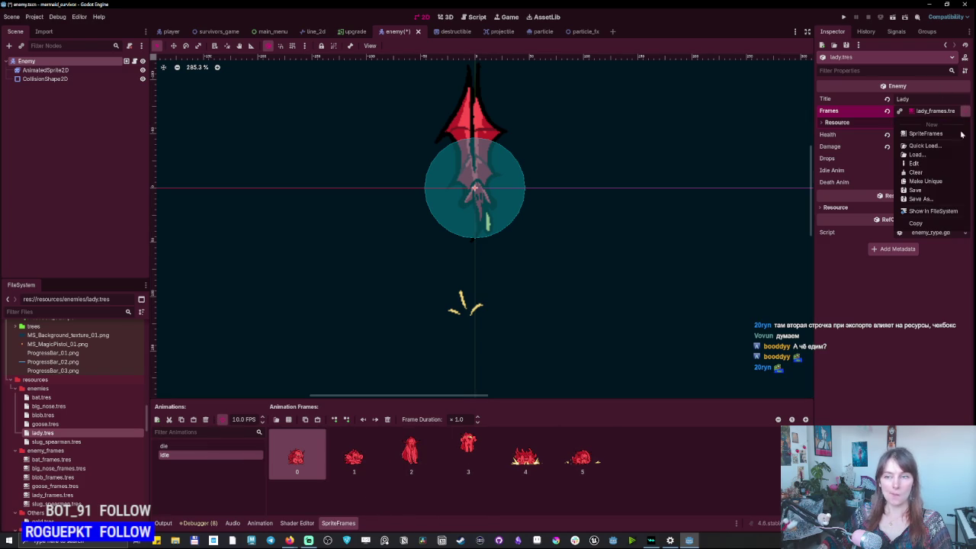
Save lady_frames.tres and select the Spawner node in the survivors_game scene.
click(928, 191)
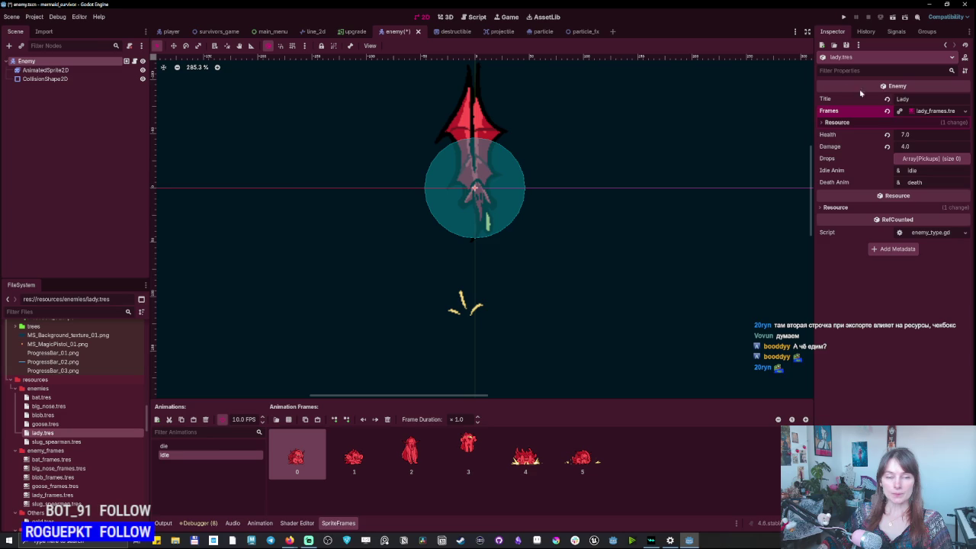
click(172, 32)
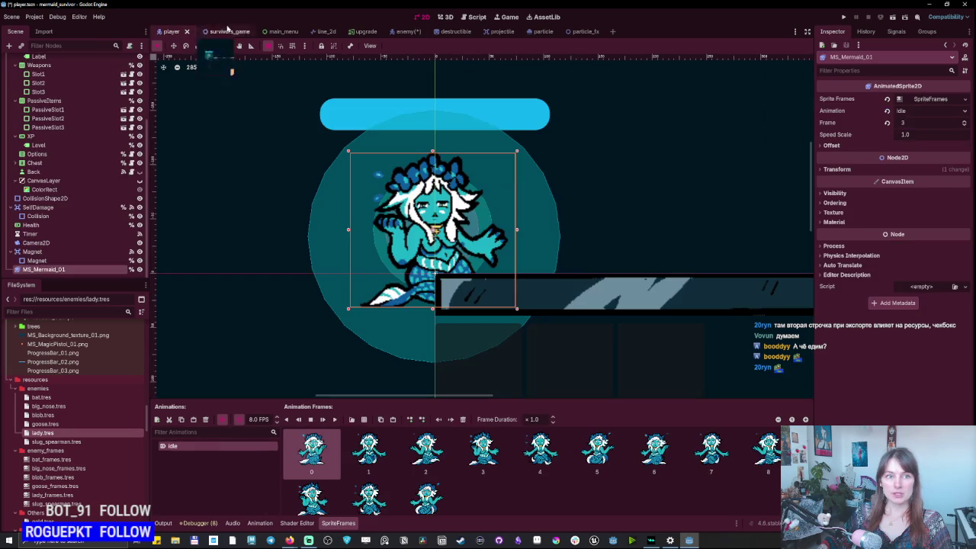
click(222, 31)
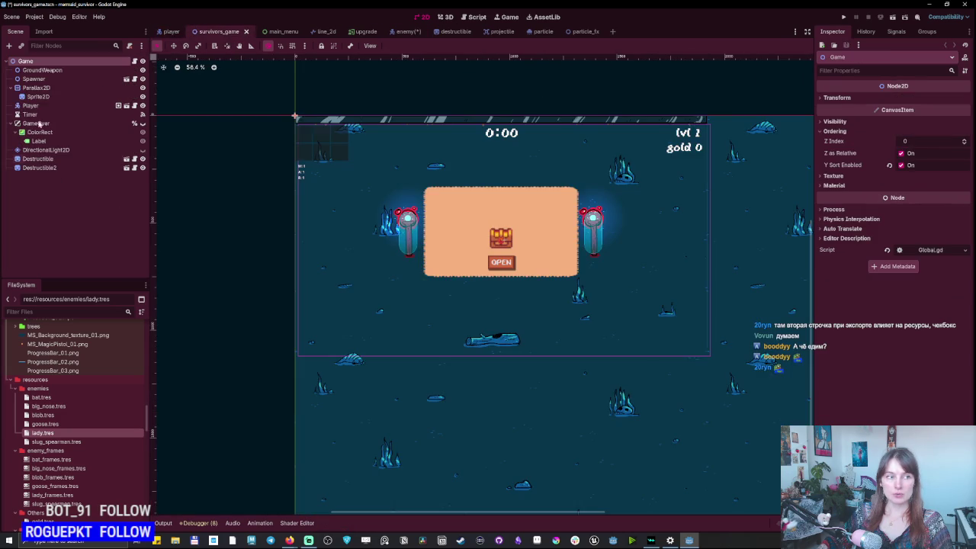
click(42, 80)
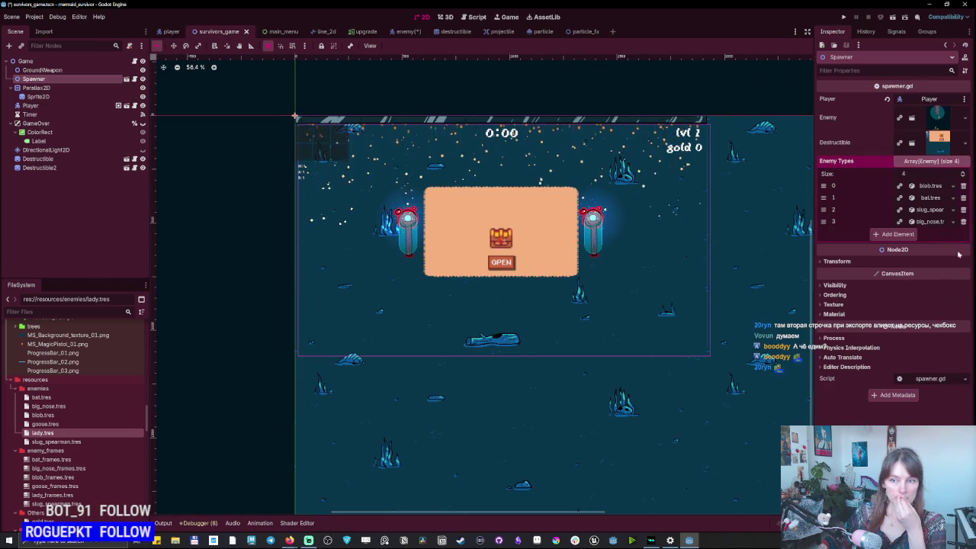
Add goose.tres and slug_spearman.tres as two new Spawner Enemy Types entries.
click(896, 234)
click(897, 246)
click(932, 234)
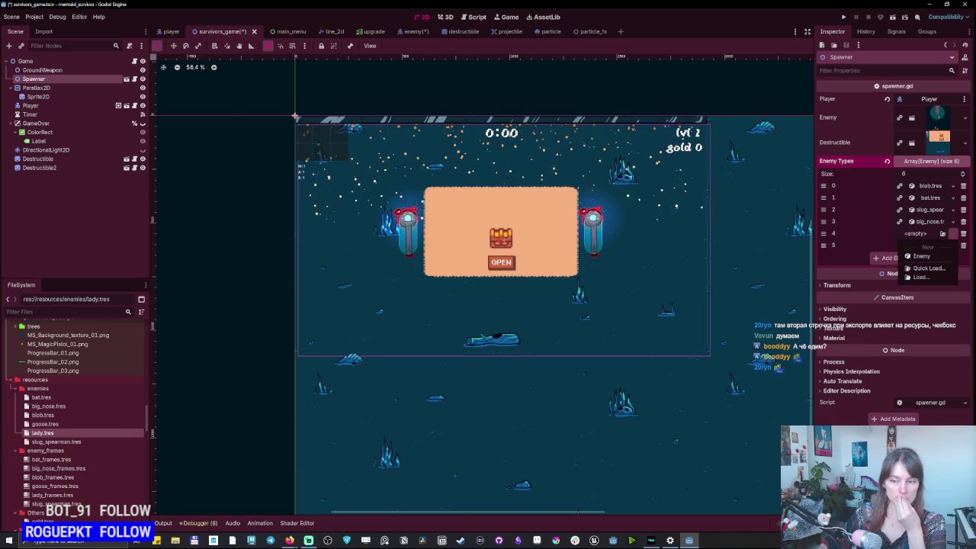
key(Escape)
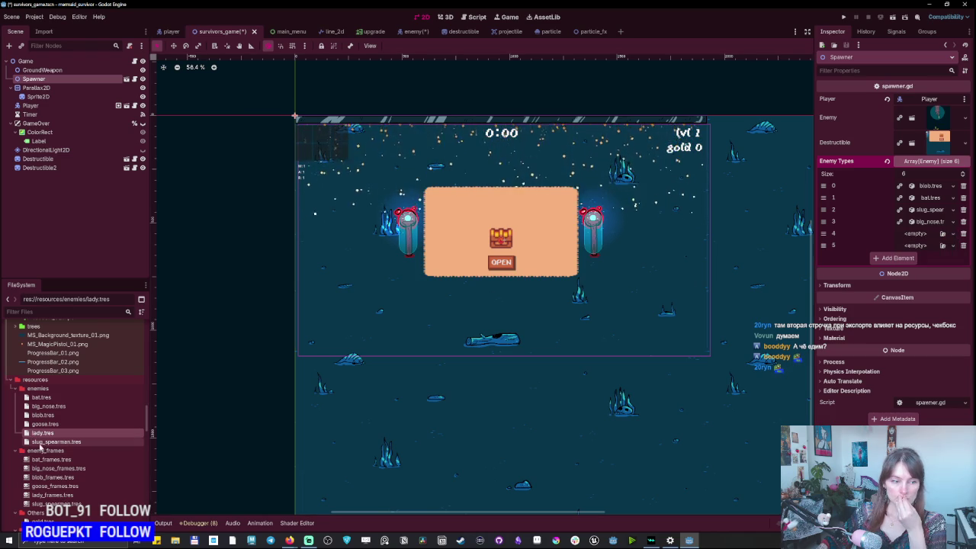
mouse_move(42, 424)
mouse_down()
mouse_move(383, 425)
mouse_move(945, 248)
mouse_move(924, 233)
mouse_up()
drag(67, 443, 766, 289)
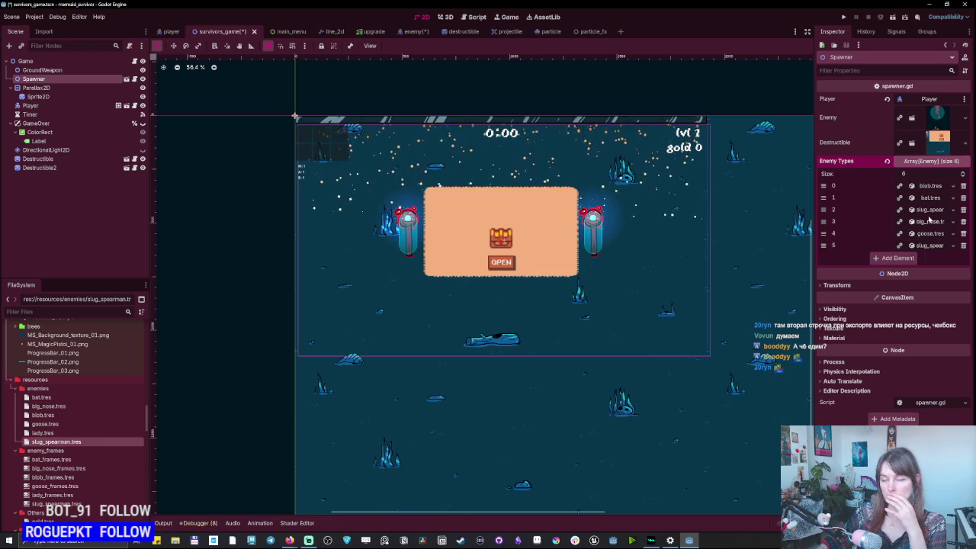
Set Goose damage to 4 and Lady damage to 12, then save the scene.
click(952, 222)
click(952, 222)
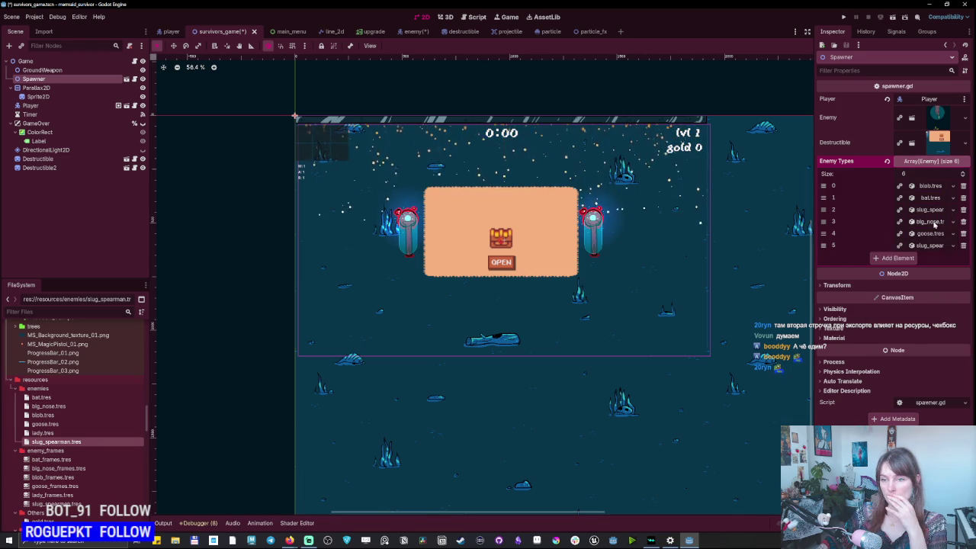
click(934, 222)
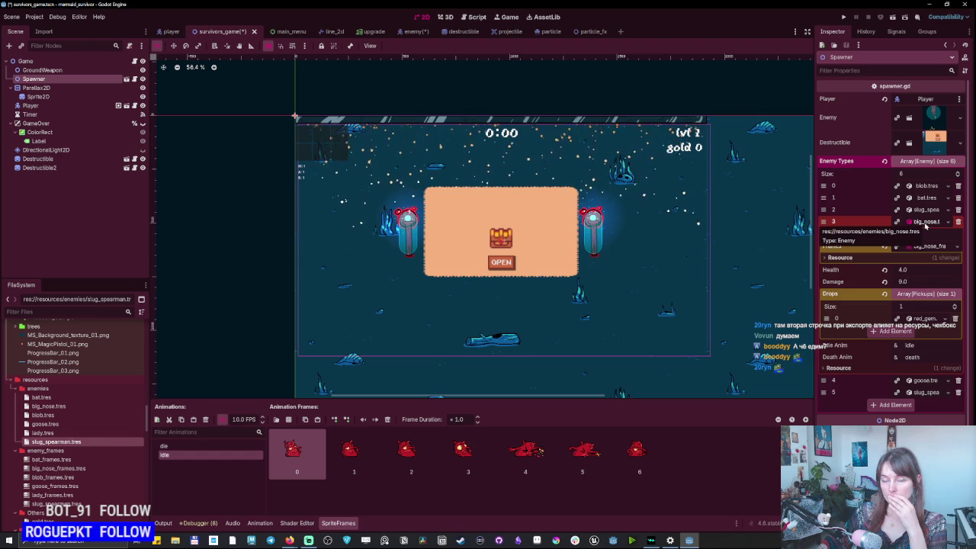
click(926, 222)
click(927, 234)
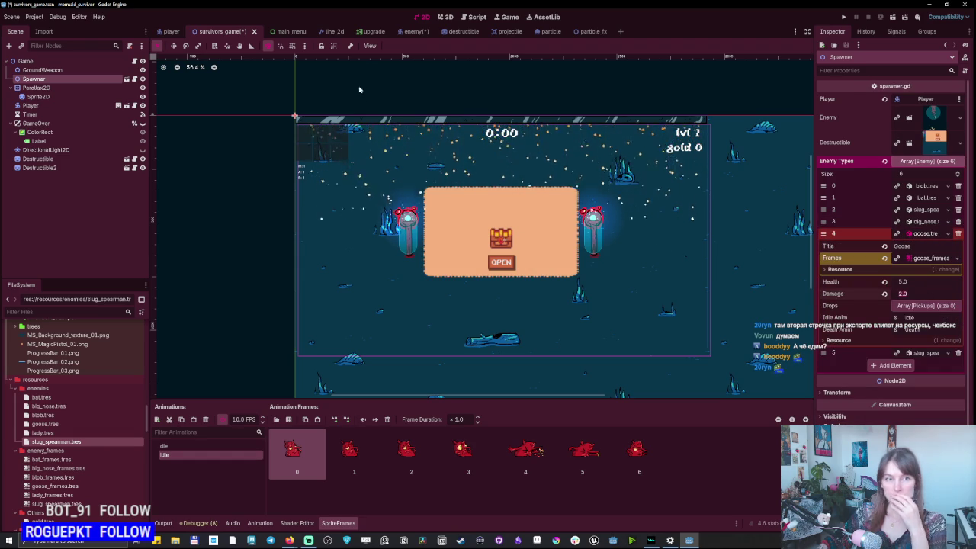
click(52, 427)
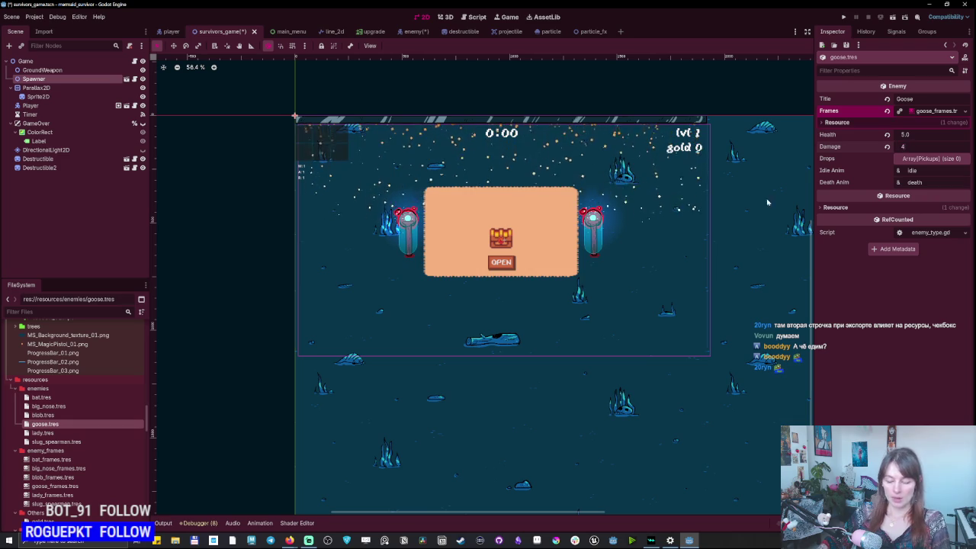
click(55, 433)
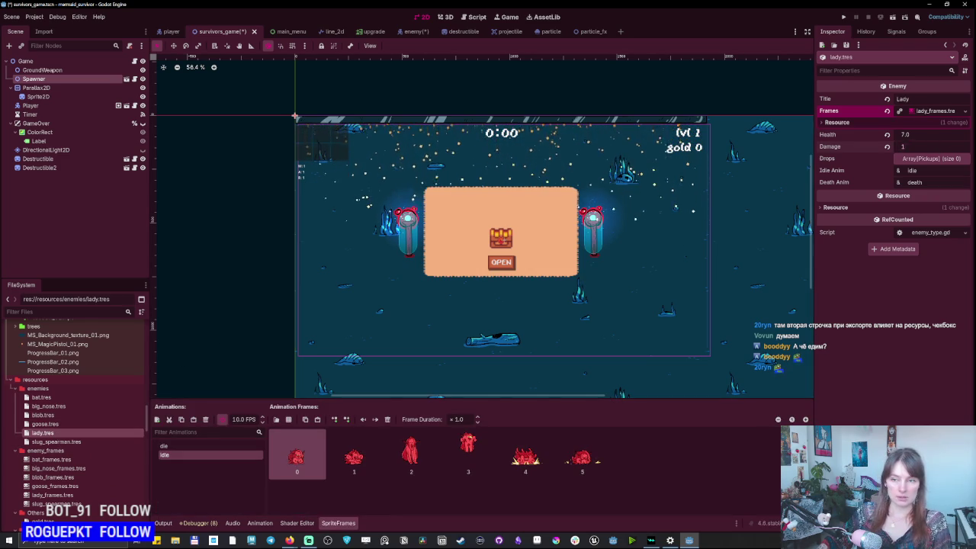
key(ctrl+s)
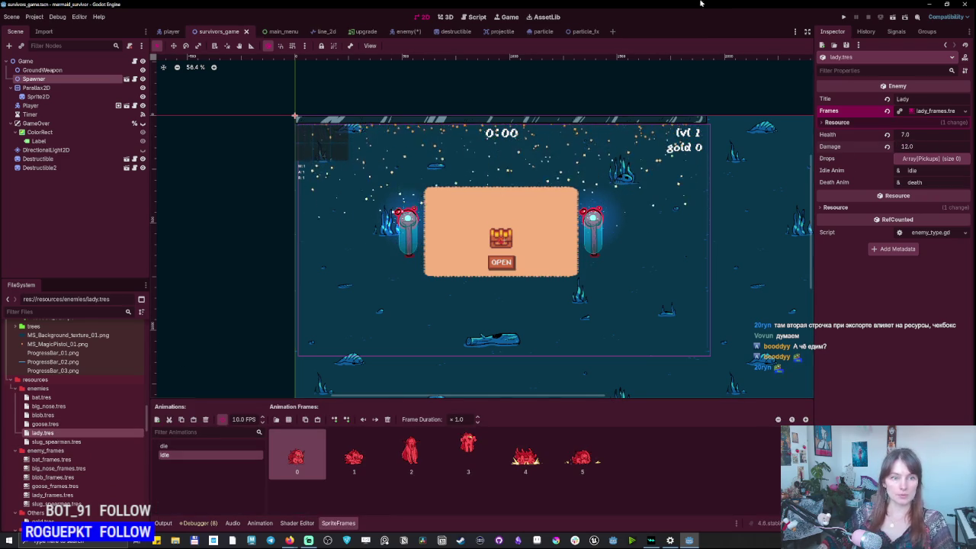
Run the game maximized, start a new run, and swim around collecting experience gems.
click(846, 17)
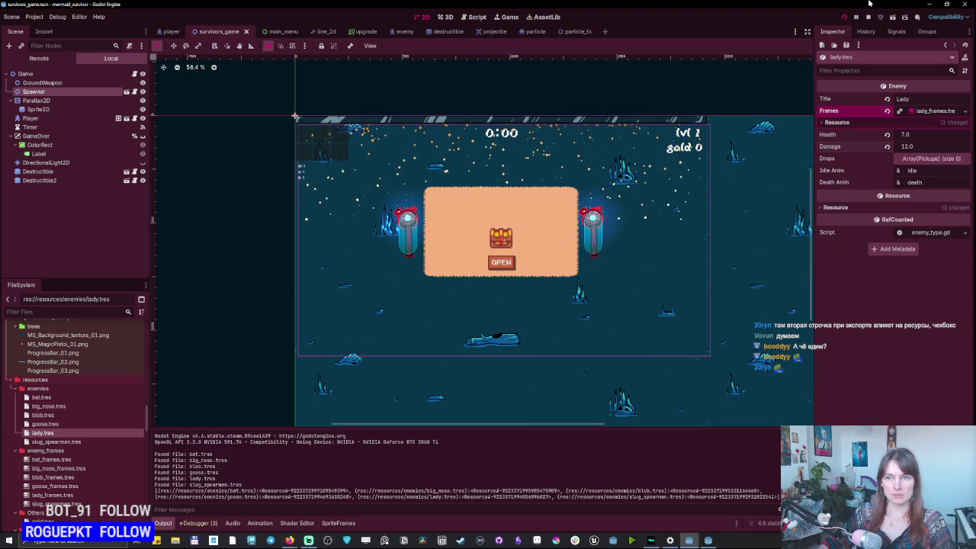
click(704, 125)
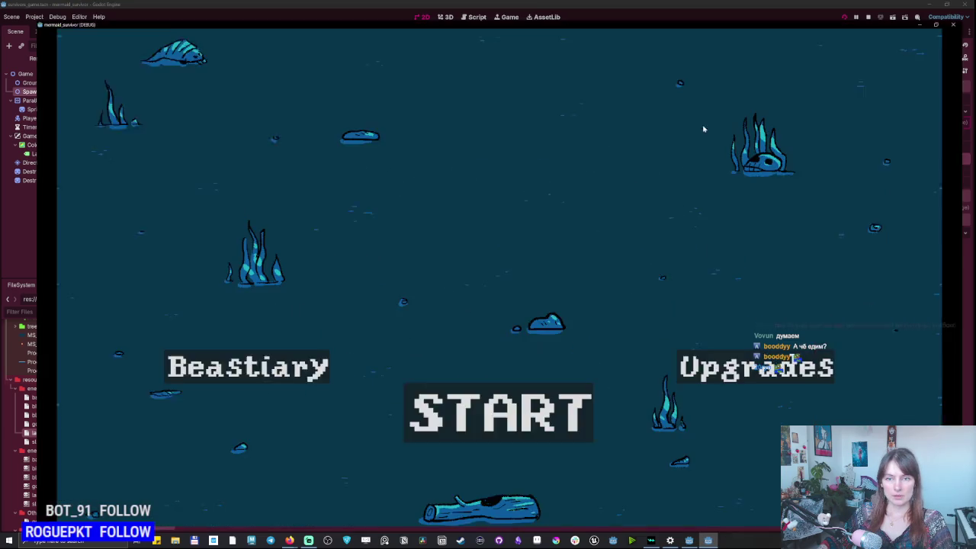
click(531, 435)
key(d)
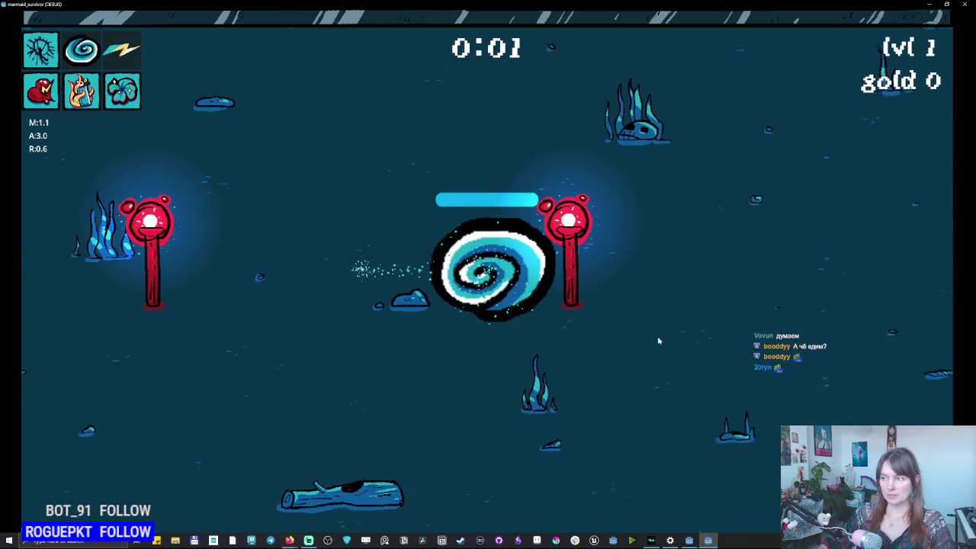
key(s)
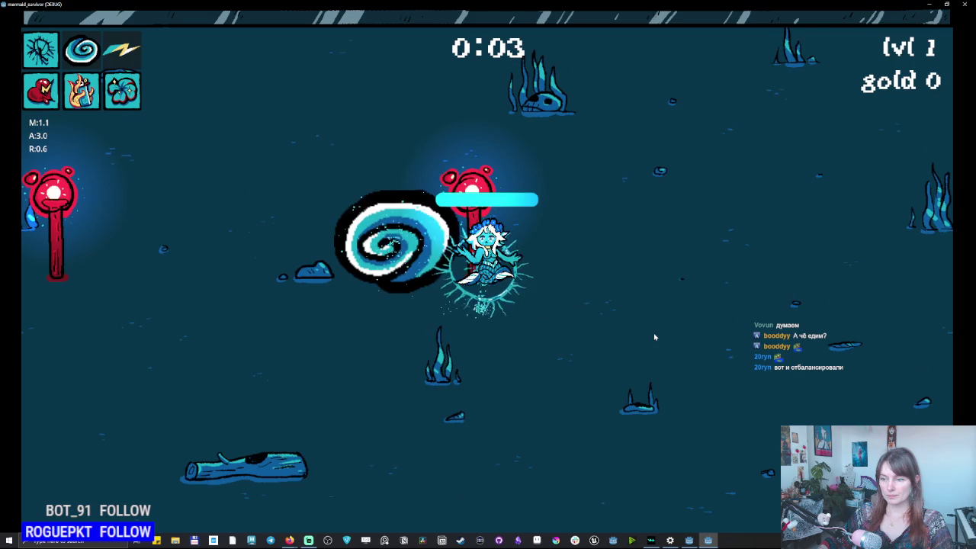
key(a)
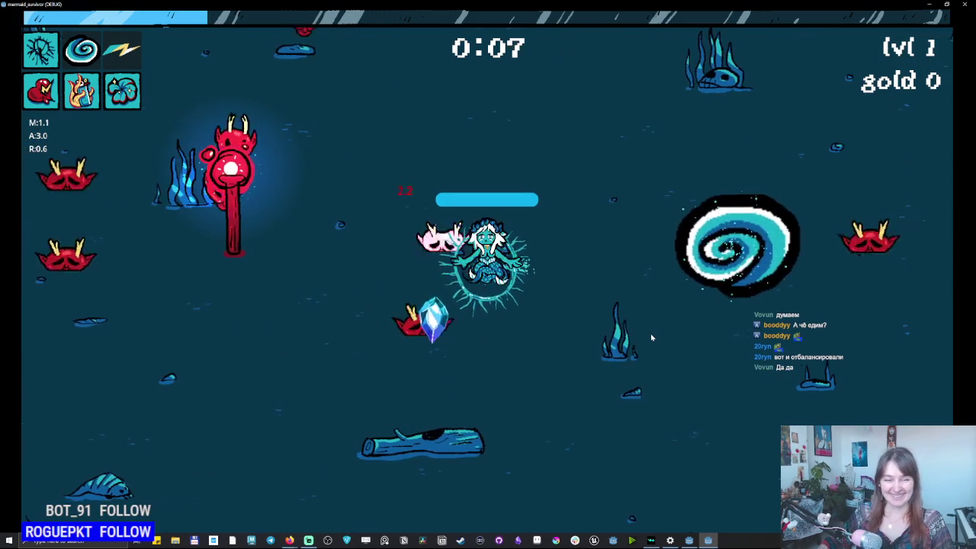
key(s)
key(a)
key(d)
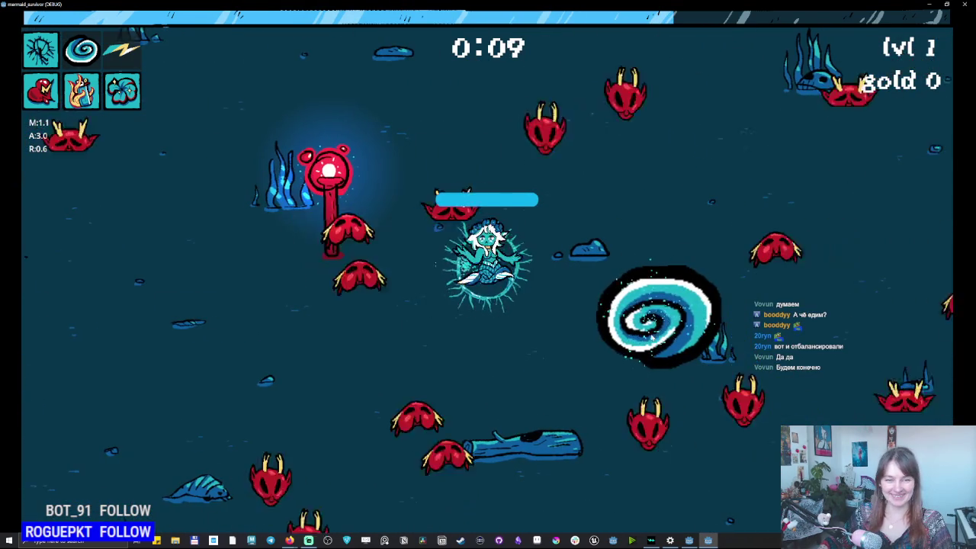
key(a)
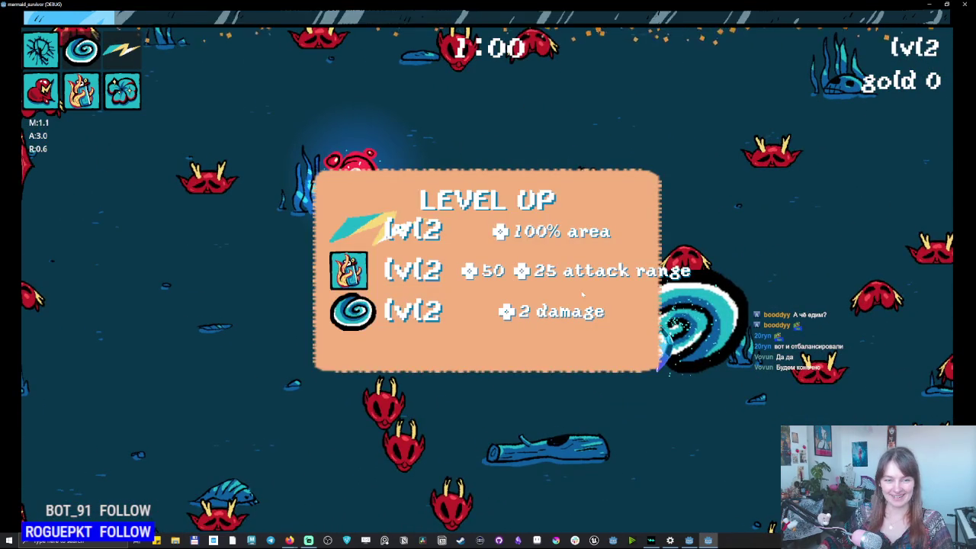
Take the lightning area and level-3 upgrades and open two chests, gaining the spiral item.
key(Return)
key(w)
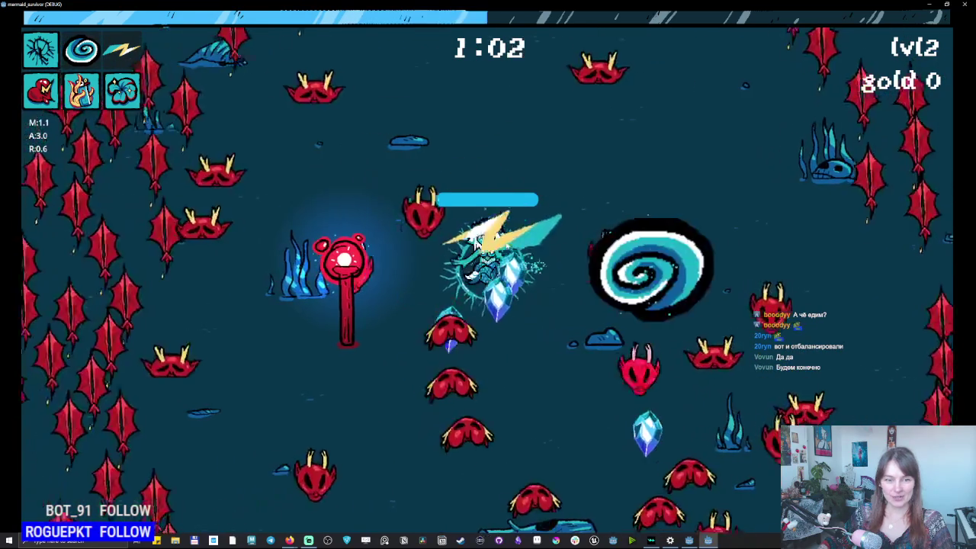
key(s)
key(Return)
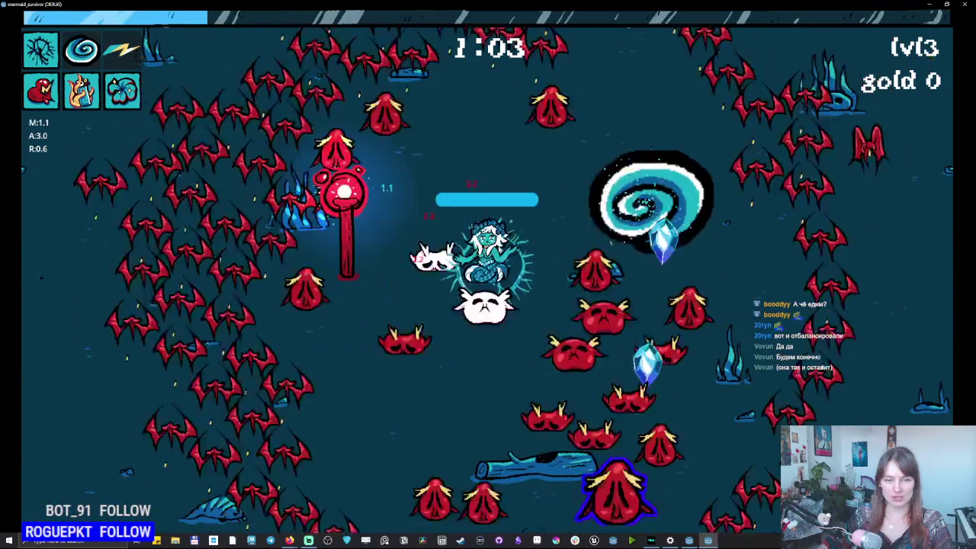
key(d)
key(s)
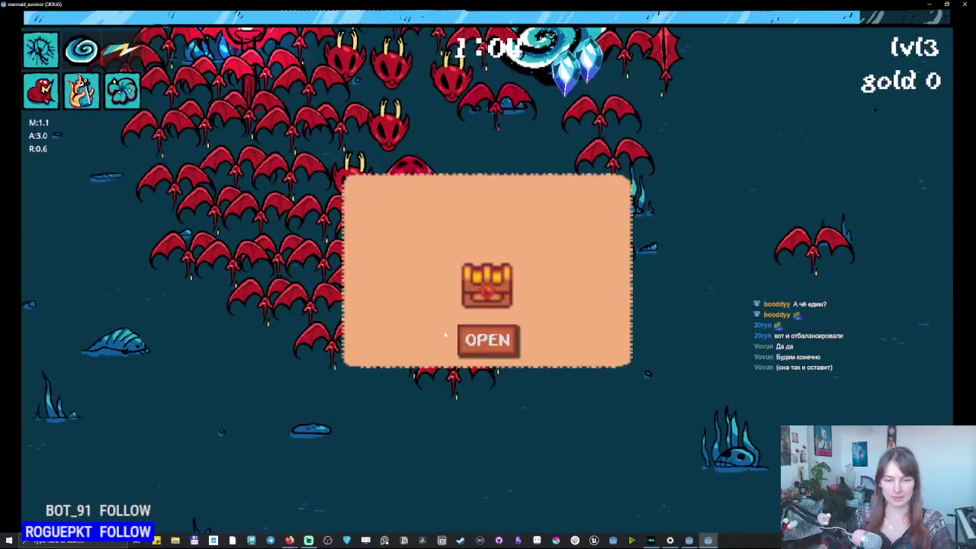
key(Return)
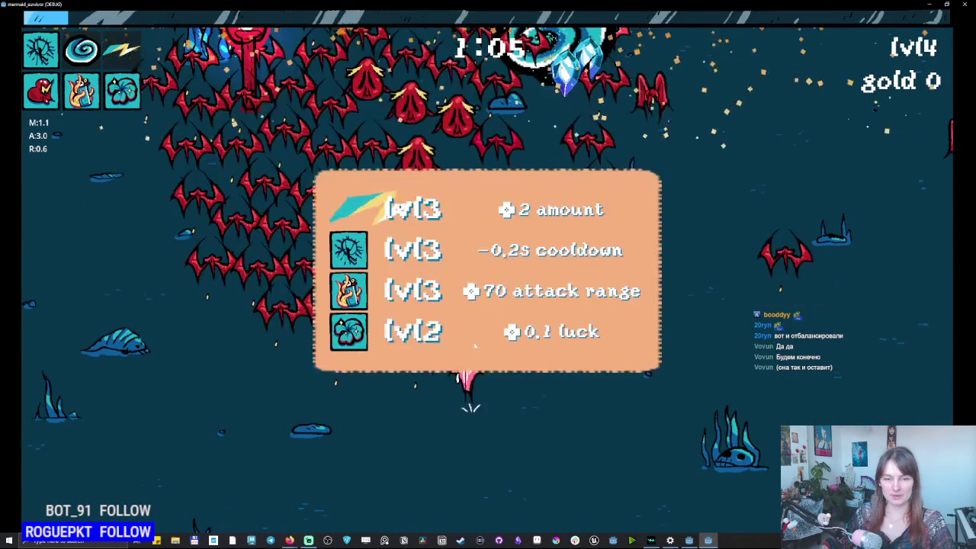
key(Return)
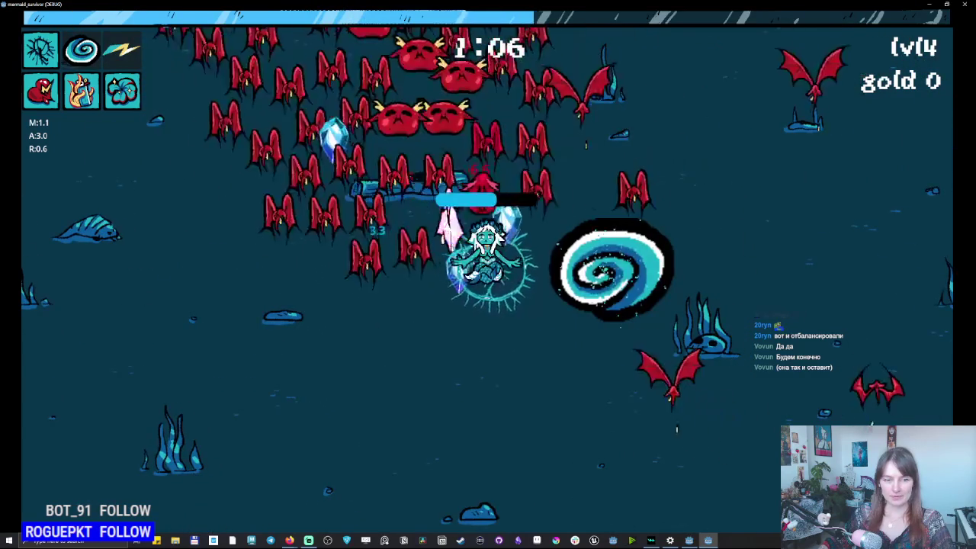
key(a)
key(w)
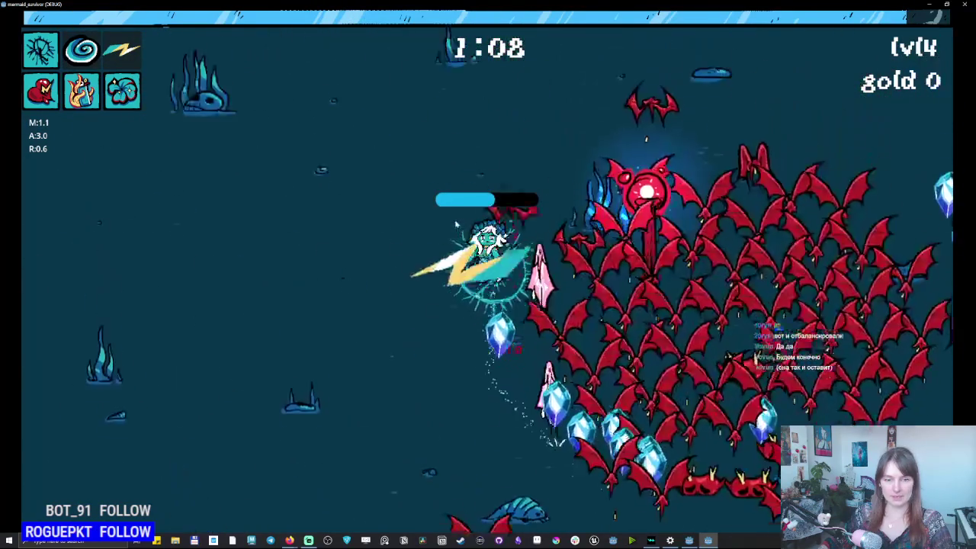
key(d)
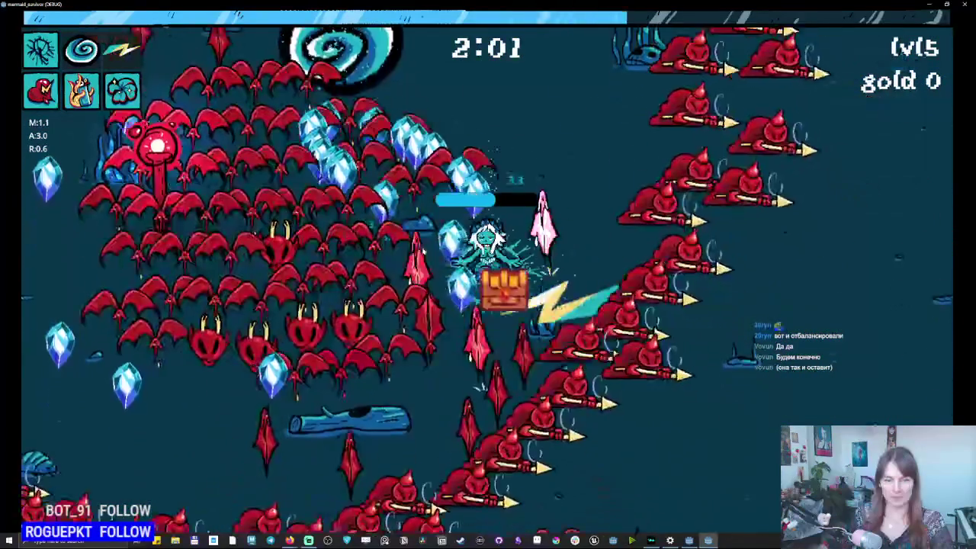
key(s)
key(space)
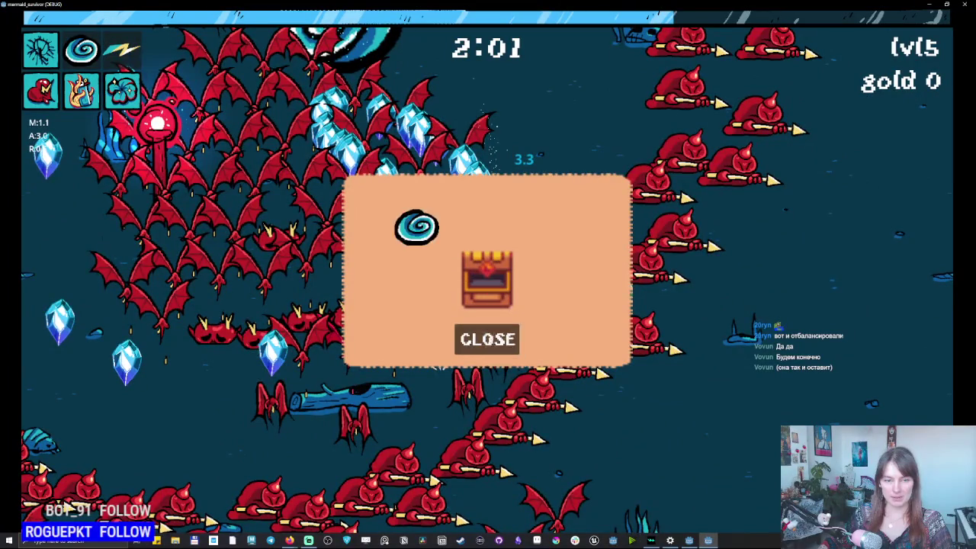
key(space)
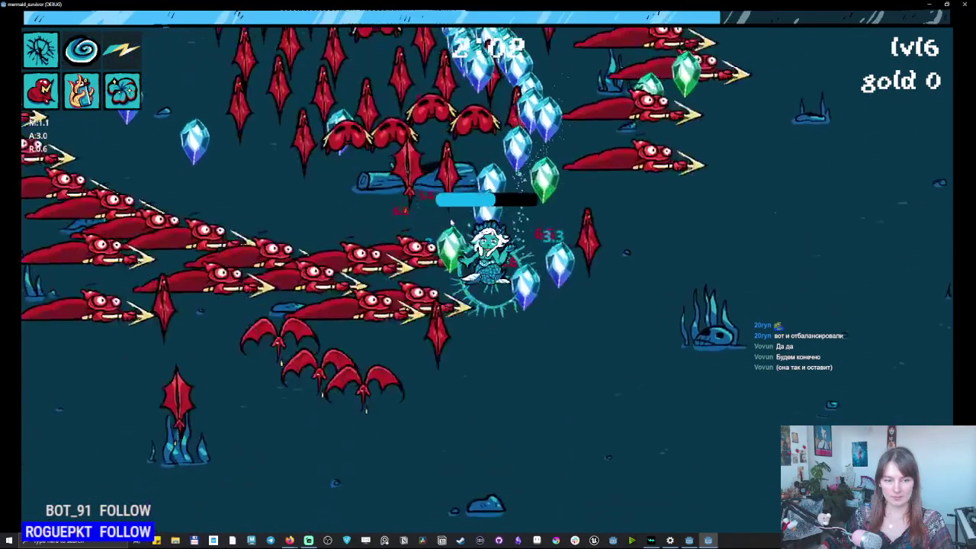
Pick level-up upgrades through level 16 as the run passes three minutes.
key(space)
key(space)
key(space)
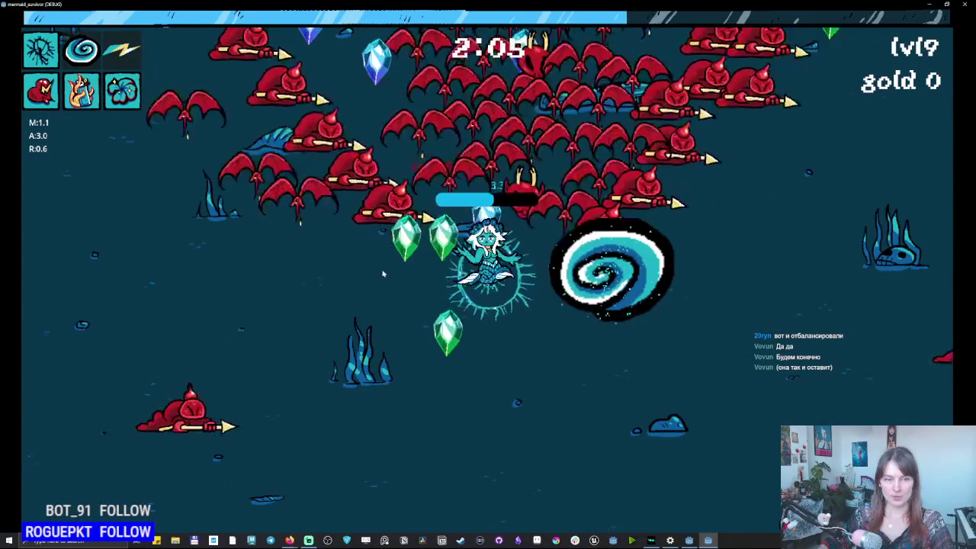
key(space)
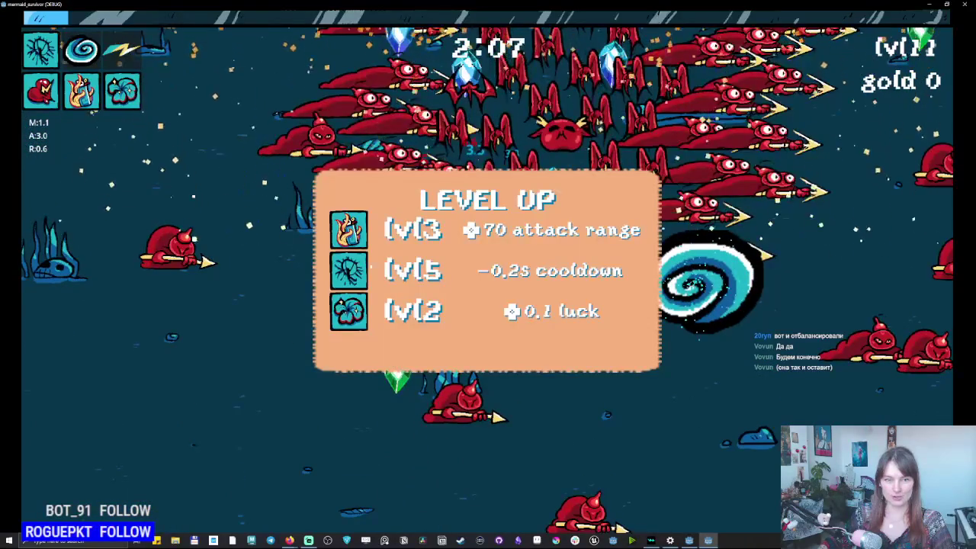
key(space)
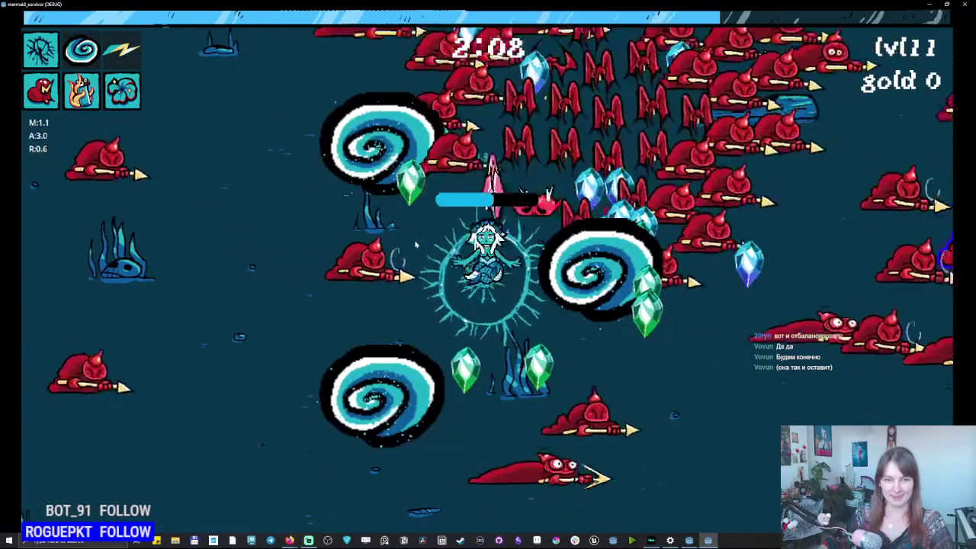
key(space)
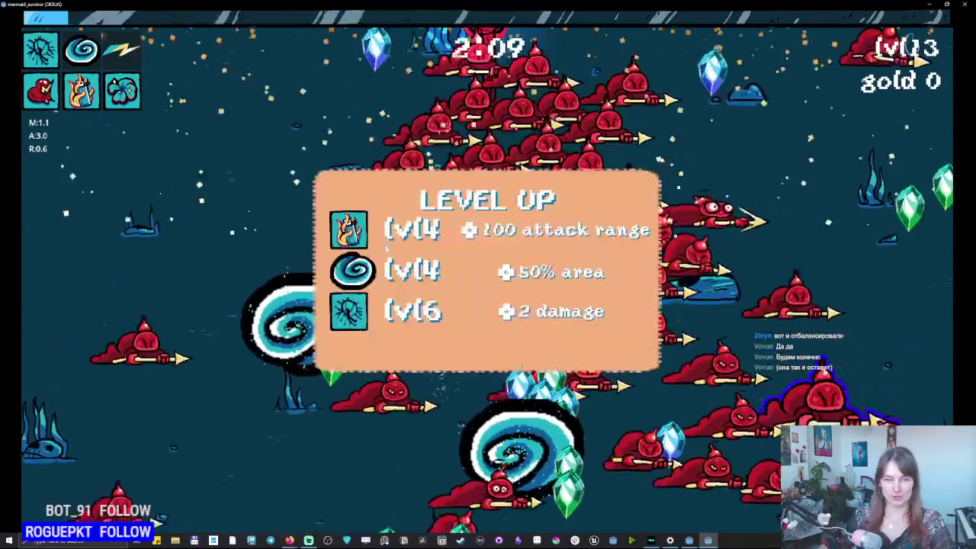
key(space)
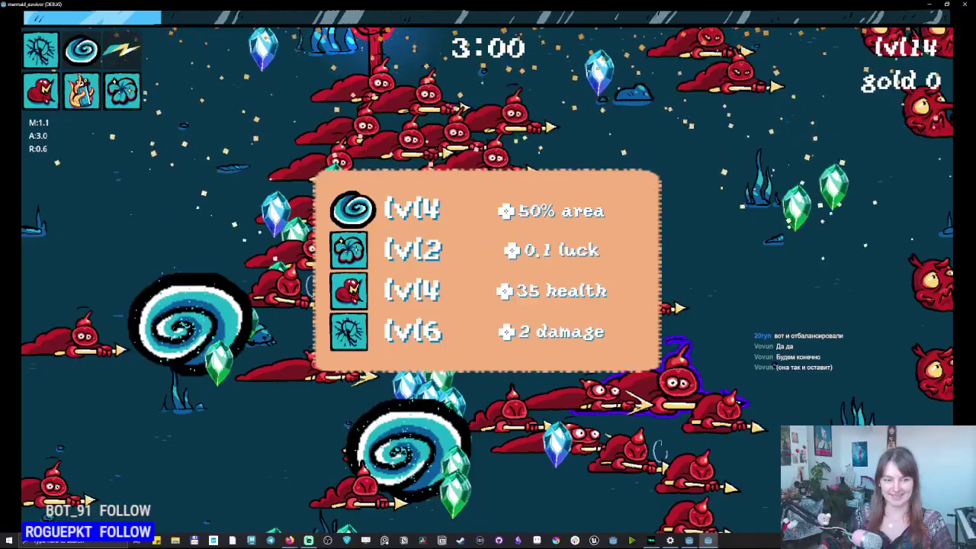
key(space)
key(space)
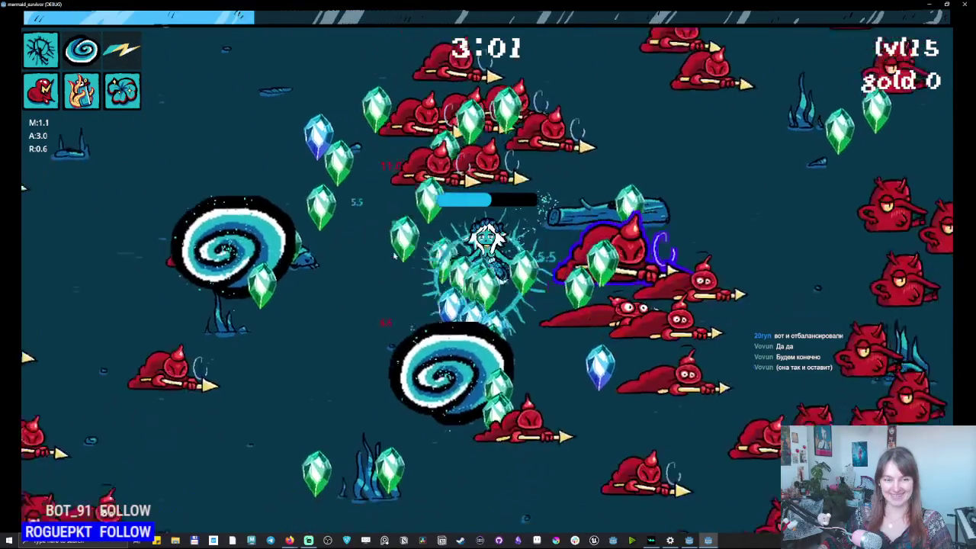
key(space)
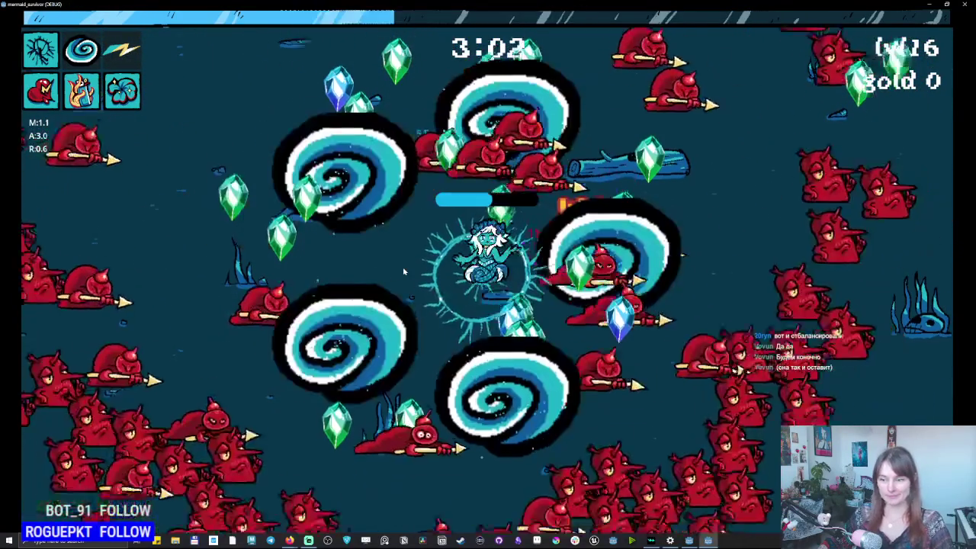
key(space)
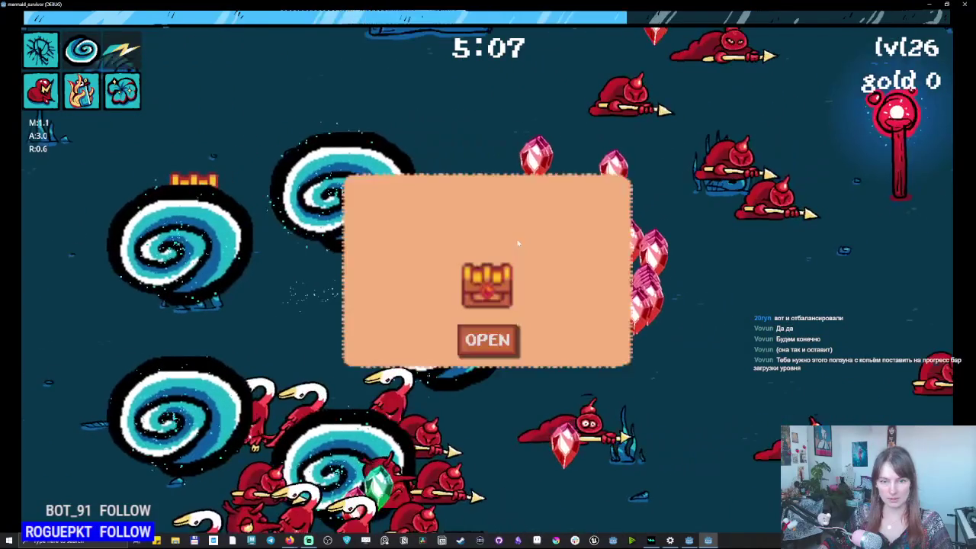
Collect chests up to 15 gold, reach 8:06 at level 44, then stop the playtest.
click(485, 343)
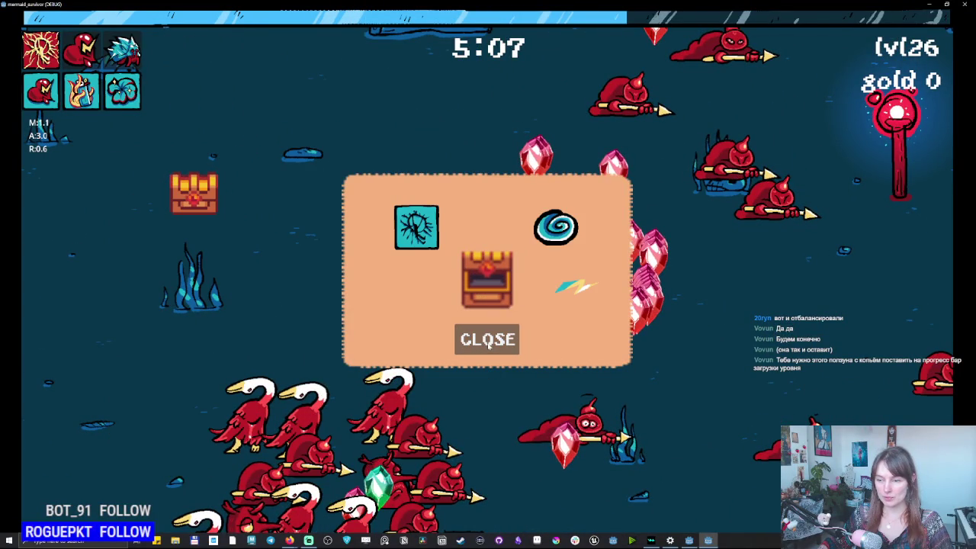
click(482, 343)
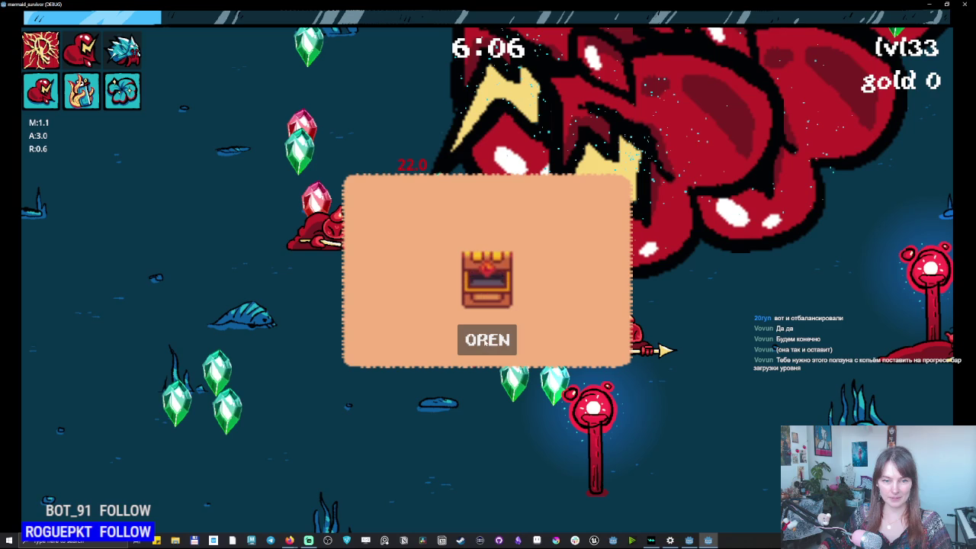
key(Return)
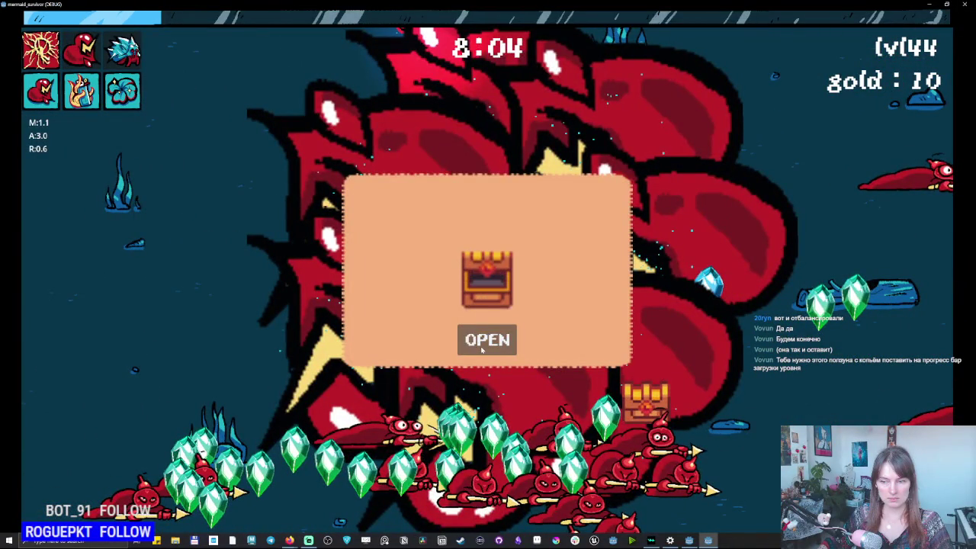
click(481, 349)
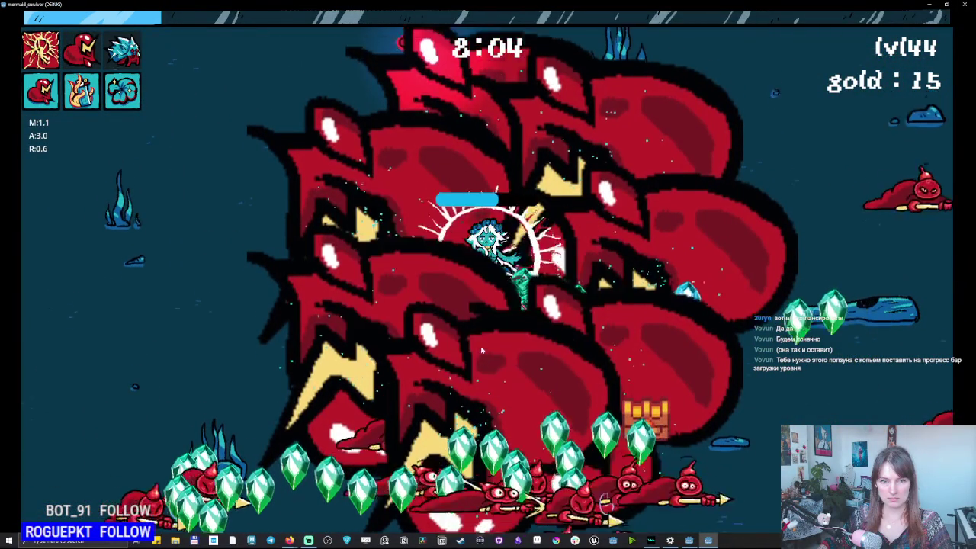
click(967, 4)
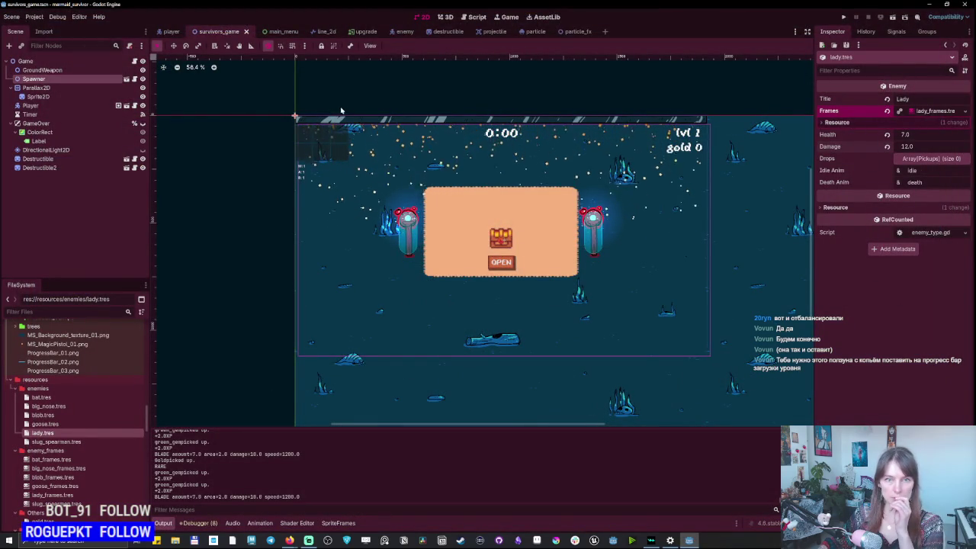
Review the Lady's idle and die animation frames, then select the Spawner node.
click(935, 113)
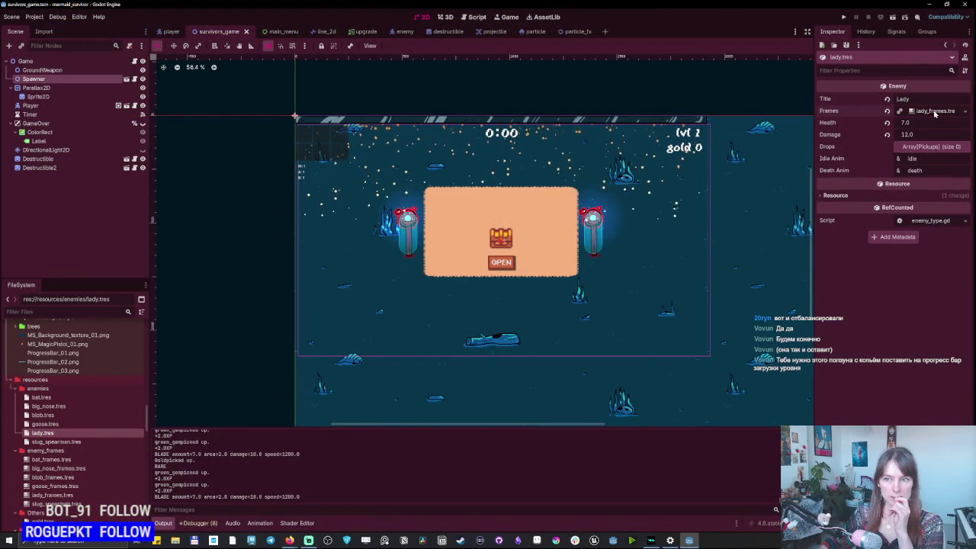
right_click(935, 112)
click(865, 358)
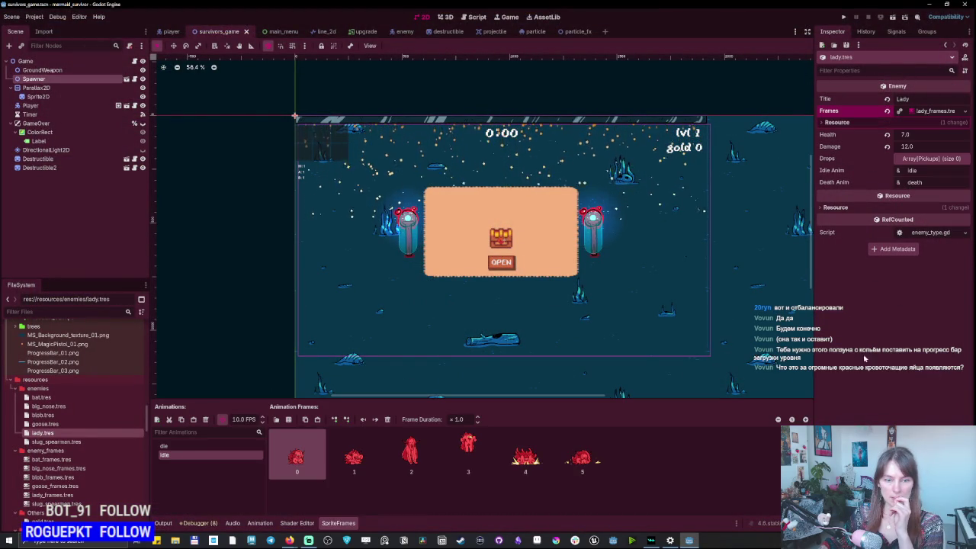
click(189, 454)
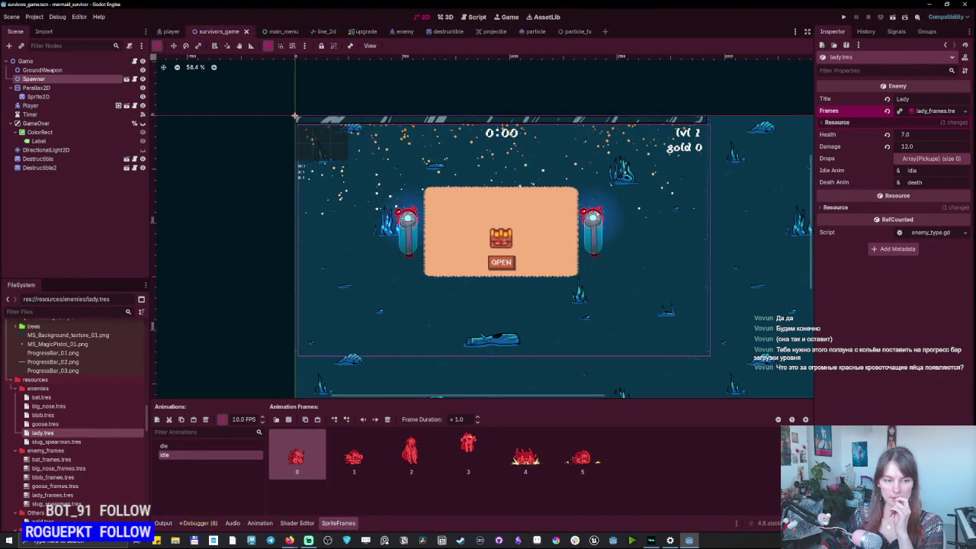
click(206, 446)
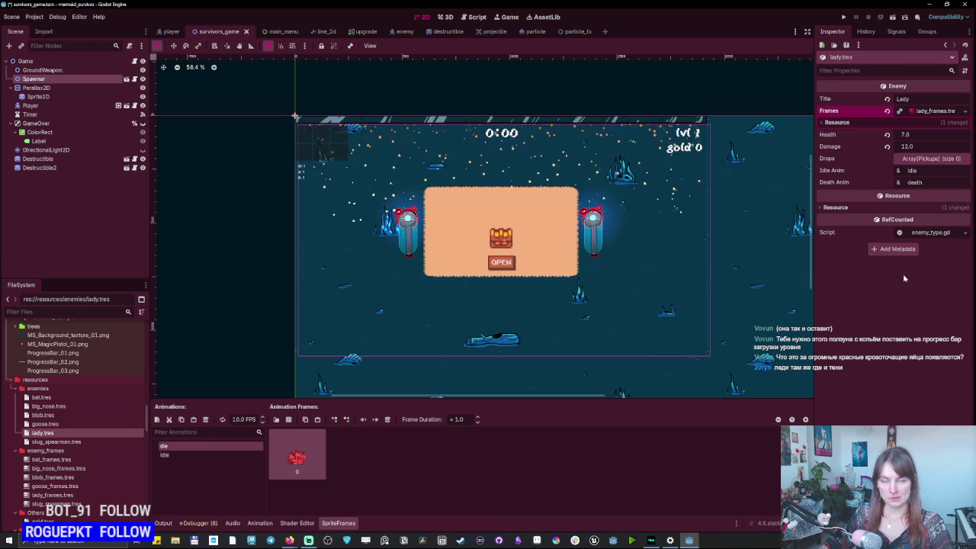
scroll(91, 381, up, 3)
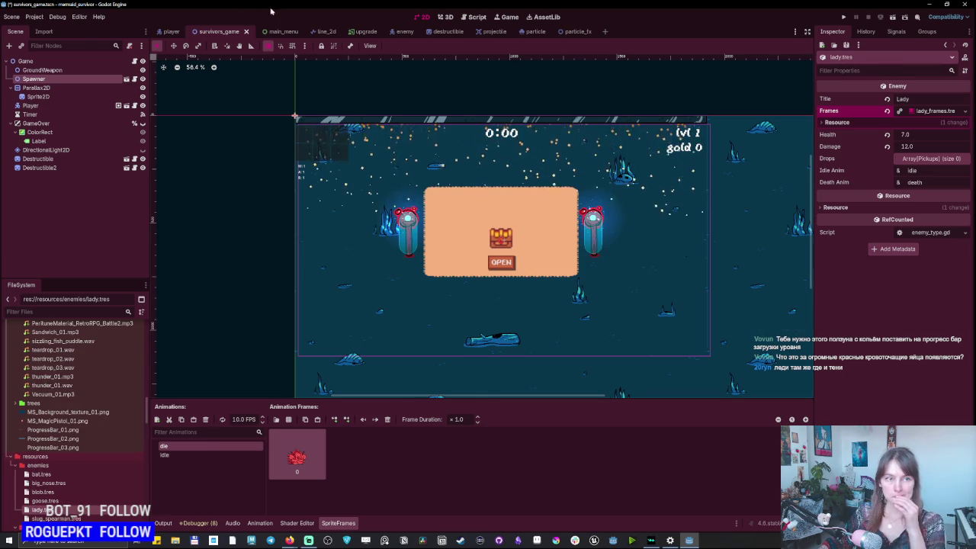
click(35, 80)
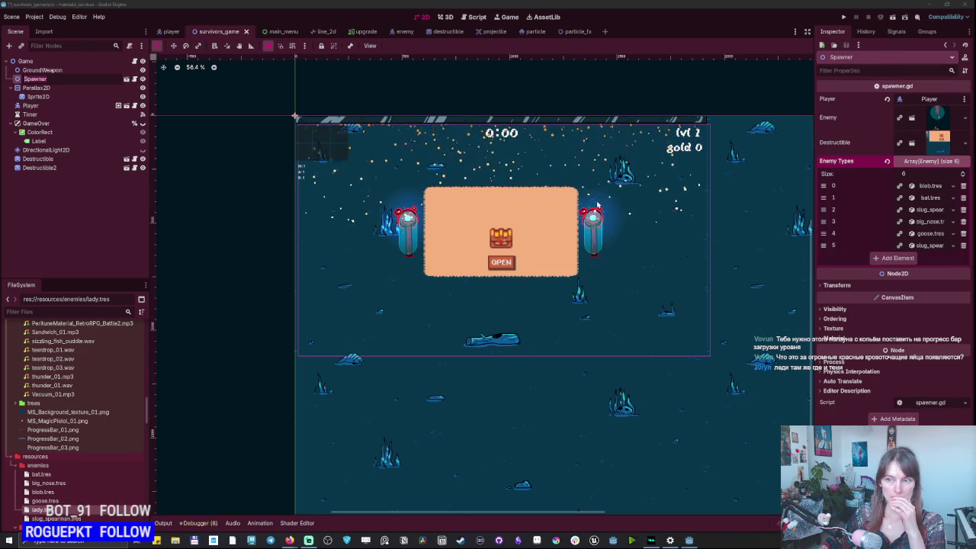
Put lady.tres into the sixth Enemy Types slot, replacing the duplicate slug_spearman.
click(953, 246)
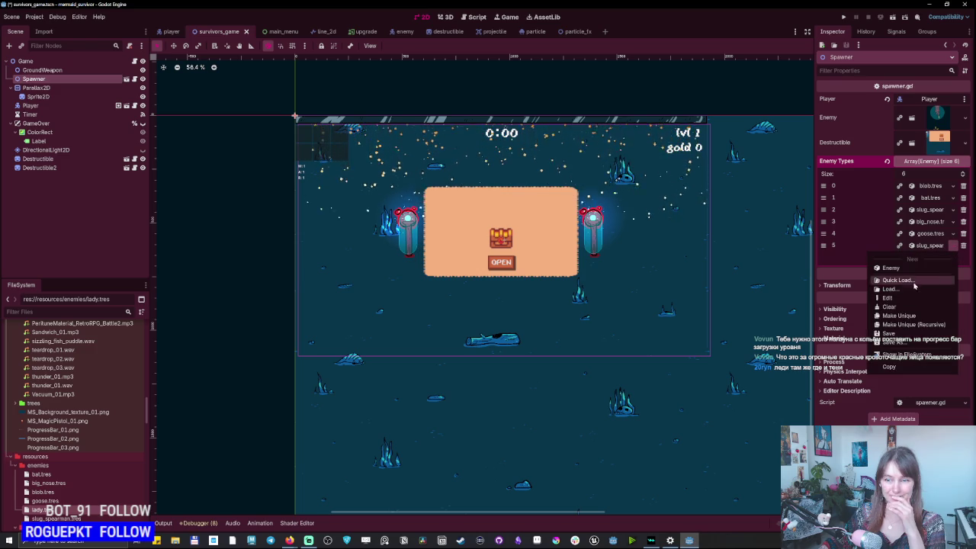
click(67, 494)
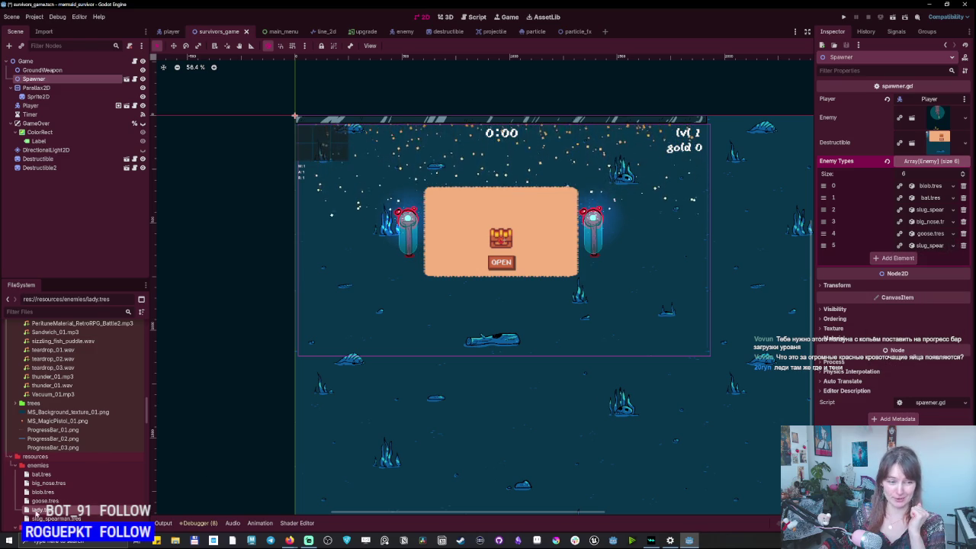
drag(943, 250, 931, 250)
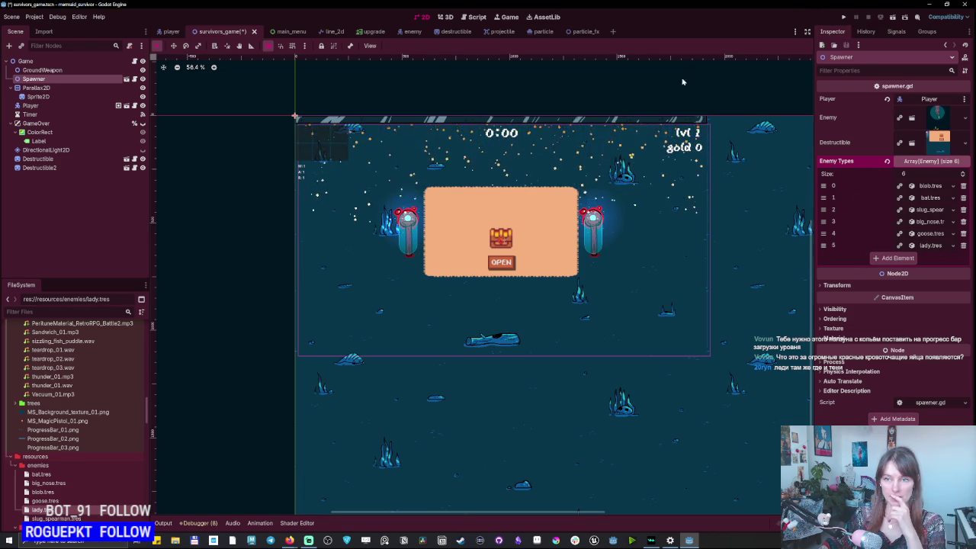
Save and run the project, then go from the game's Upgrades book back to the title menu.
click(845, 17)
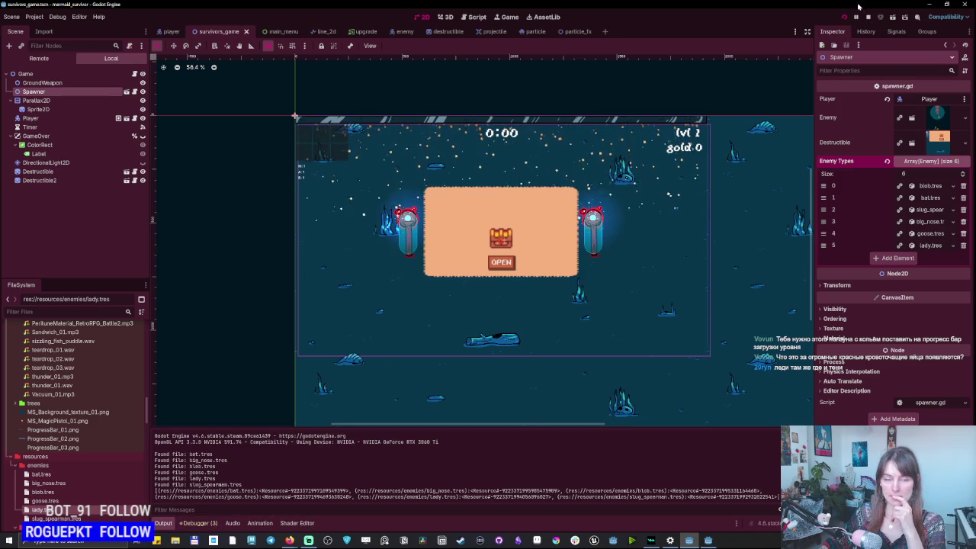
key(F5)
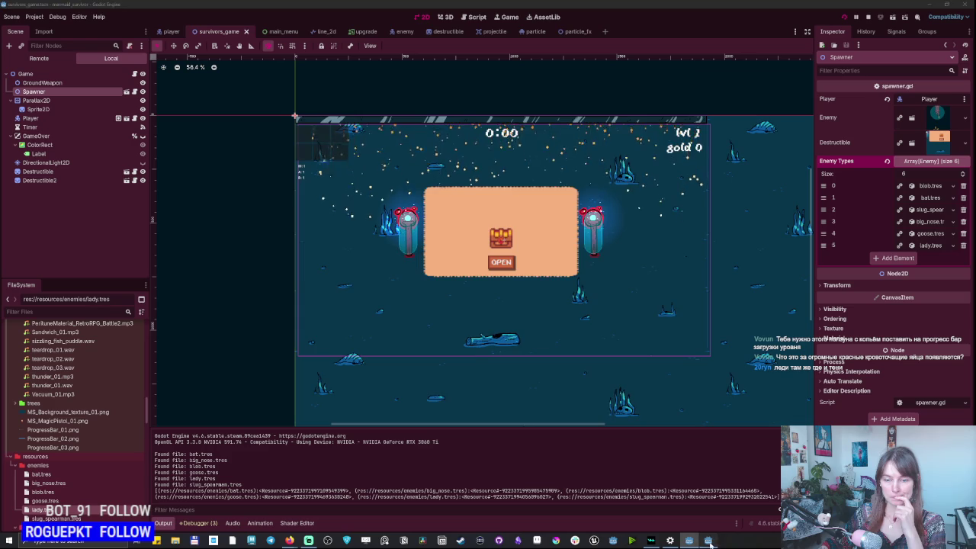
click(627, 313)
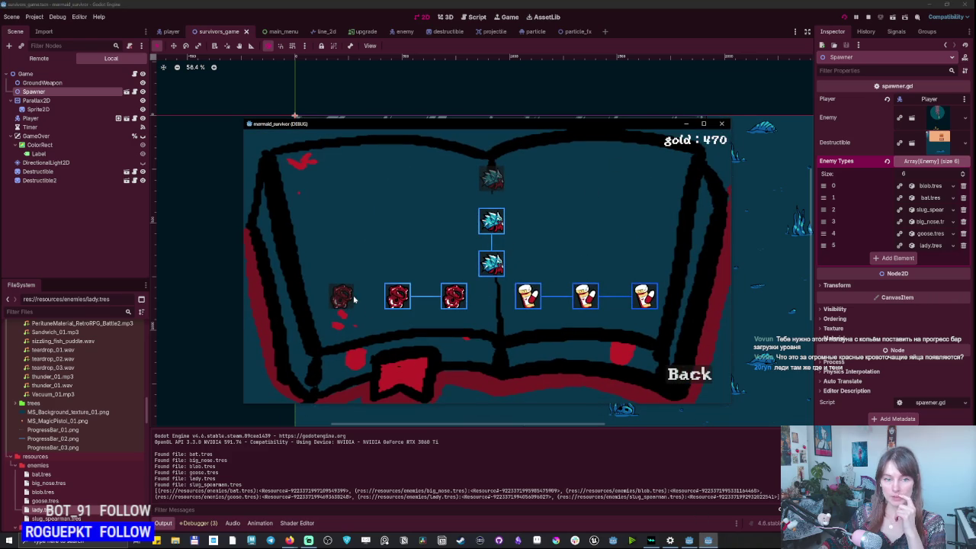
click(676, 374)
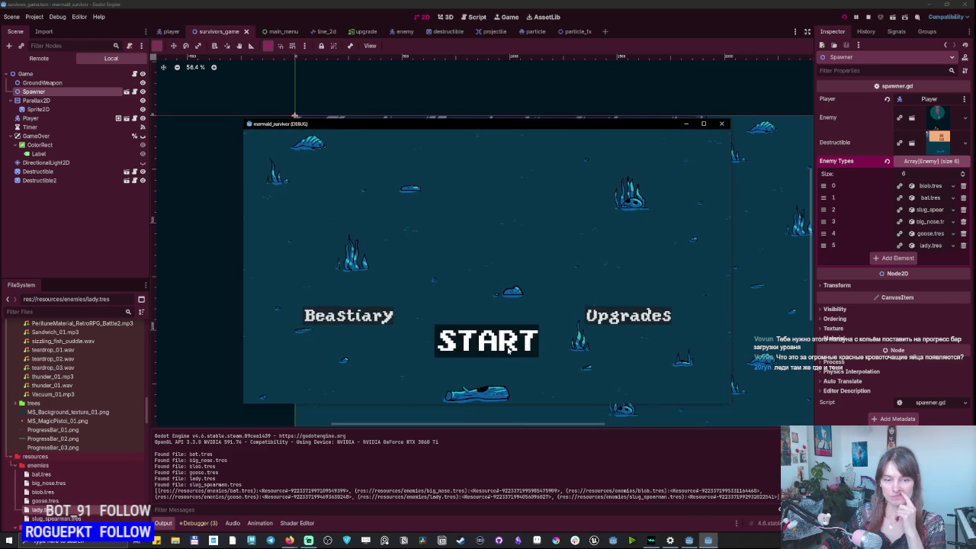
Start a new run in a maximized window, move around, and take the 100% area upgrade.
key(Return)
click(703, 125)
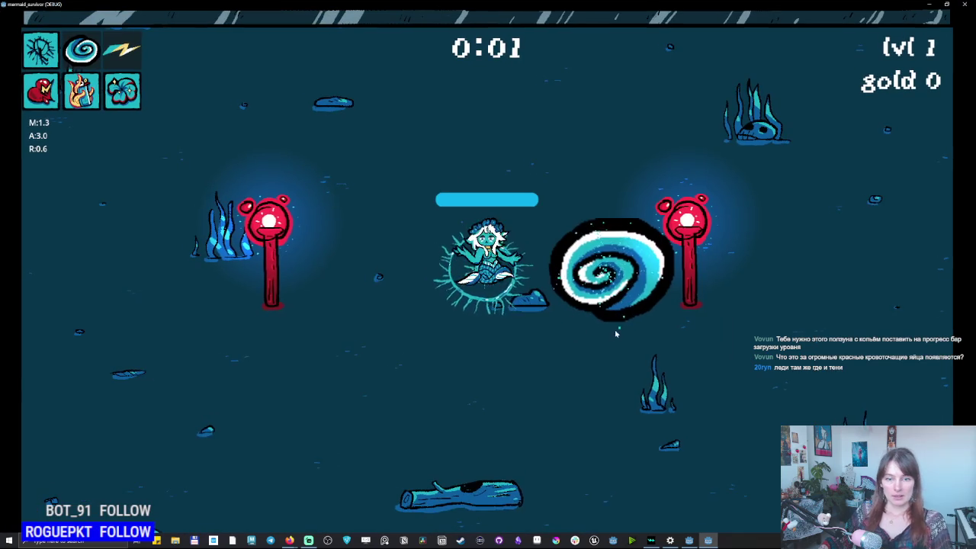
key(d)
key(a)
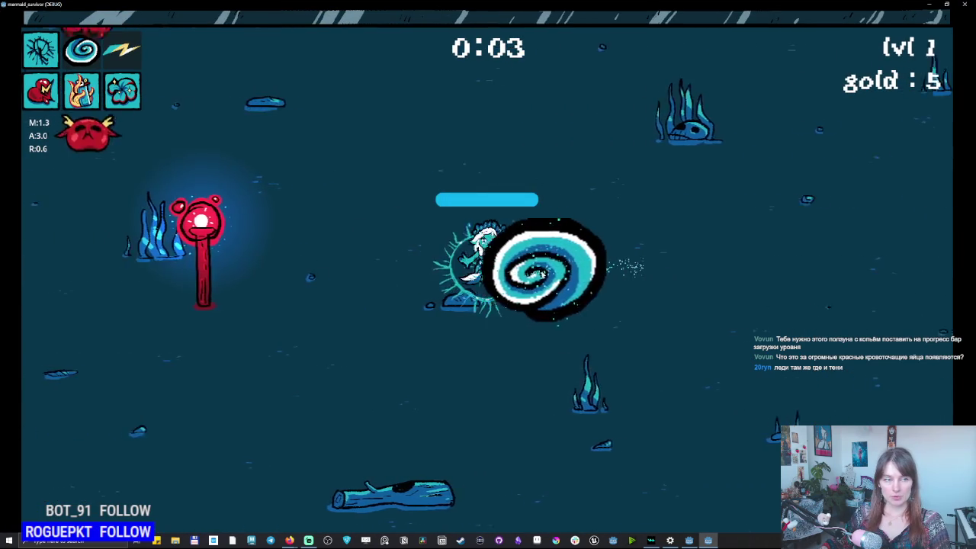
key(w)
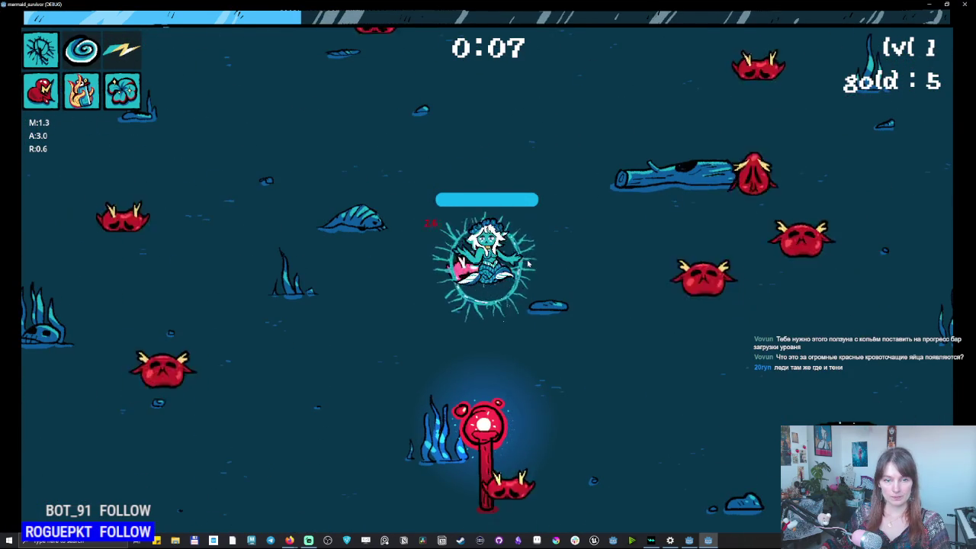
key(d)
key(w)
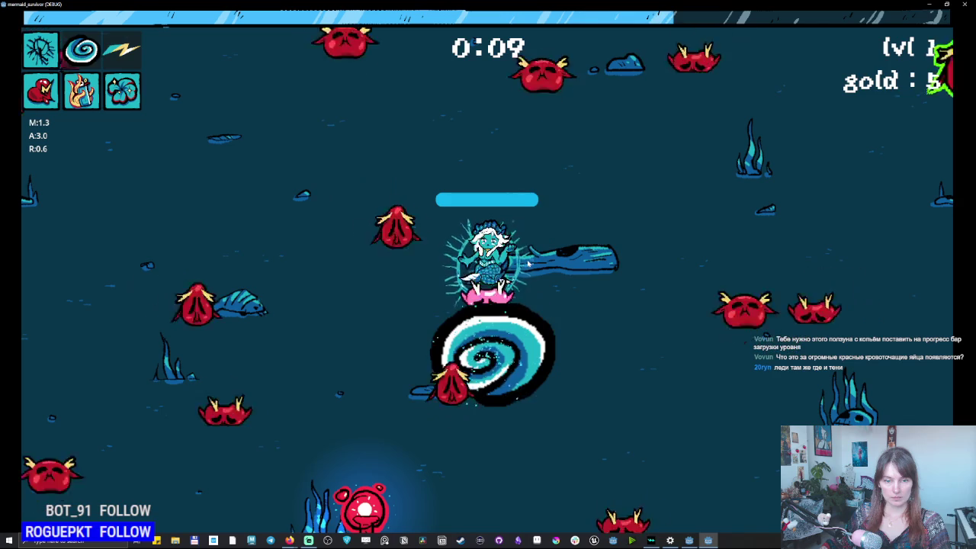
key(a)
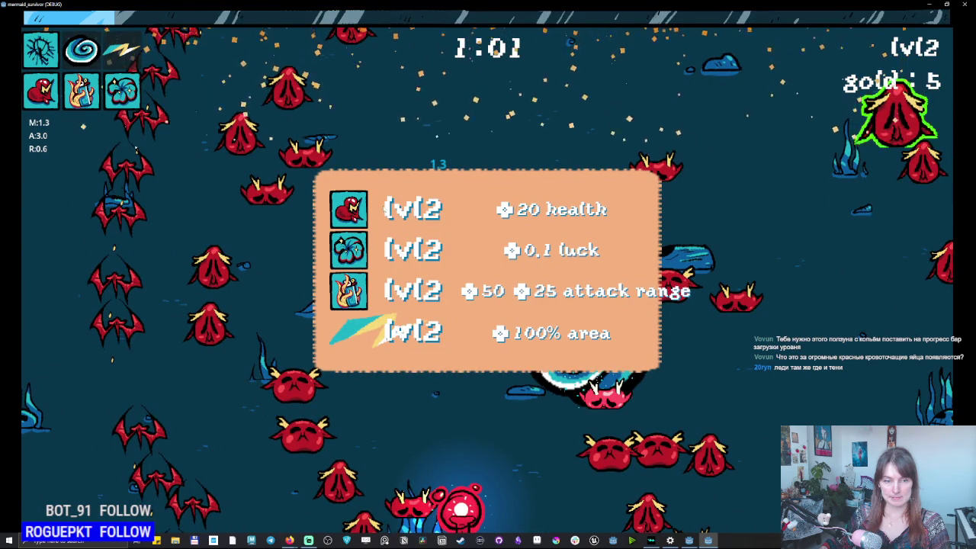
click(405, 344)
key(s)
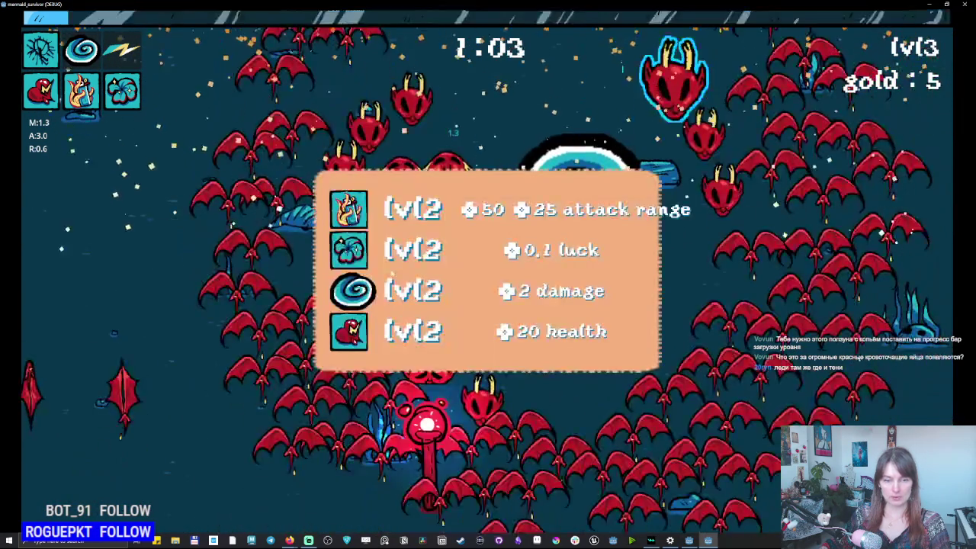
Pick level-up upgrades, open the treasure chest for 5 gold, and keep gathering gems.
click(565, 330)
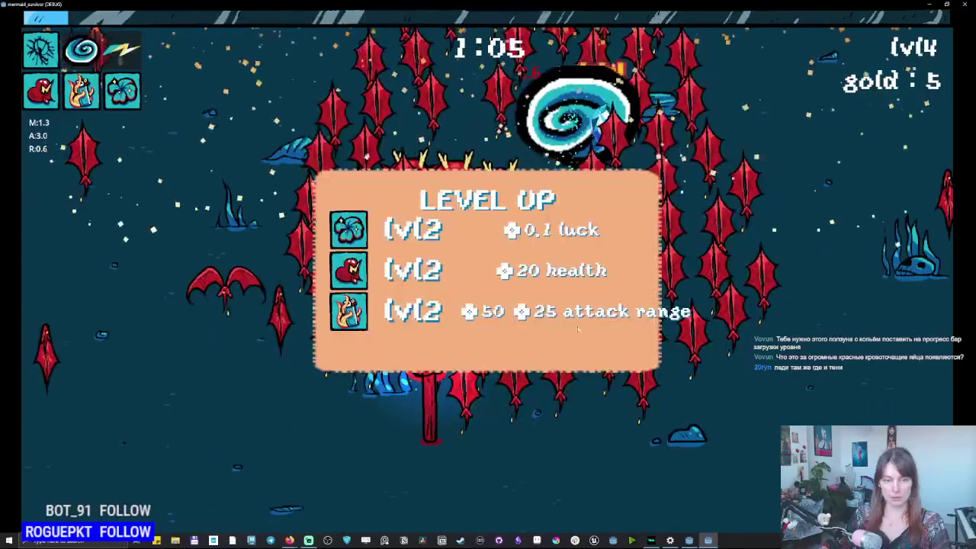
click(417, 233)
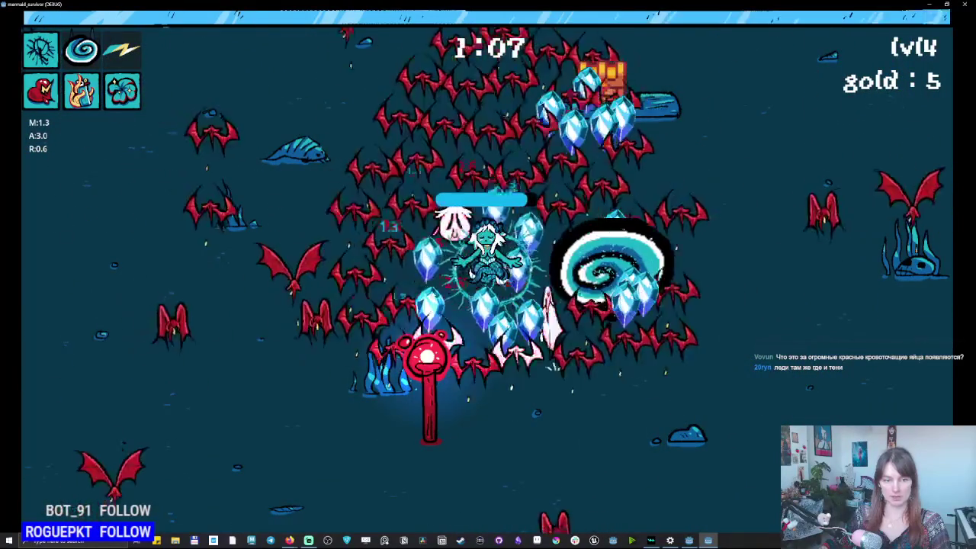
click(433, 242)
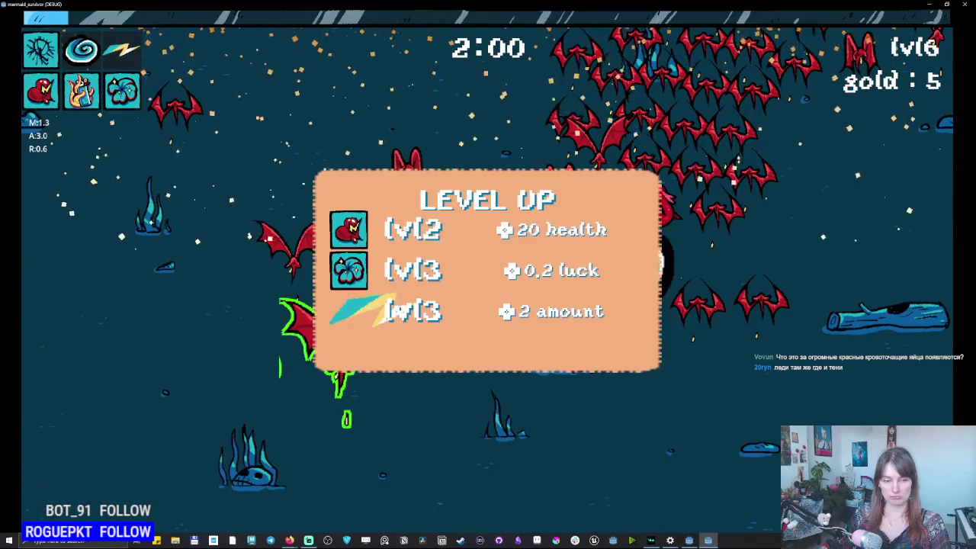
click(413, 273)
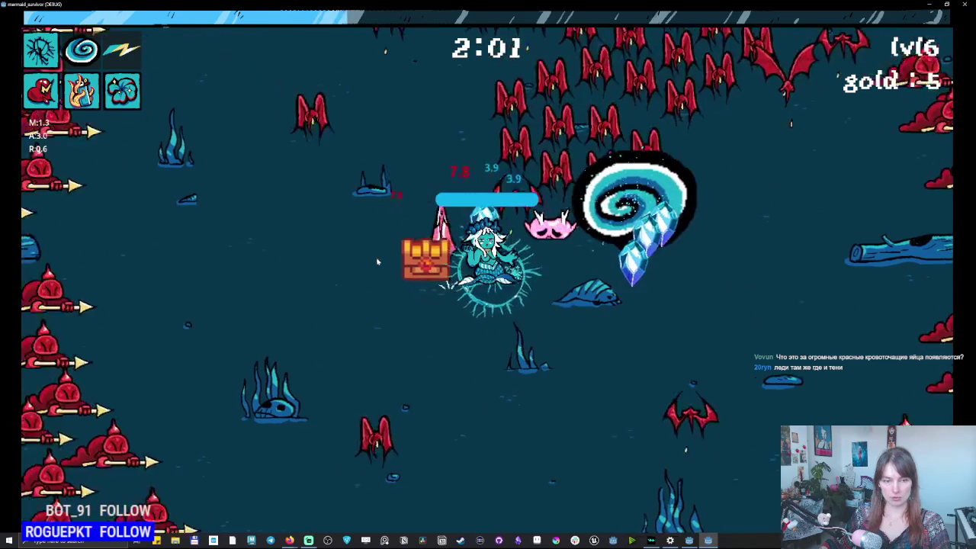
click(484, 340)
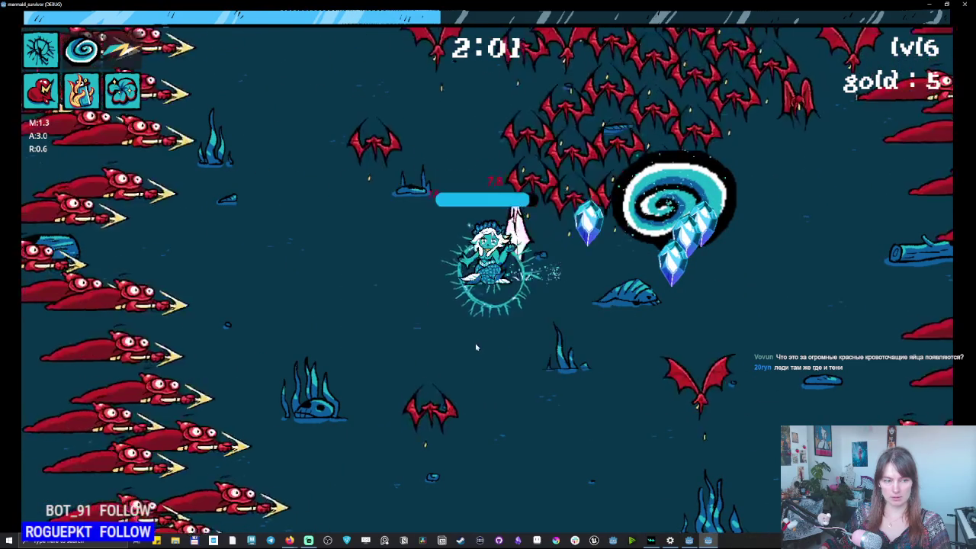
key(a)
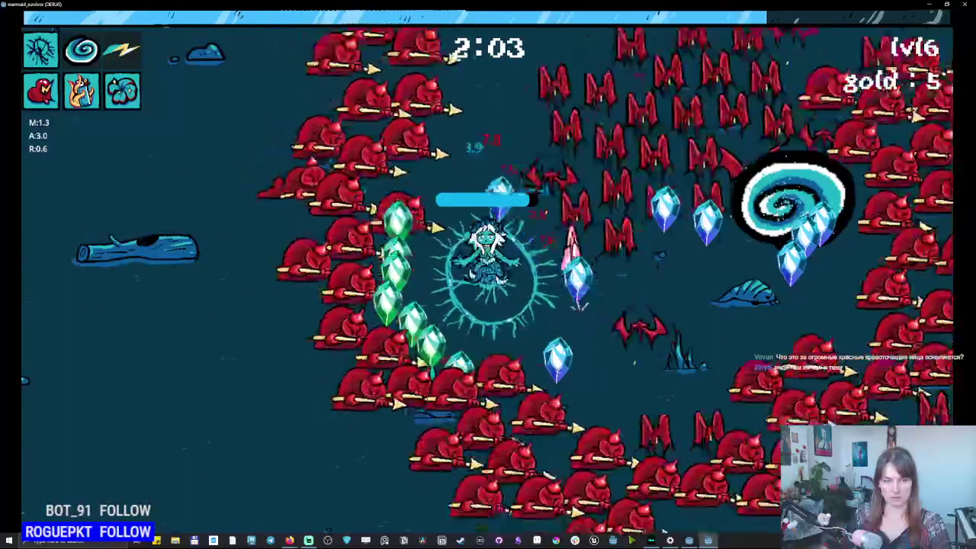
key(a)
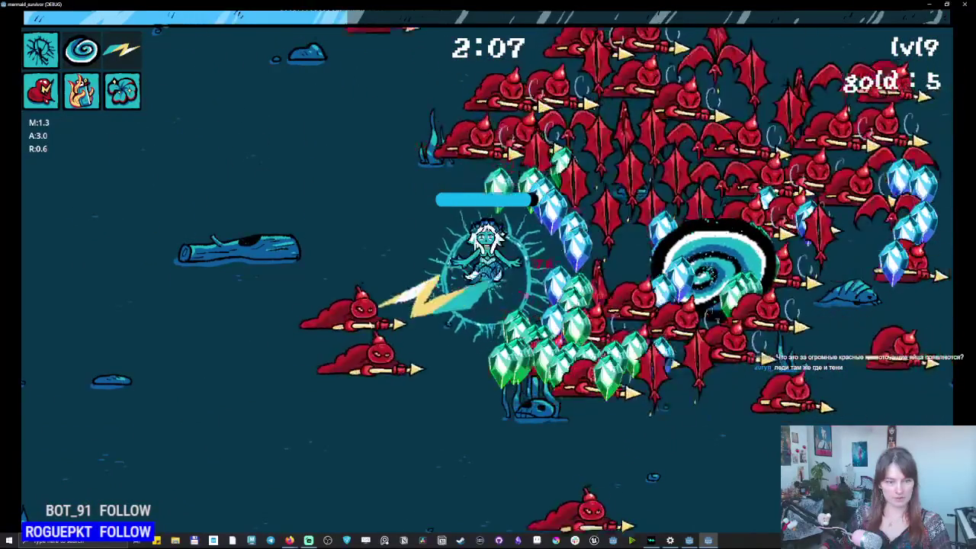
key(a)
key(s)
key(d)
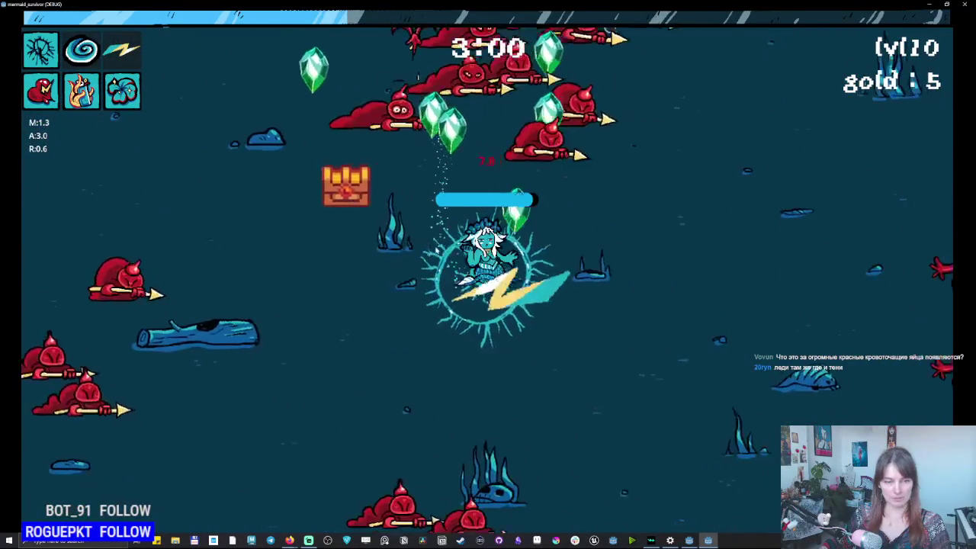
Keep taking top upgrades until 5:08 at level 19, then quit the paused run to the main menu.
key(a)
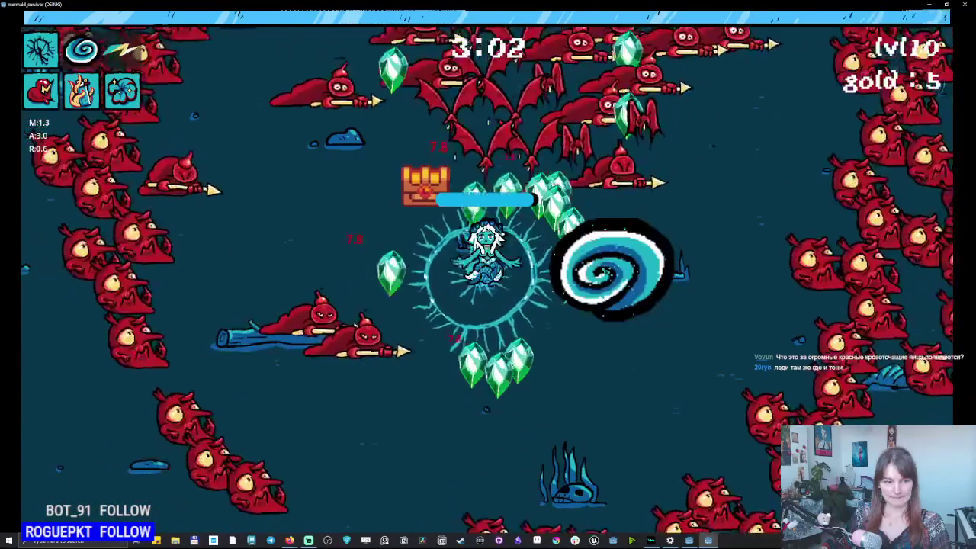
key(s)
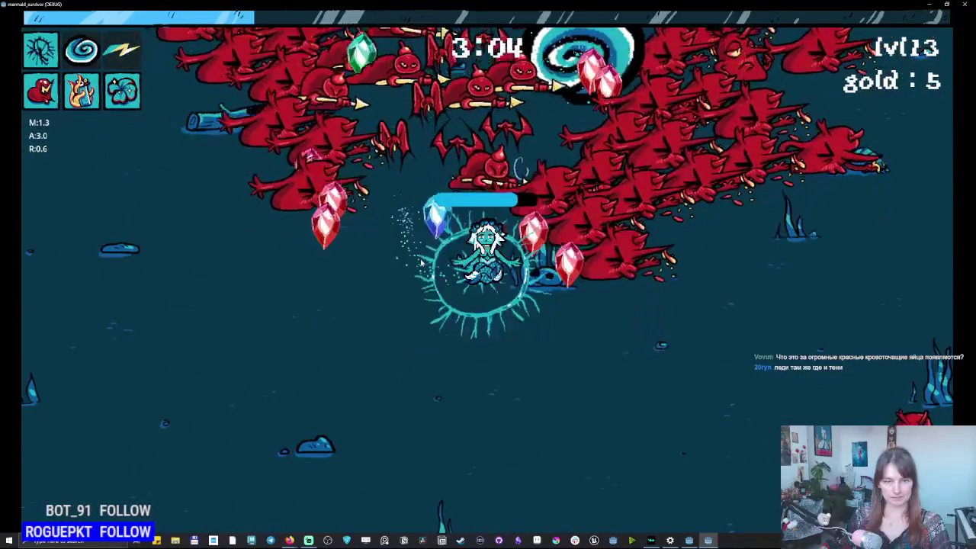
key(d)
key(d)
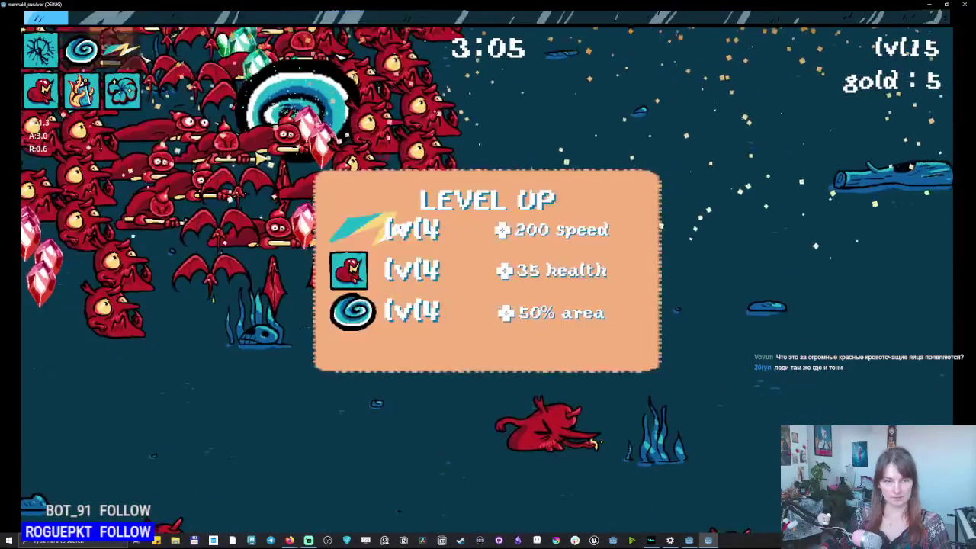
key(w)
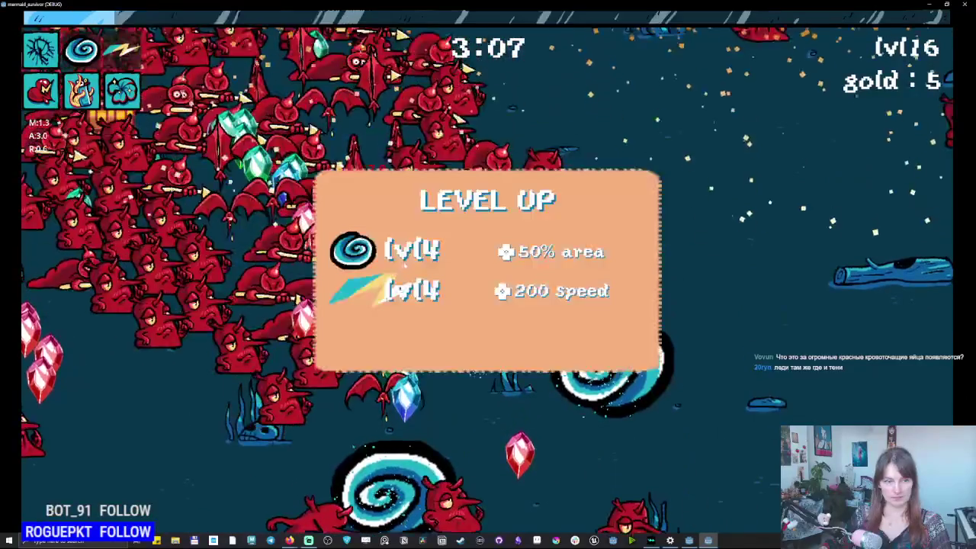
key(Return)
key(Return)
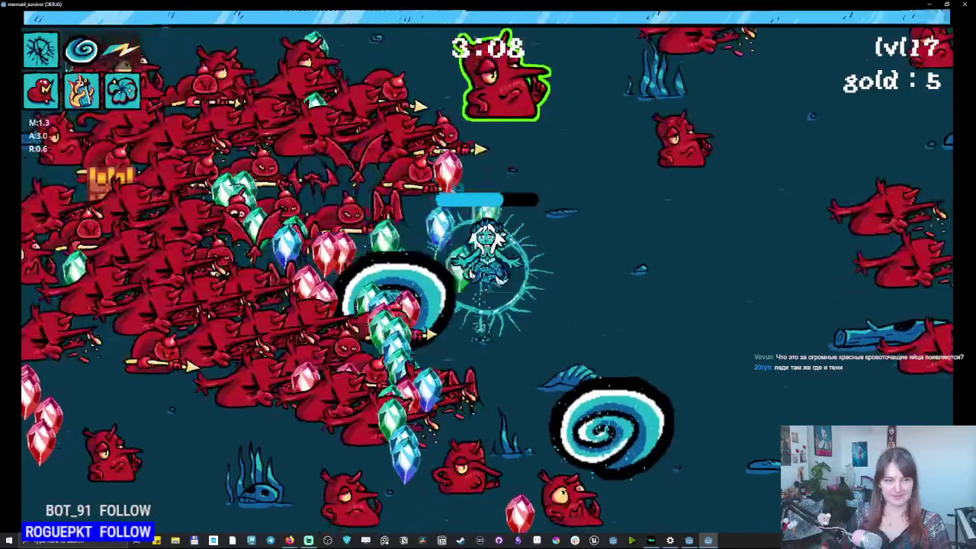
key(Return)
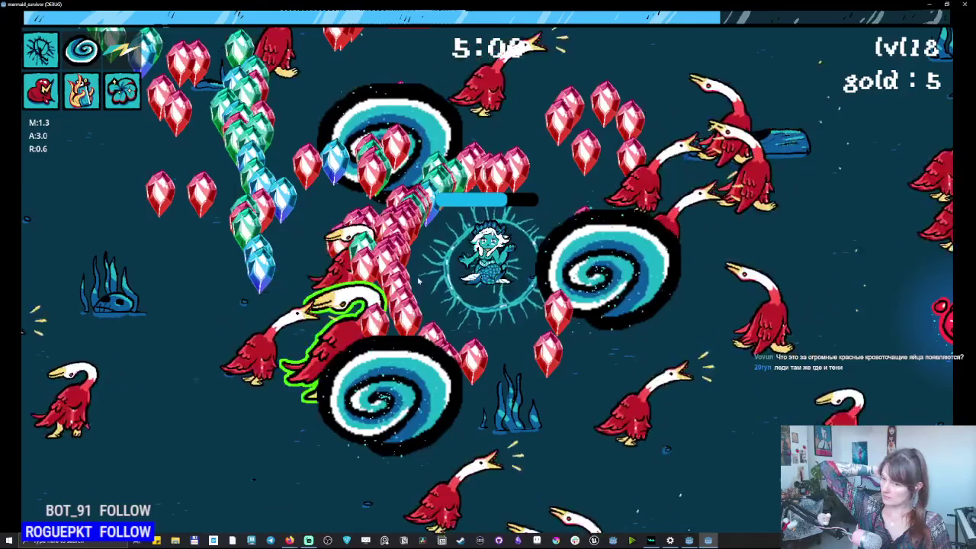
key(s)
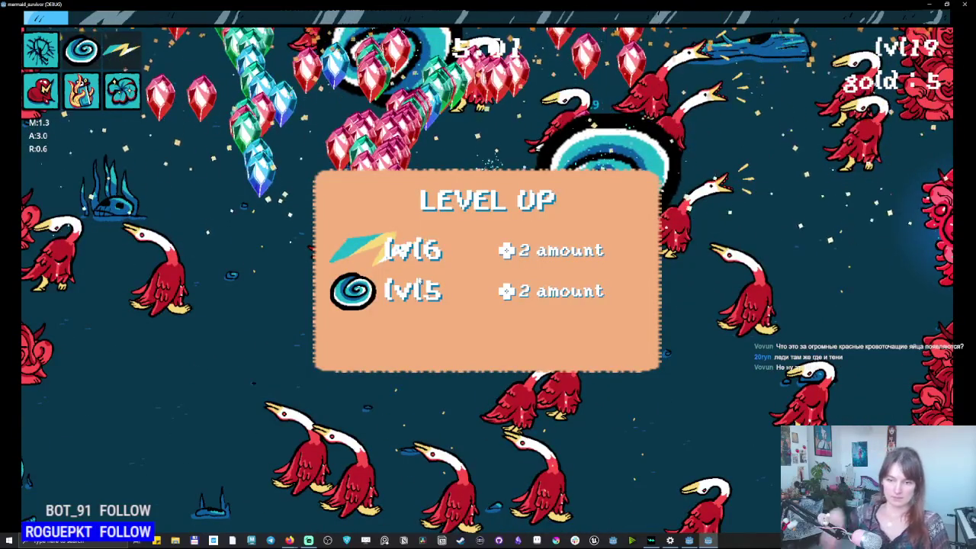
key(Return)
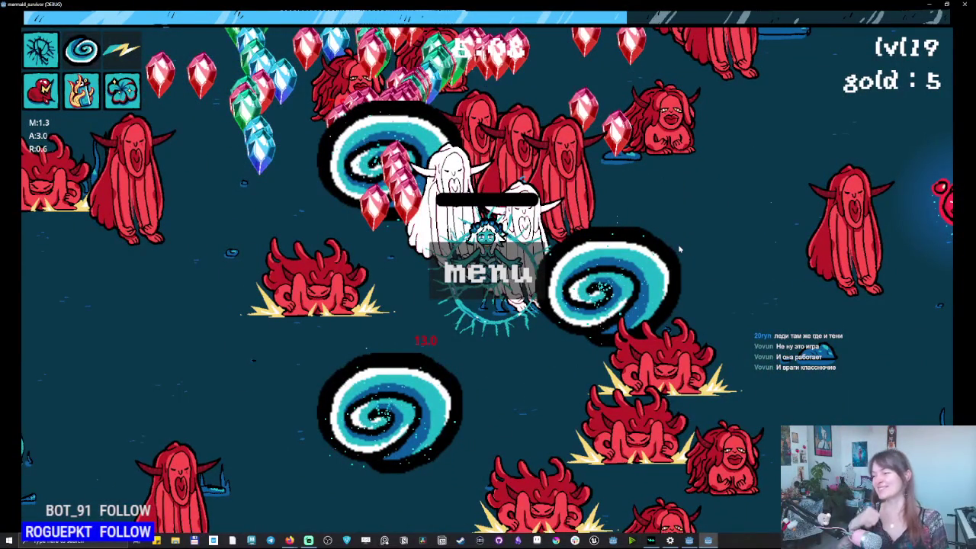
click(489, 272)
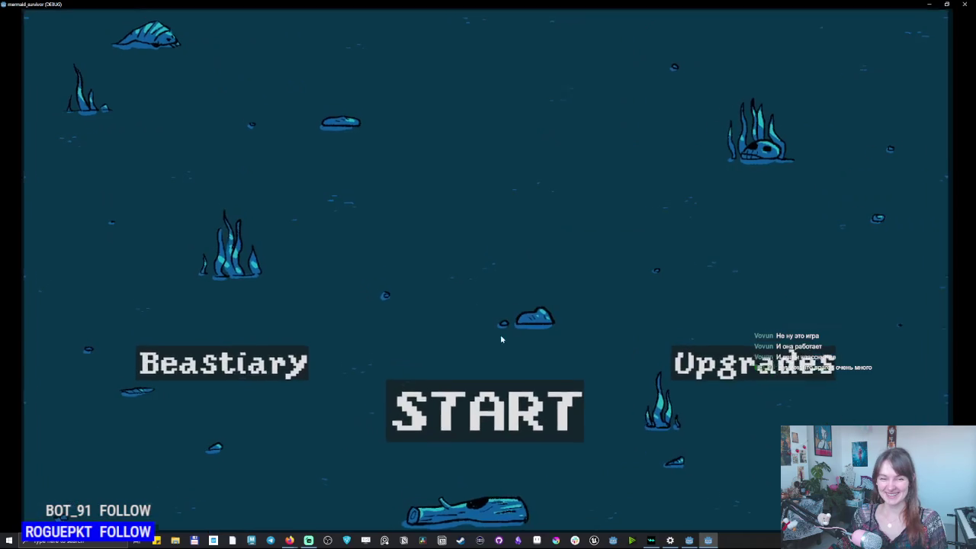
Start a new run and swim the mermaid left, right, up and down.
click(396, 416)
key(a)
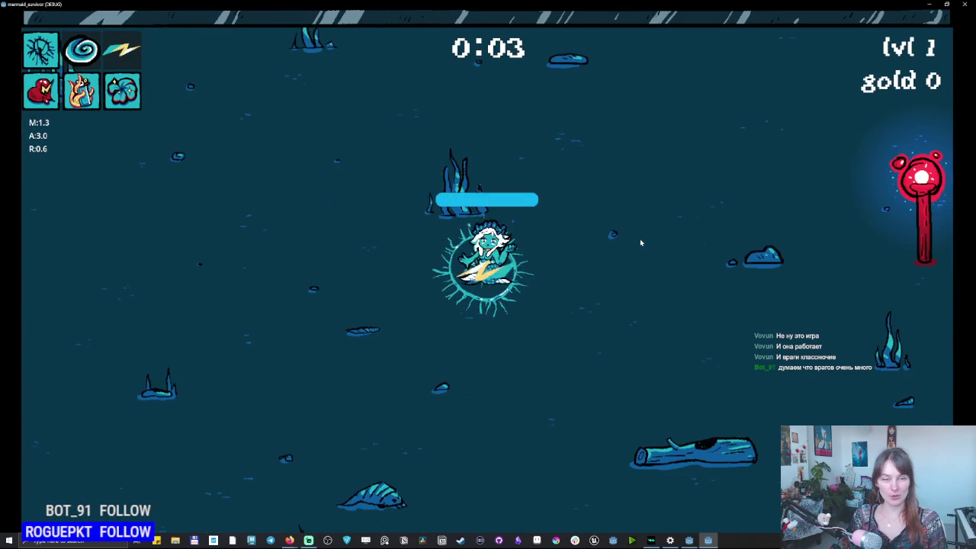
key(d)
key(w)
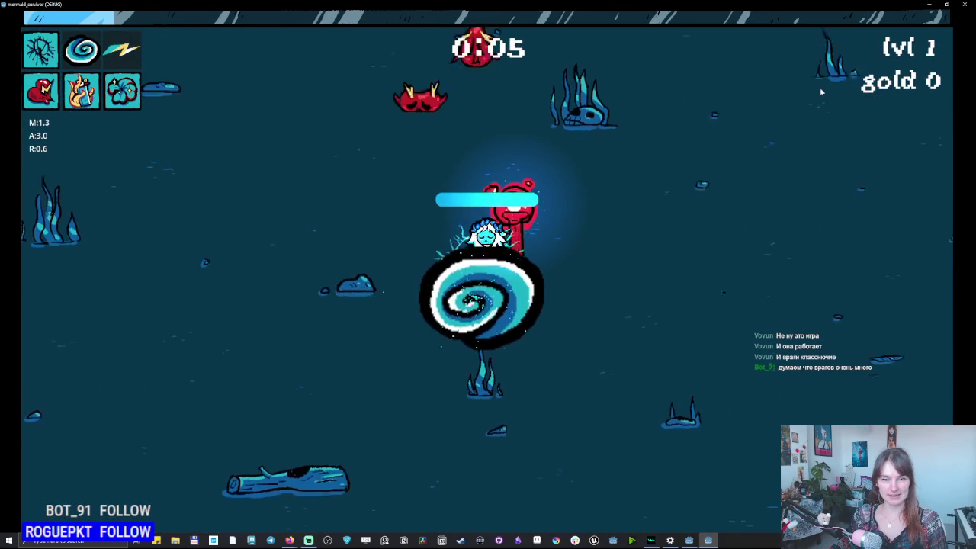
key(w)
key(a)
key(a)
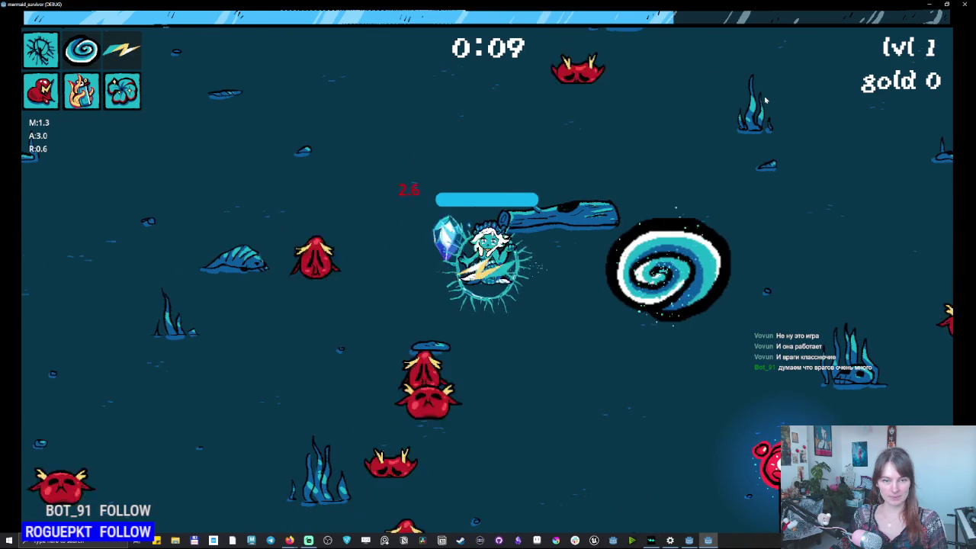
key(s)
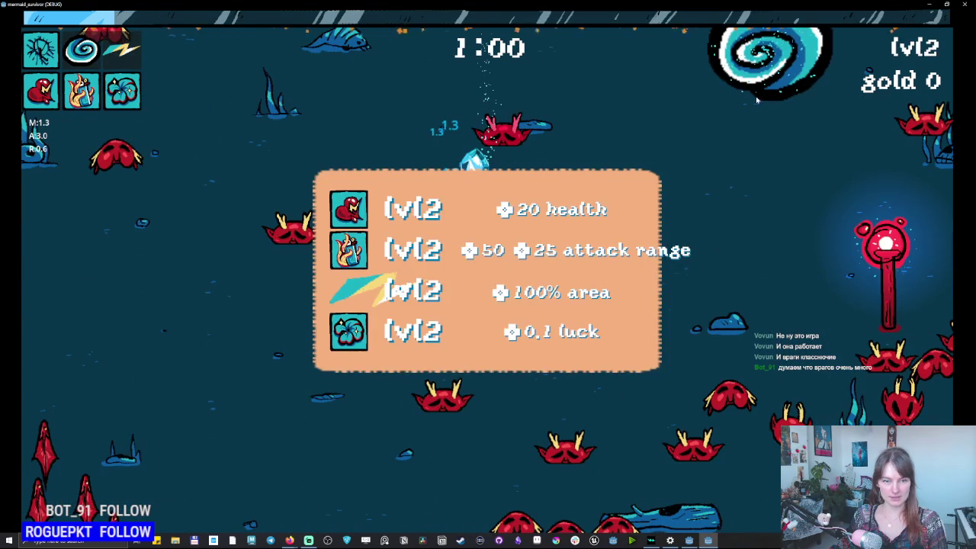
Take the 100% area upgrade, swim down through the swarm, then close the game.
key(Return)
key(s)
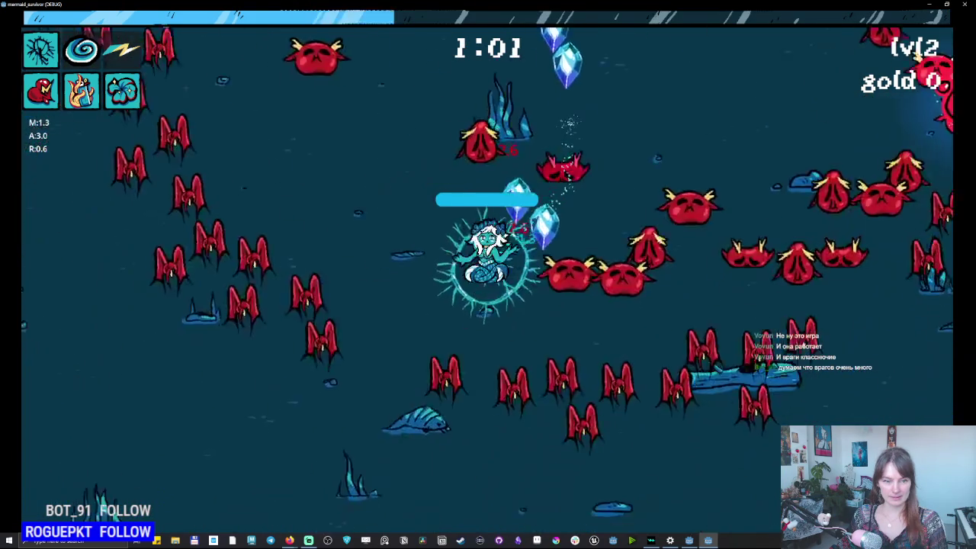
key(s)
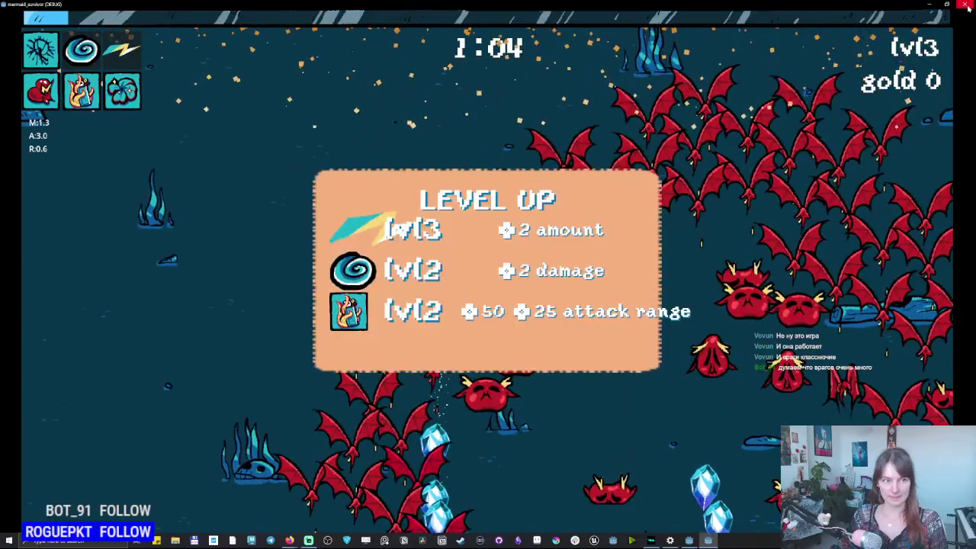
click(969, 5)
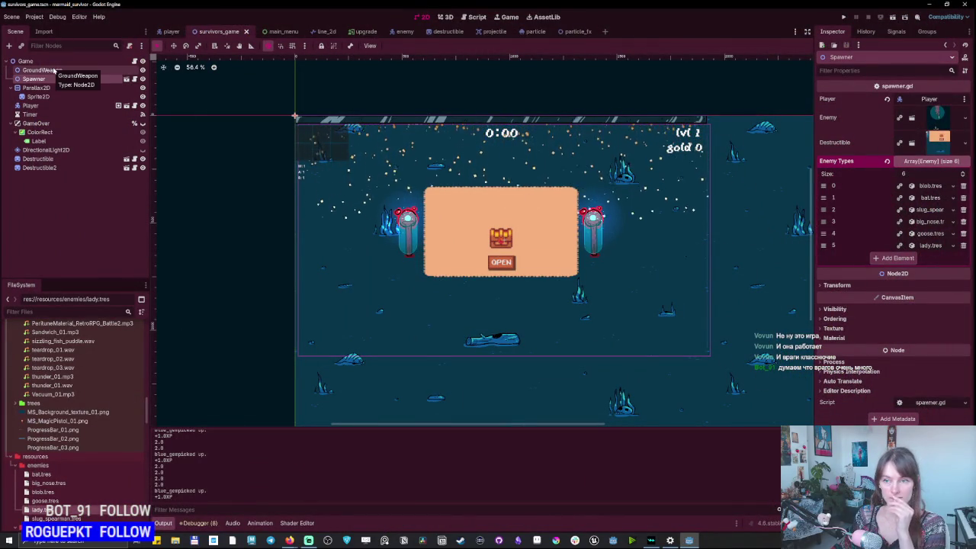
Open the Spawner's spawner.gd and scroll through its spawn, position, amount and timer functions.
click(135, 80)
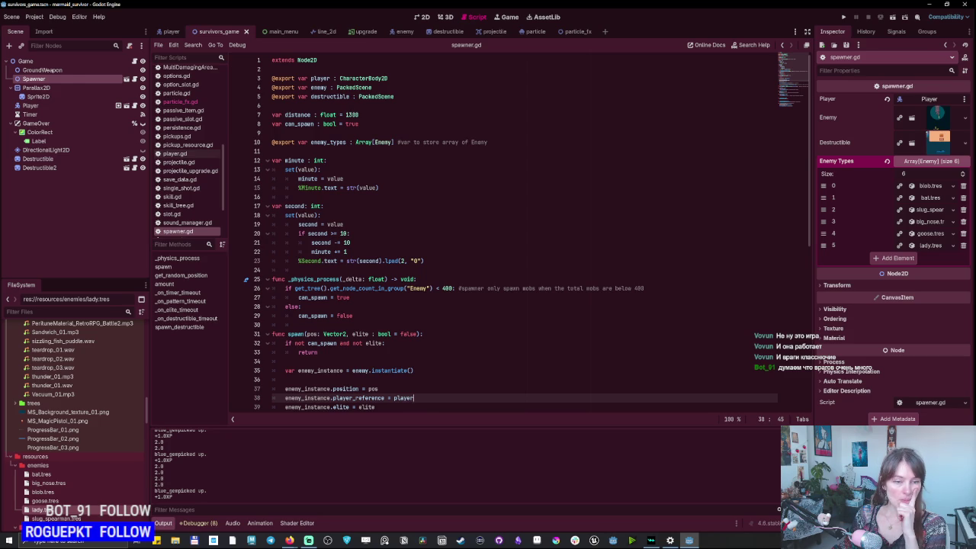
scroll(518, 229, down, 2)
scroll(519, 229, down, 4)
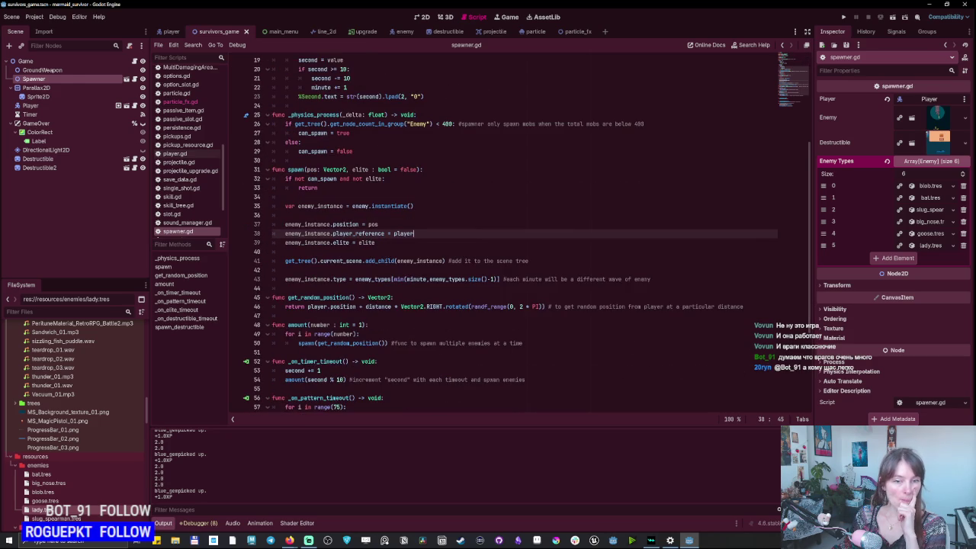
scroll(518, 229, down, 1)
scroll(518, 229, down, 1)
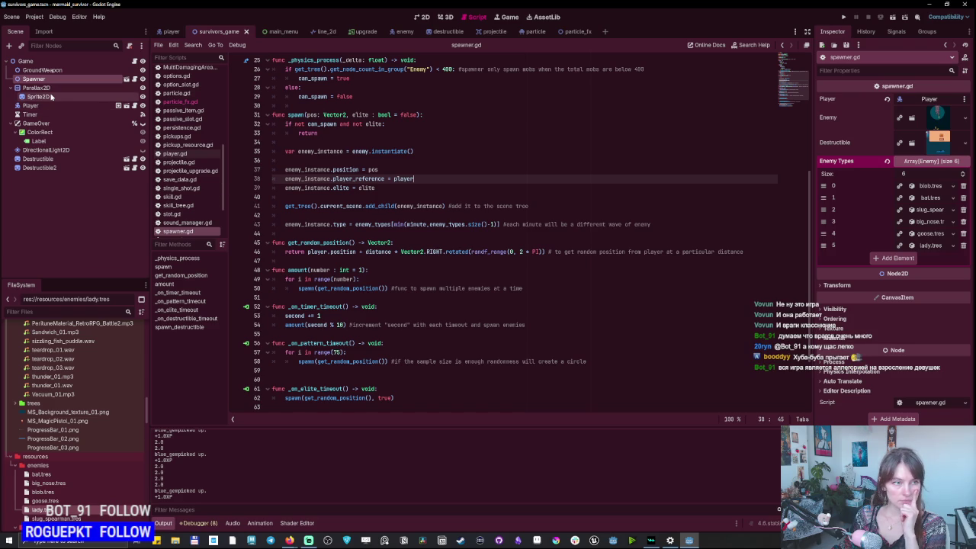
click(30, 114)
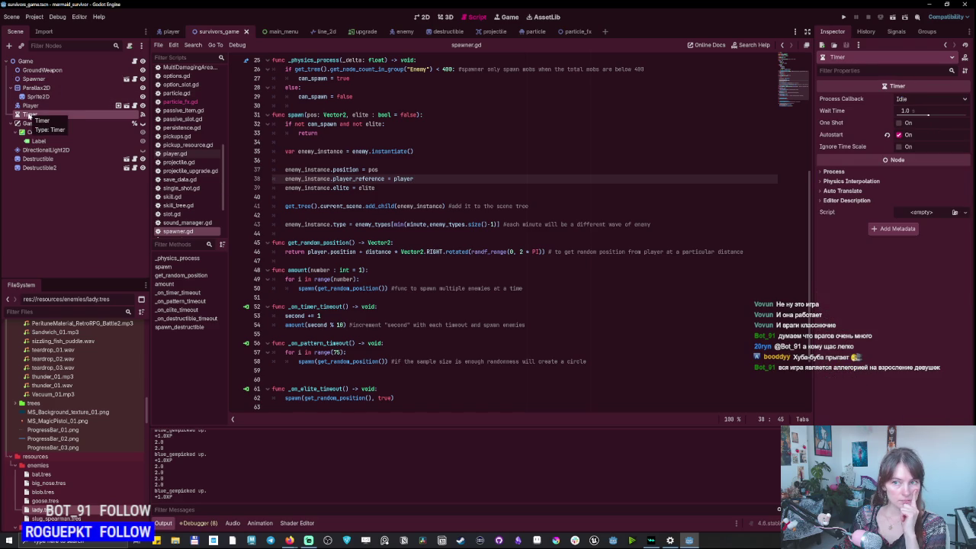
Keep the Timer's Process Callback on Idle and drag its Wait Time to 2.0 seconds.
click(917, 99)
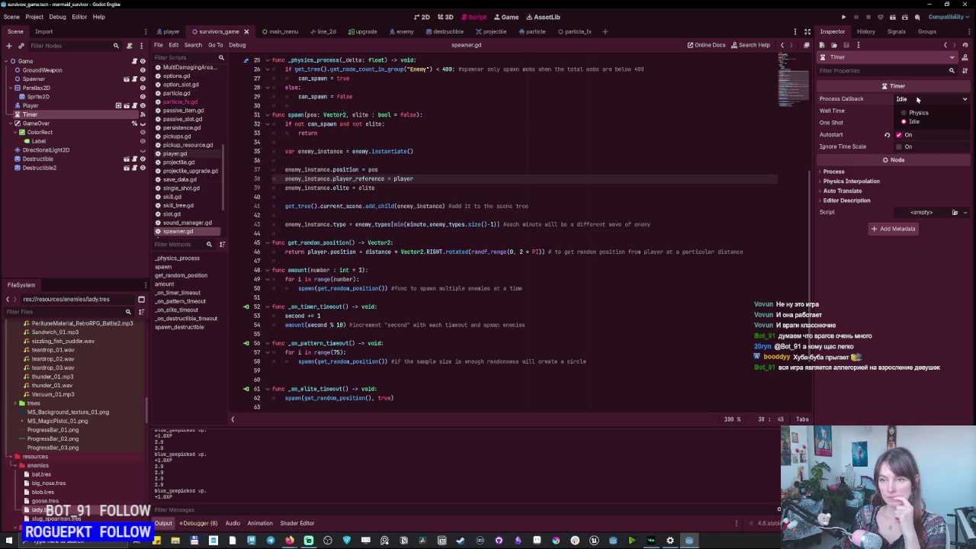
click(918, 99)
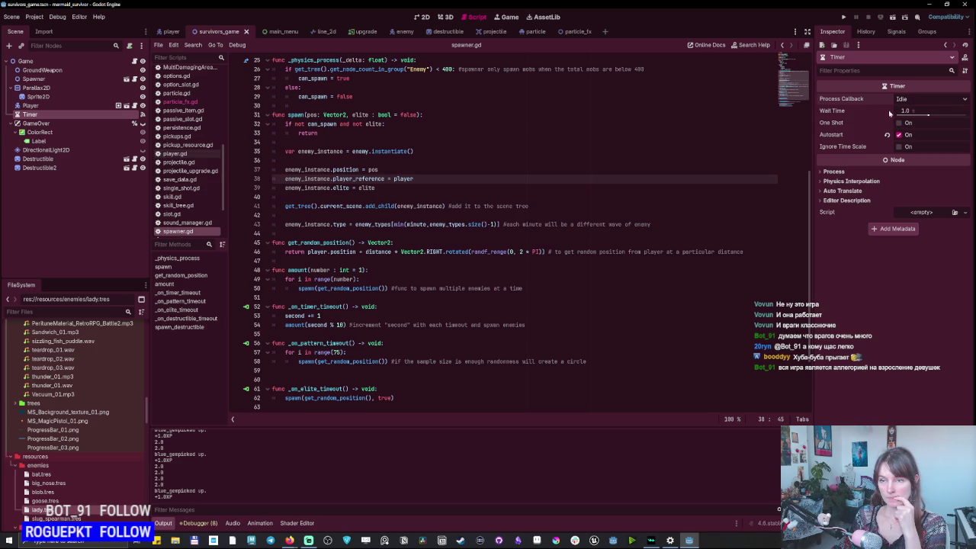
drag(928, 115, 933, 116)
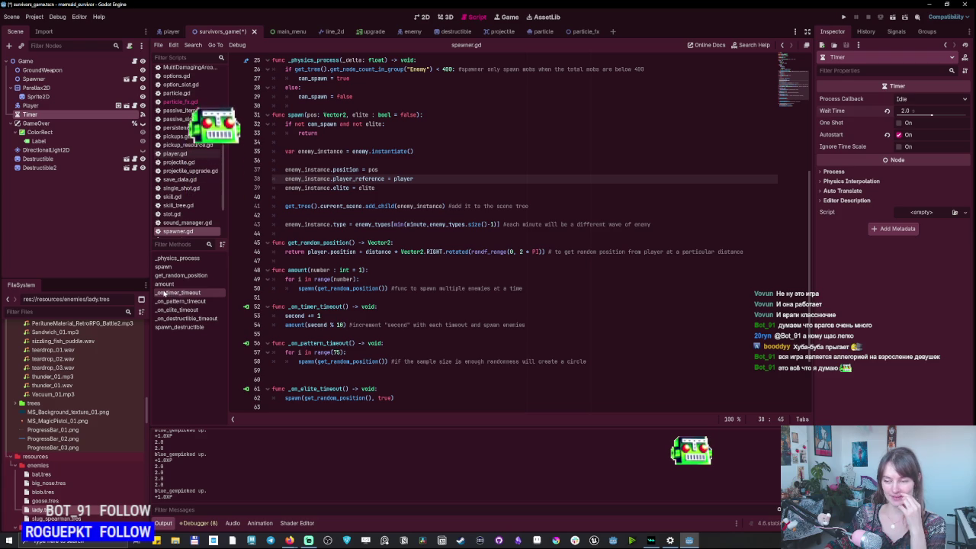
scroll(332, 398, down, 3)
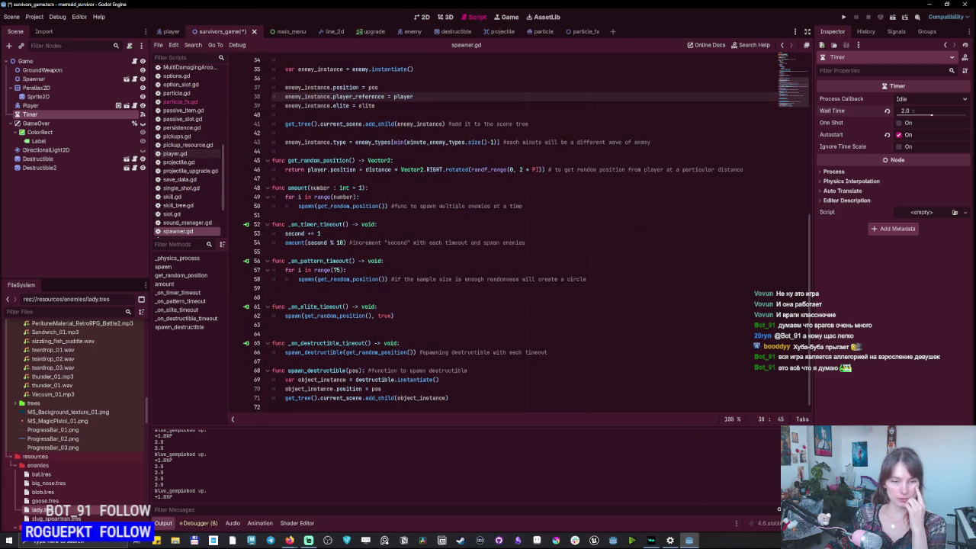
Scroll spawner.gd to the top and select the spawn-limit comment on line 26.
scroll(503, 229, up, 7)
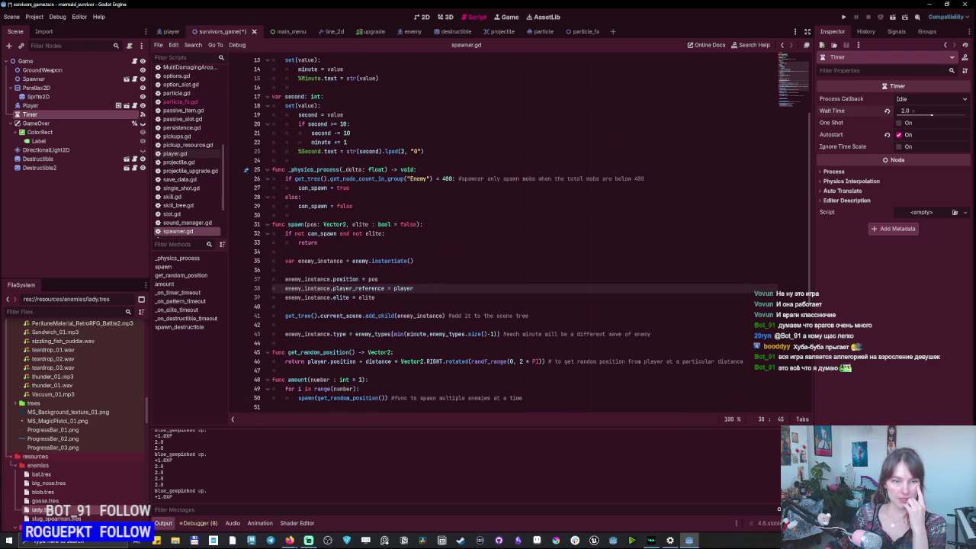
scroll(503, 229, up, 4)
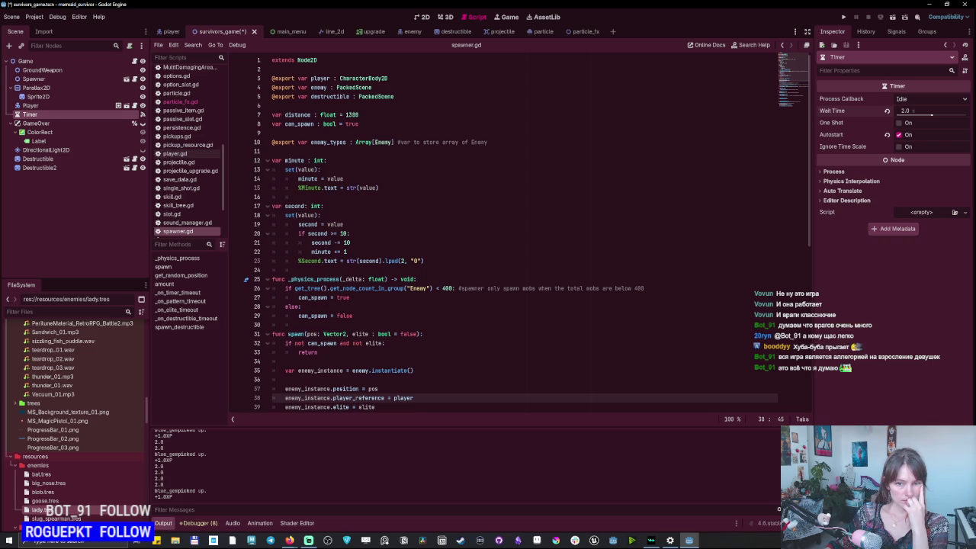
drag(459, 288, 584, 288)
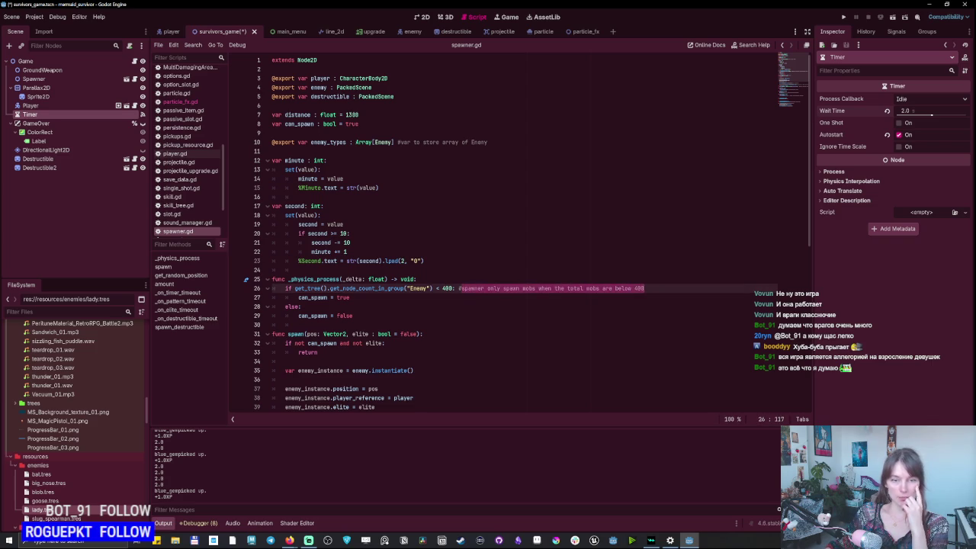
key(Right)
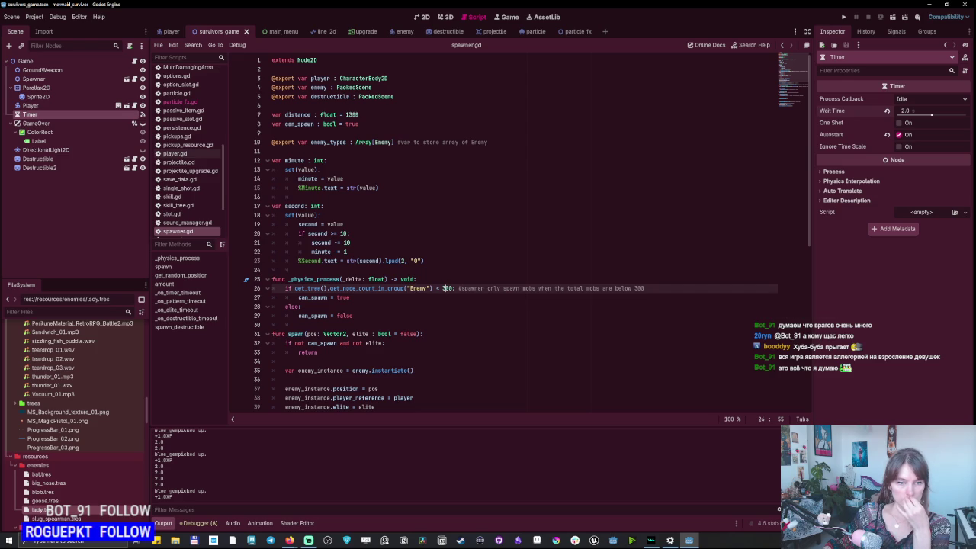
Change the seconds rollover on lines 20–21 from 10 to 60, then run the project.
click(341, 234)
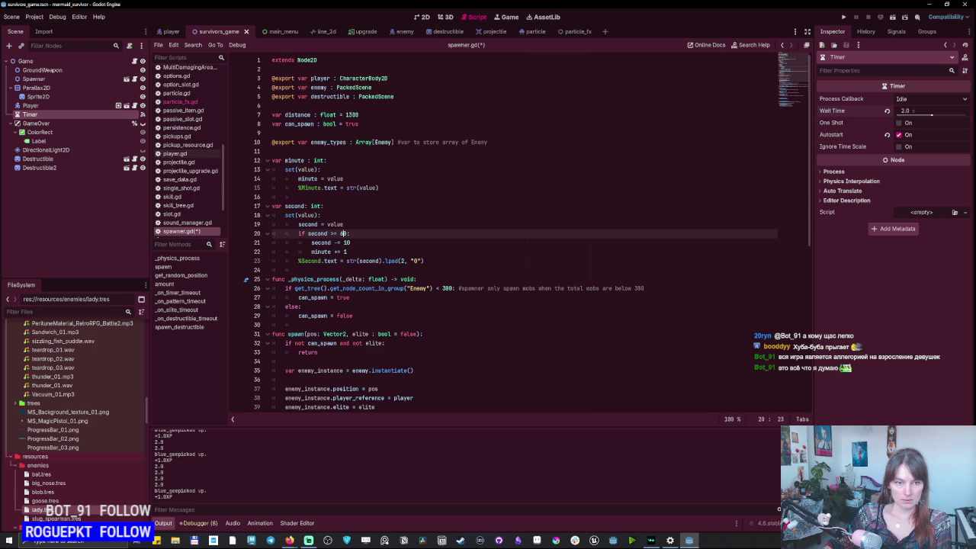
click(343, 243)
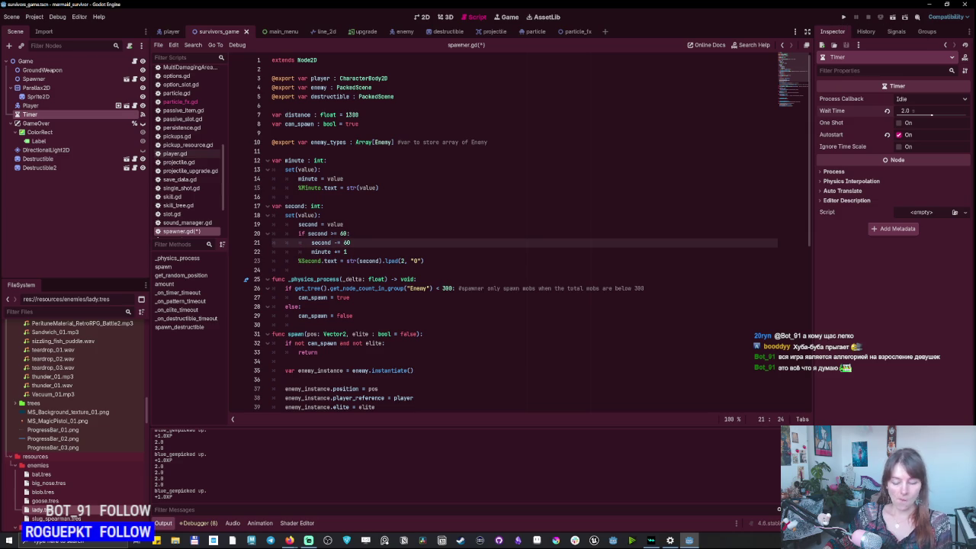
click(845, 17)
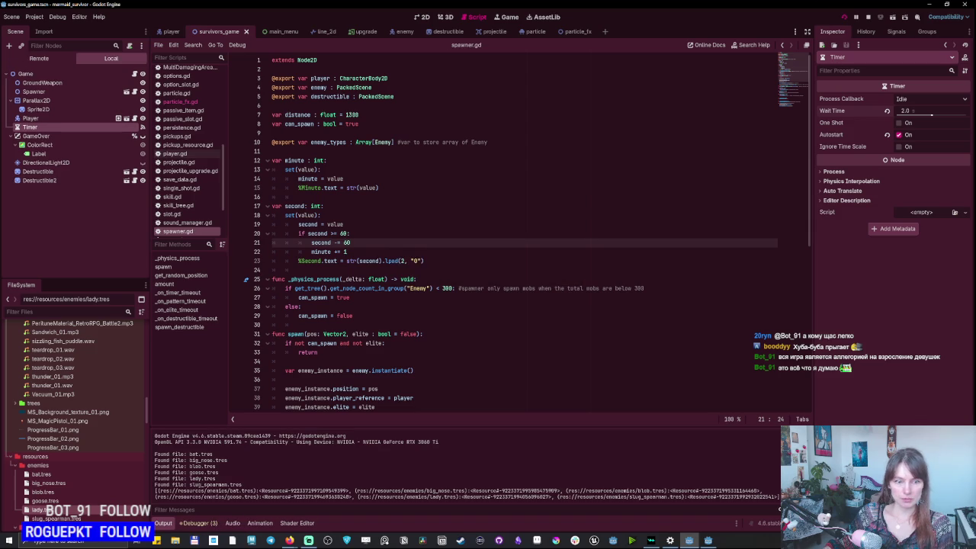
Start gameplay from the title menu and swim the mermaid left and right.
key(Return)
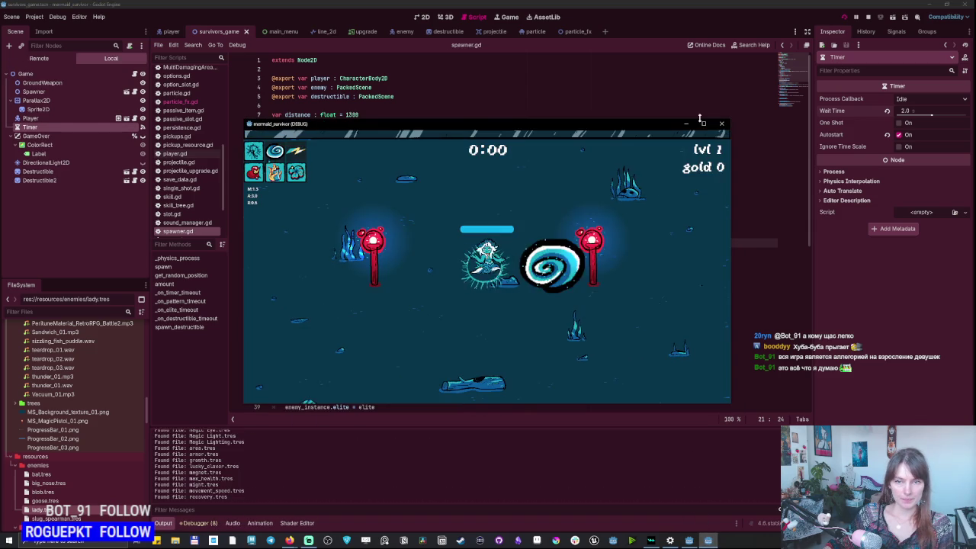
key(d)
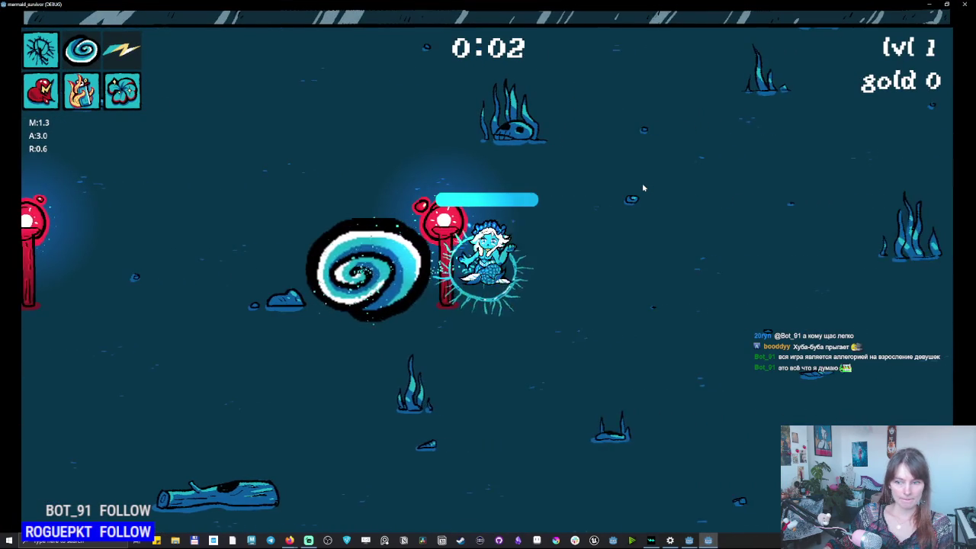
key(a)
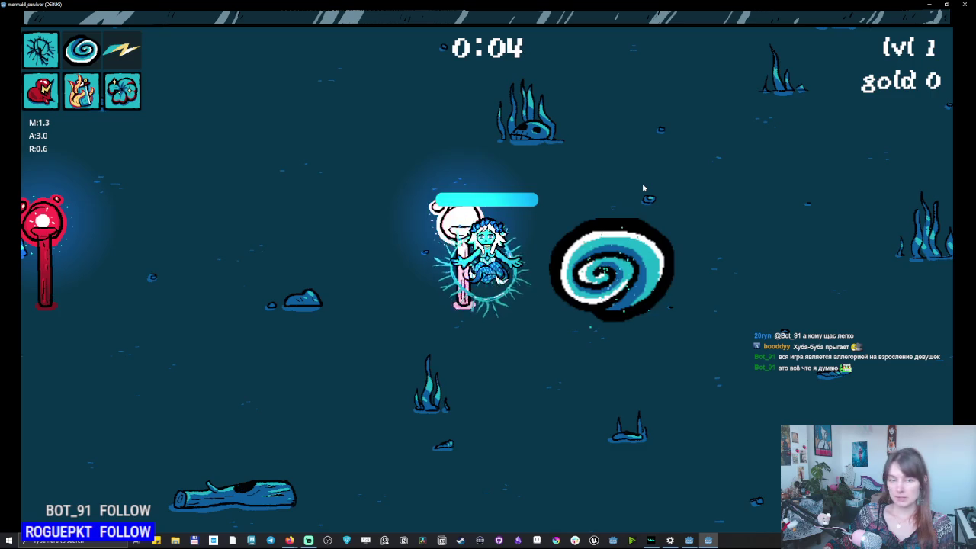
key(a)
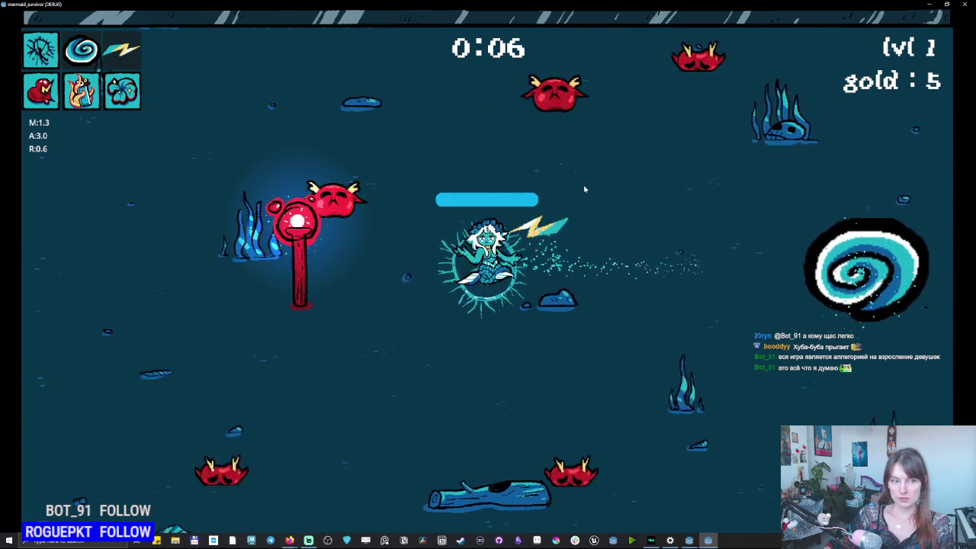
key(d)
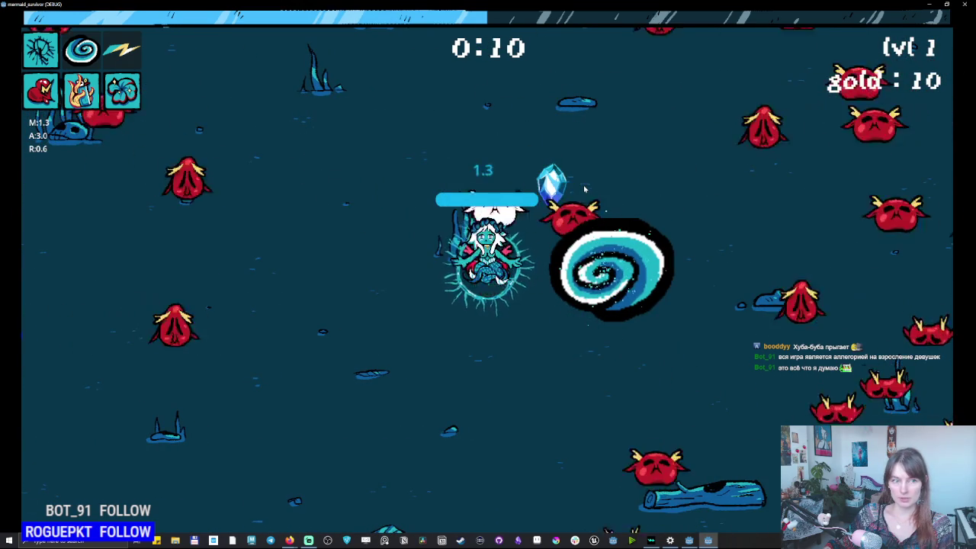
key(d)
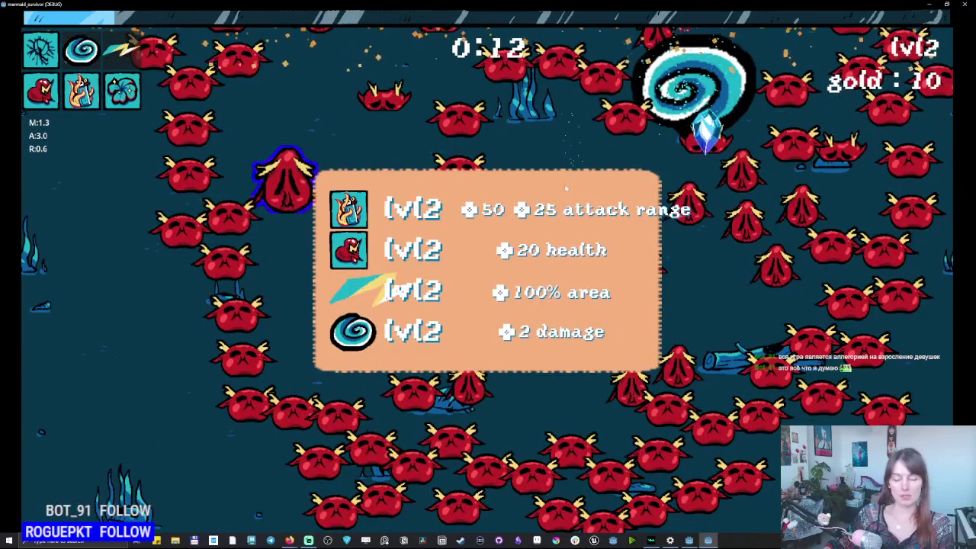
Pick lightning, trident and other upgrades through level 8, closing the treasure chest panel.
key(3)
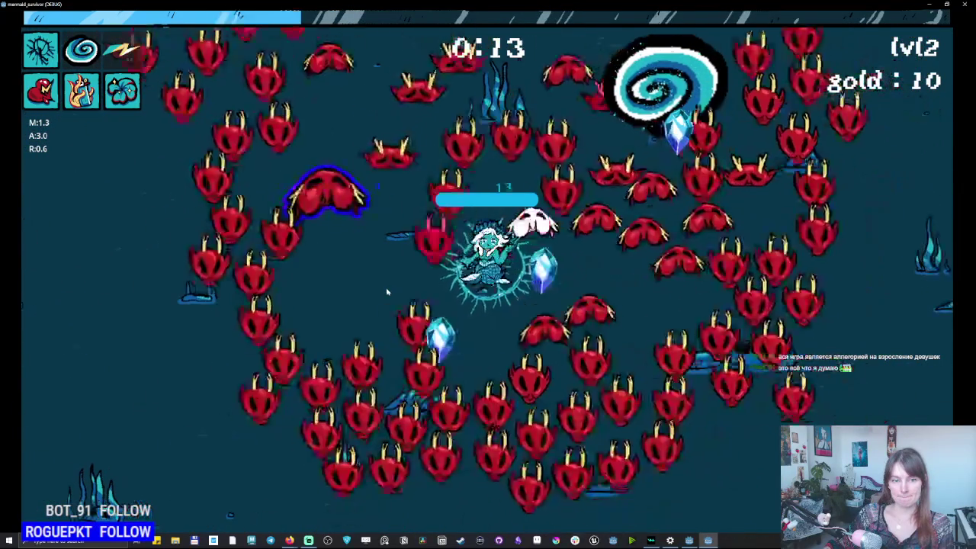
key(1)
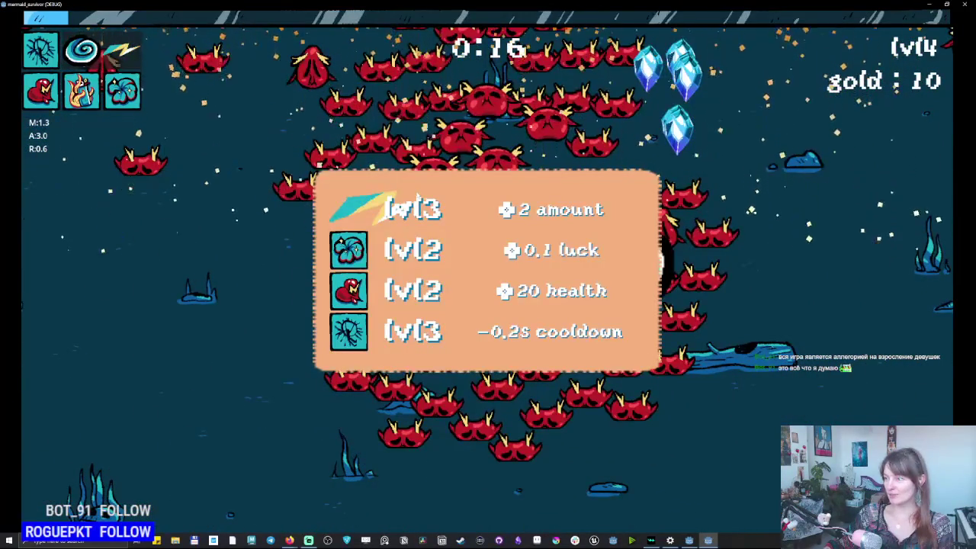
key(1)
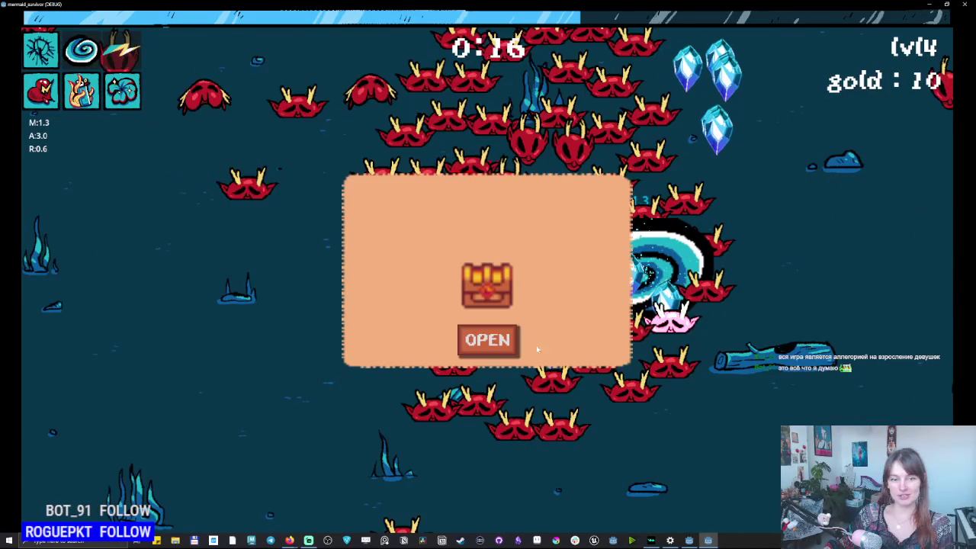
click(478, 345)
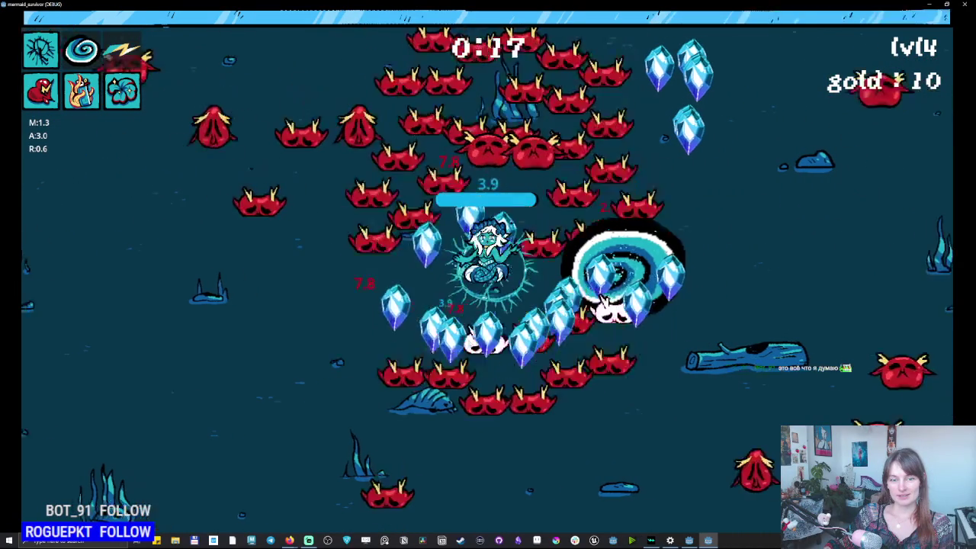
key(1)
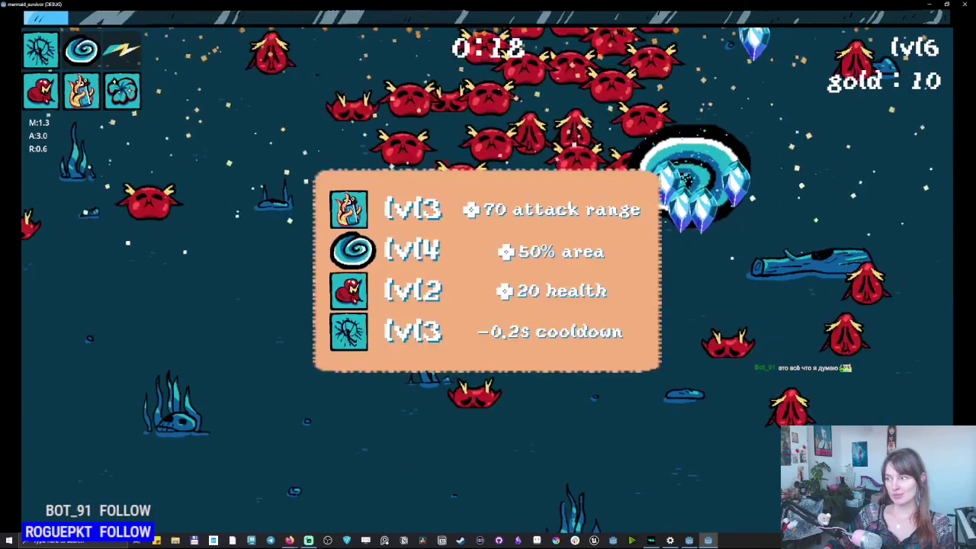
key(2)
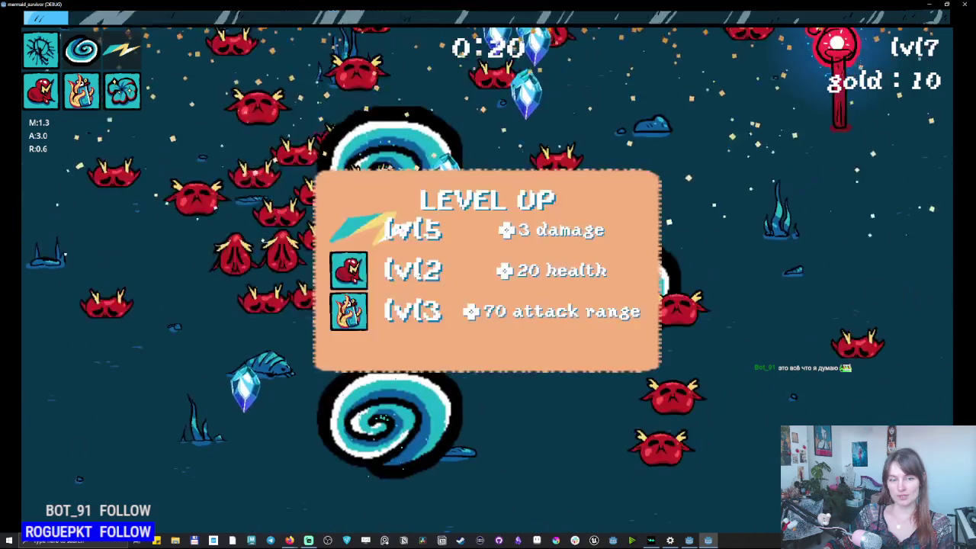
key(1)
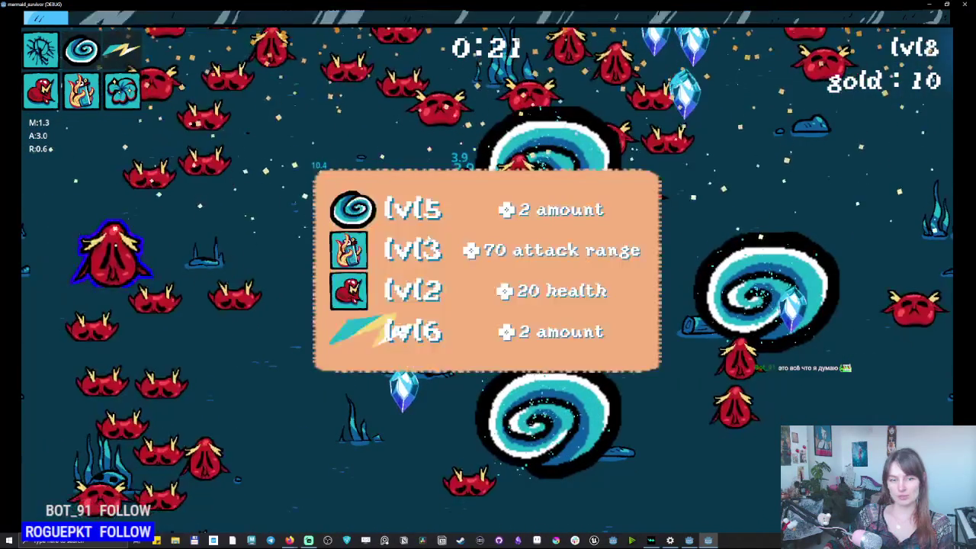
key(1)
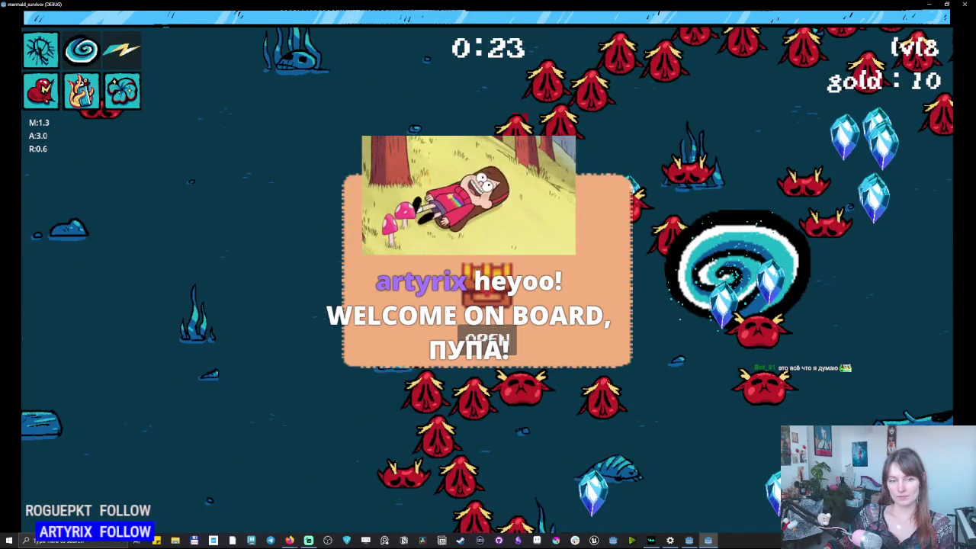
Open the chest rewards, take a level-up upgrade, and swim around dodging crabs.
key(Return)
key(Return)
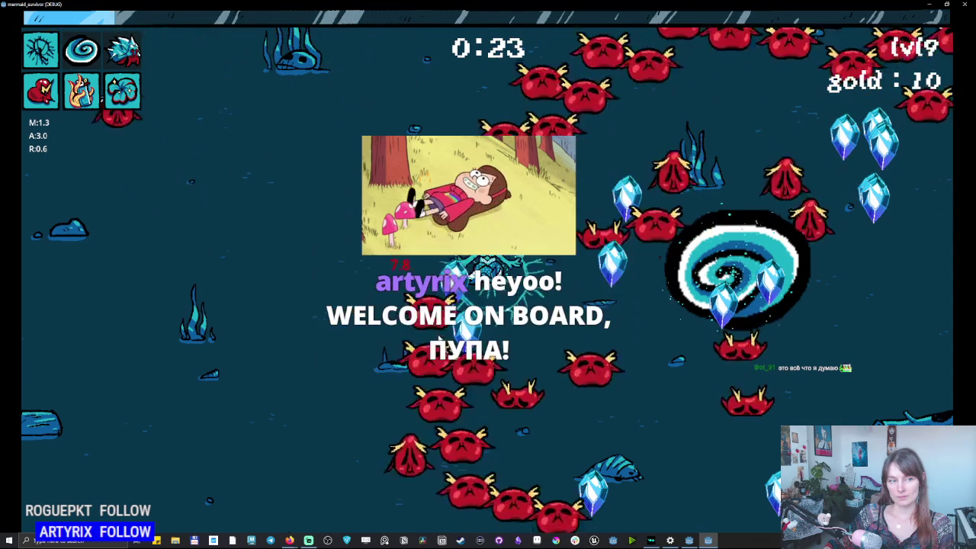
key(d)
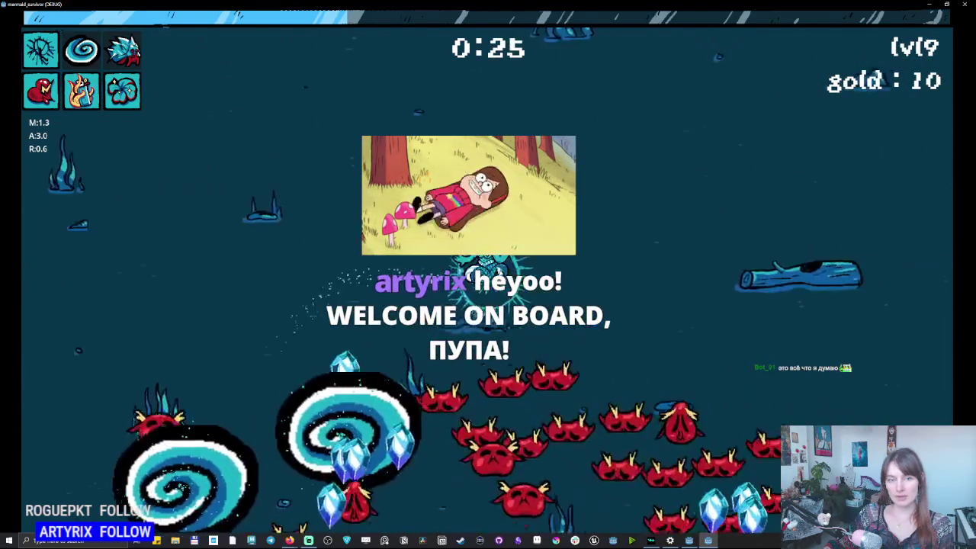
key(s)
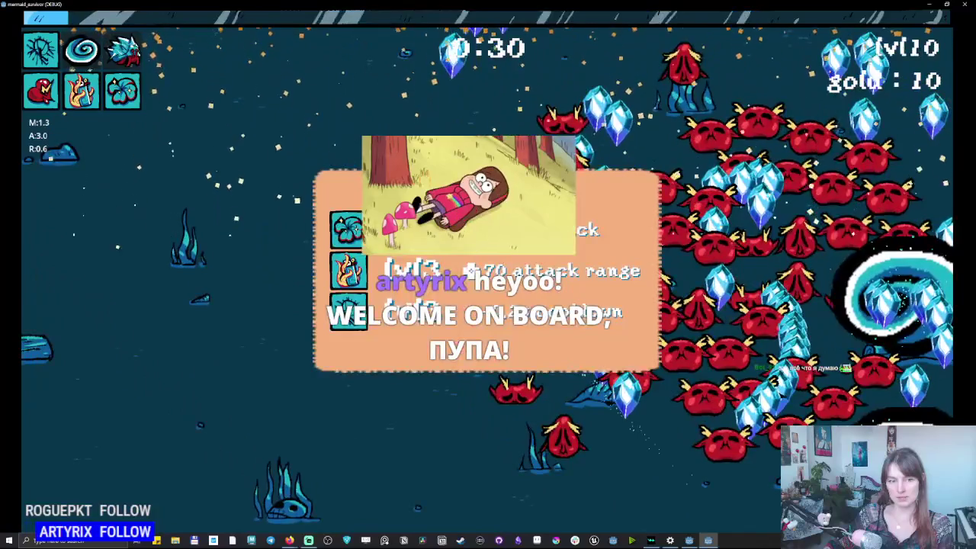
click(379, 257)
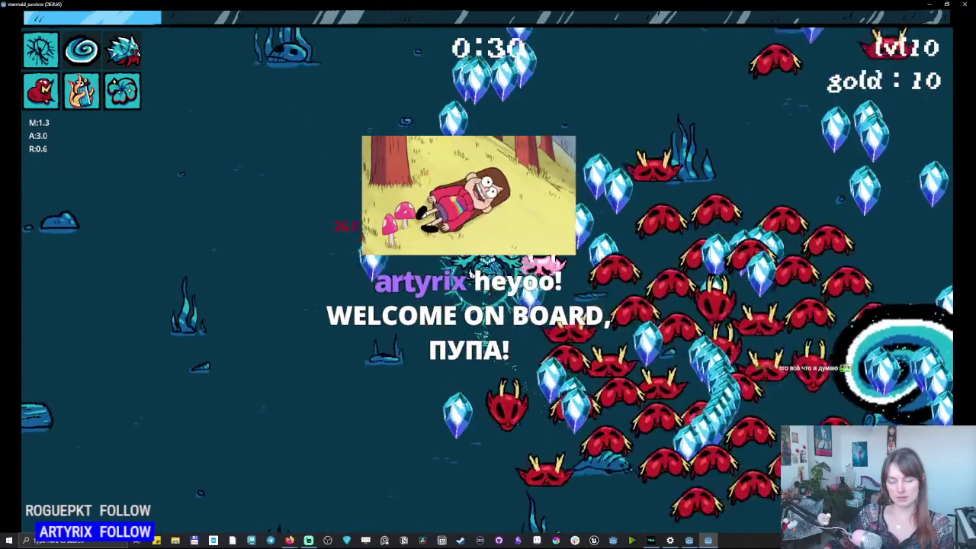
key(w)
key(s)
key(d)
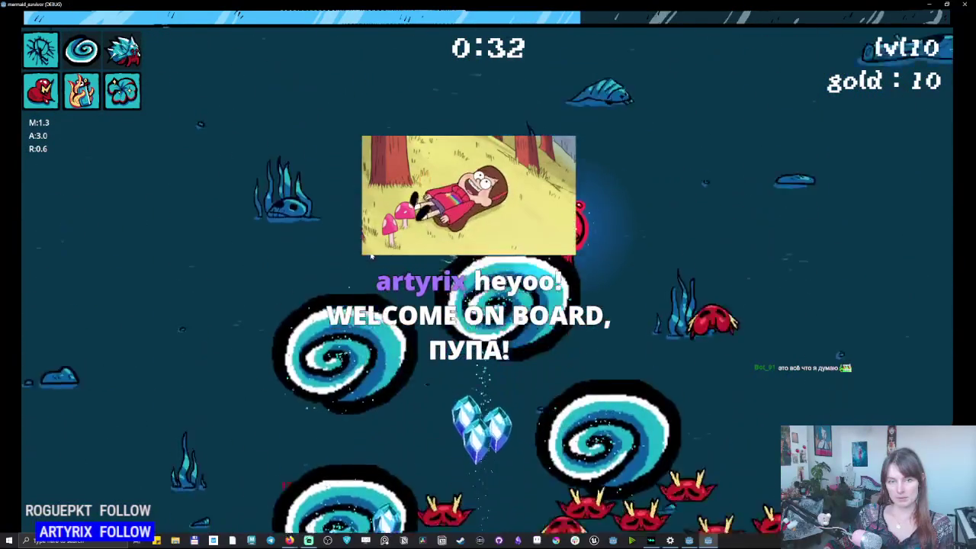
key(a)
key(s)
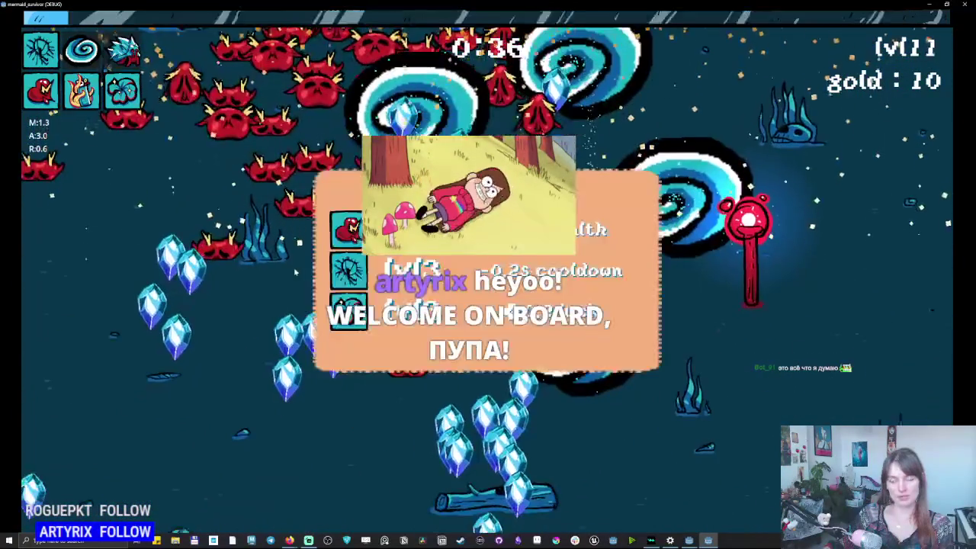
key(a)
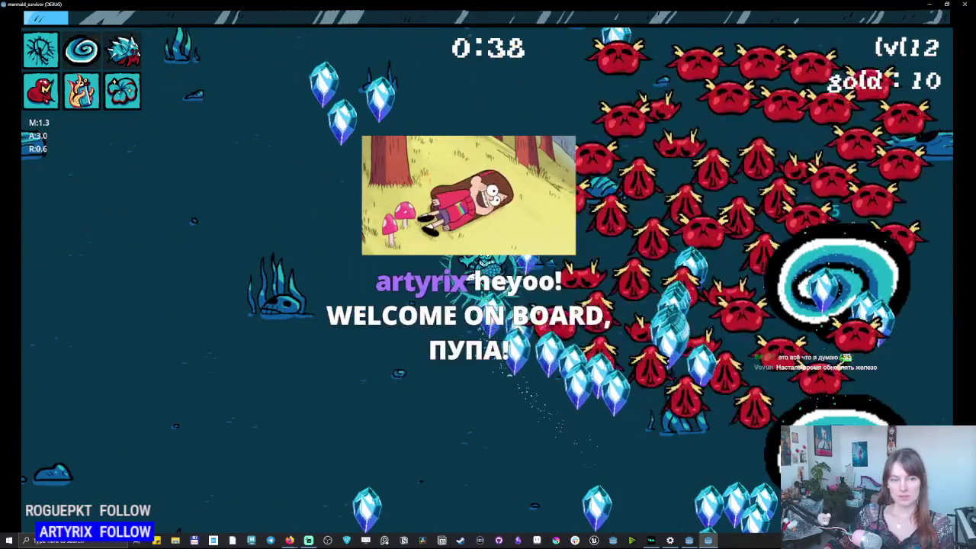
key(s)
key(d)
key(s)
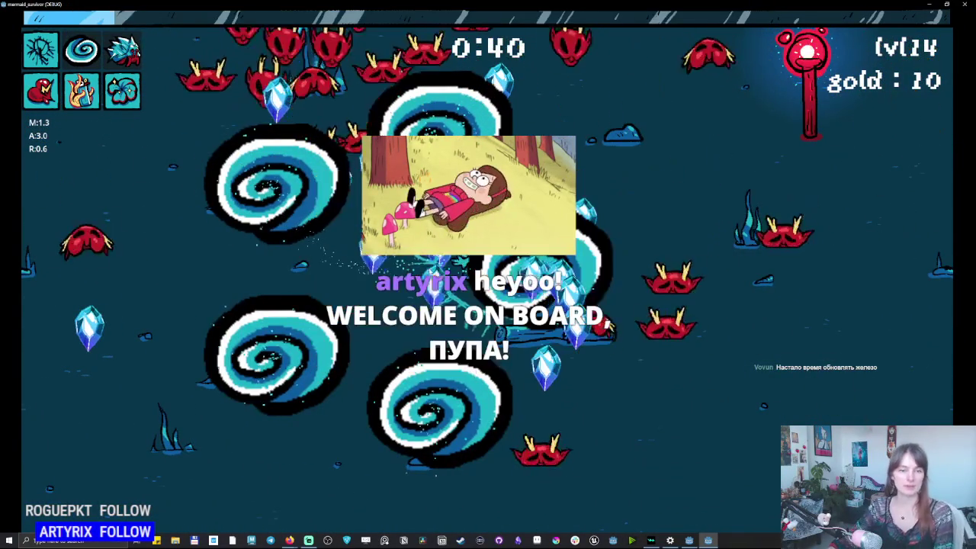
key(w)
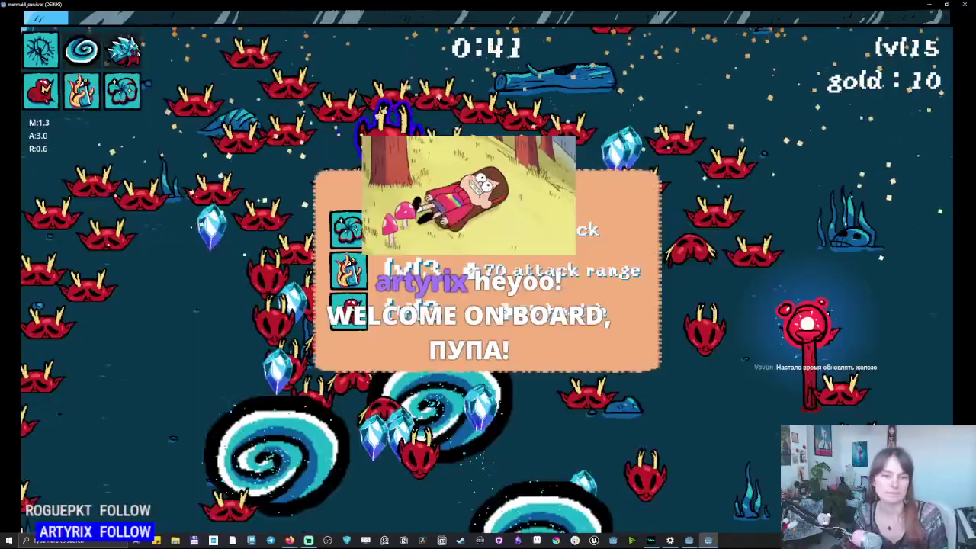
Choose the level 15–20 upgrades, including +100 attack range, while keeping the mermaid moving.
key(Return)
key(Return)
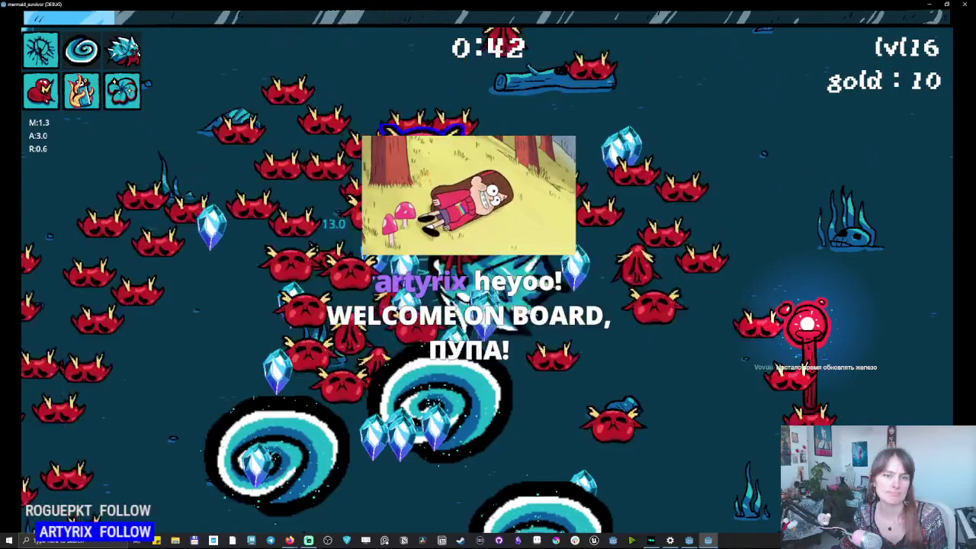
key(a)
key(w)
key(Return)
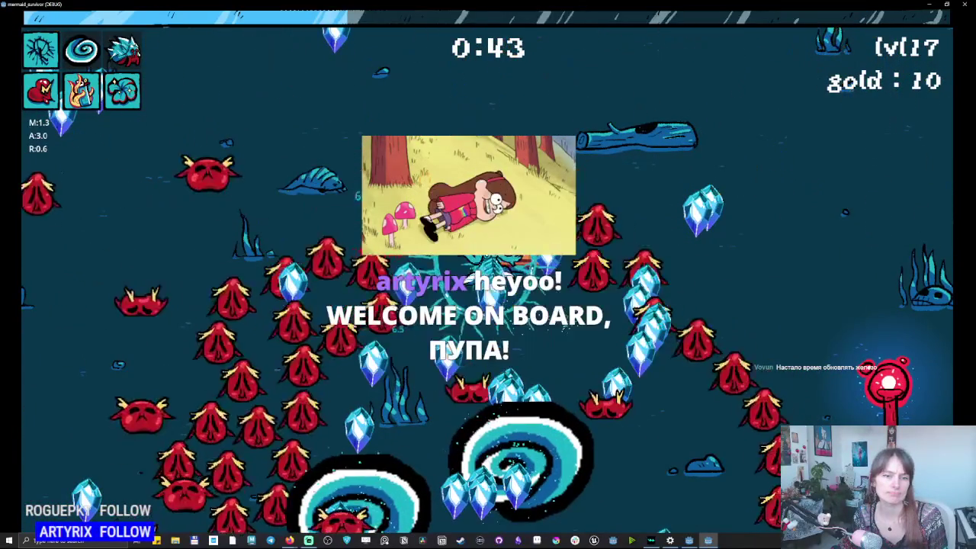
key(a)
key(Return)
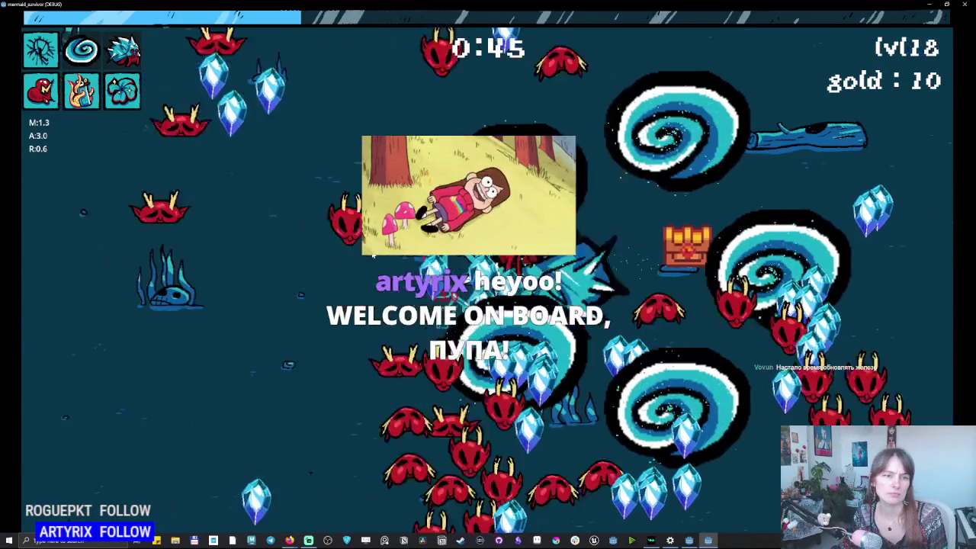
key(a)
key(s)
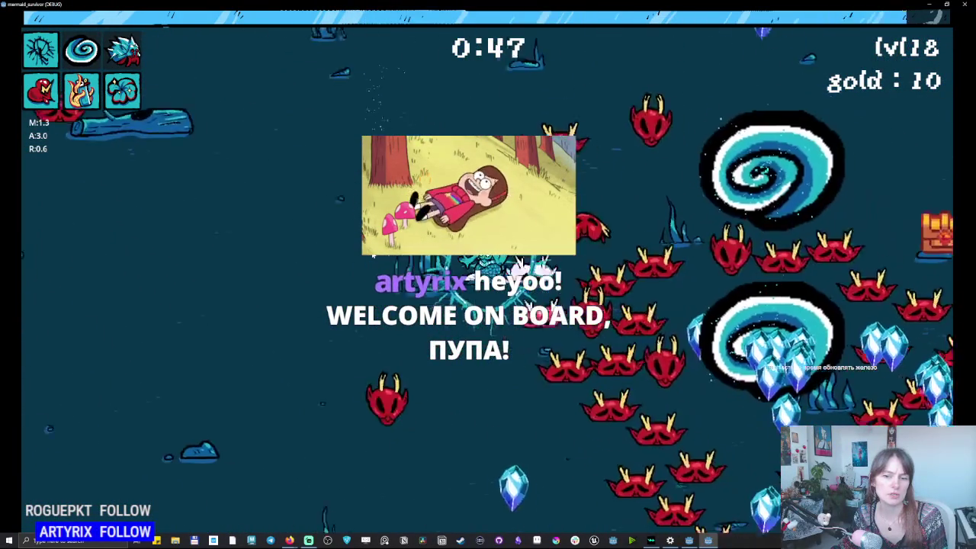
key(Return)
key(a)
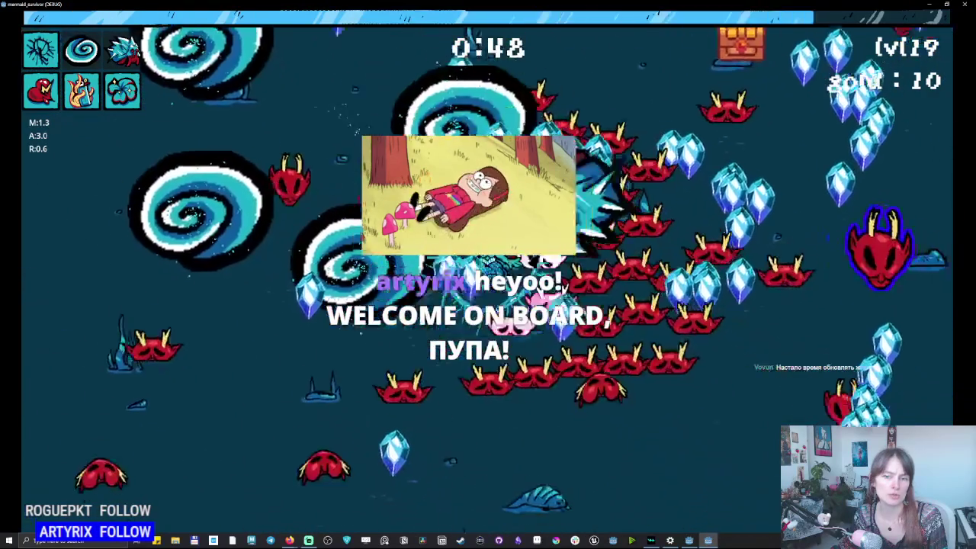
key(Return)
key(s)
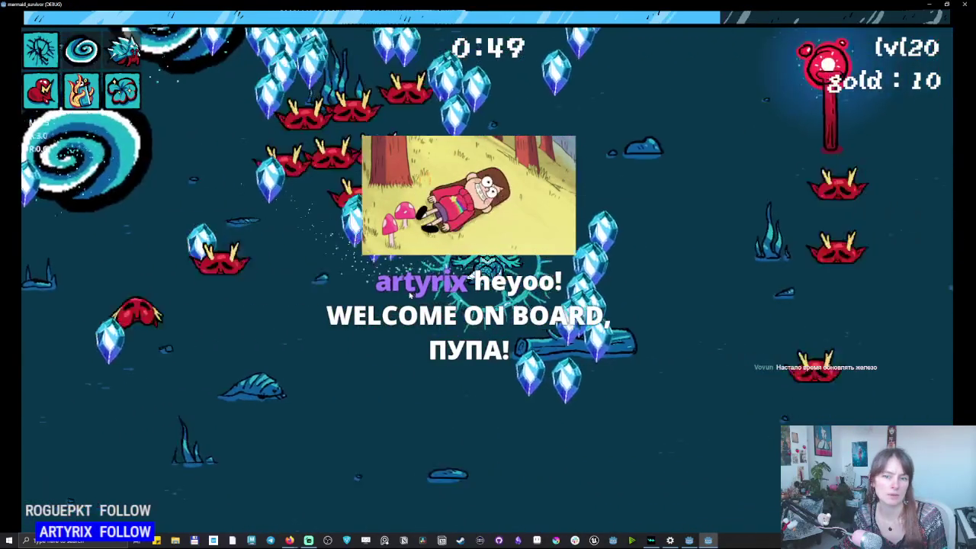
key(Return)
Keep dodging enemies until 1:38 at level 49, then stop the game.
key(w)
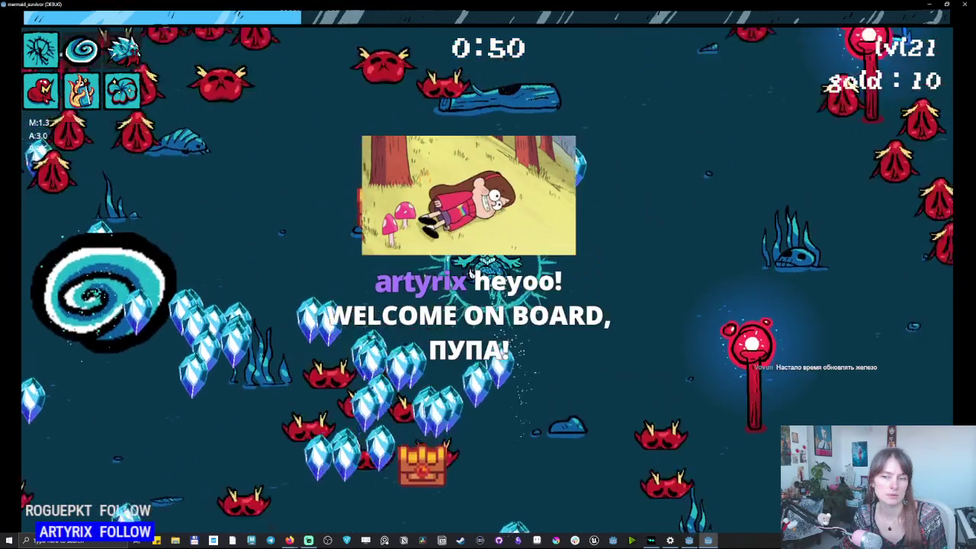
key(w)
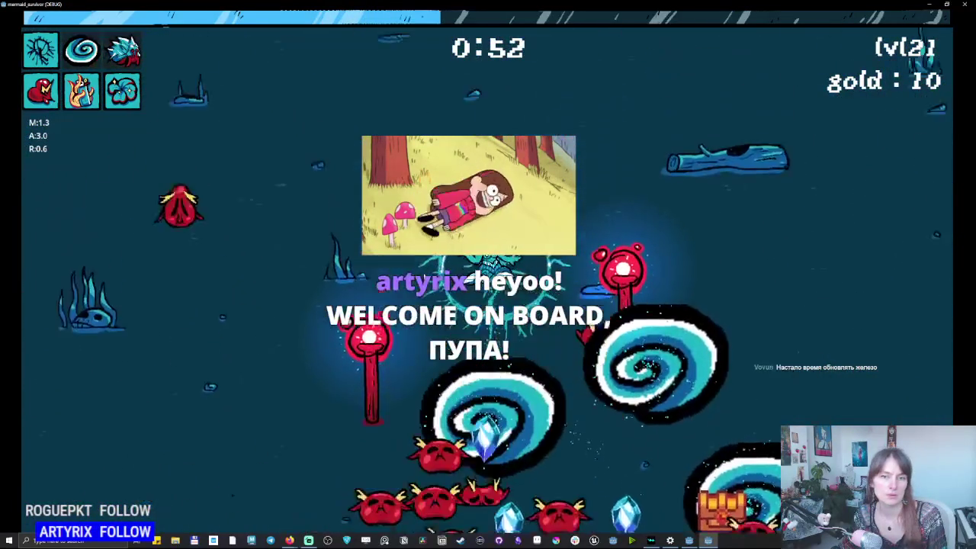
key(s)
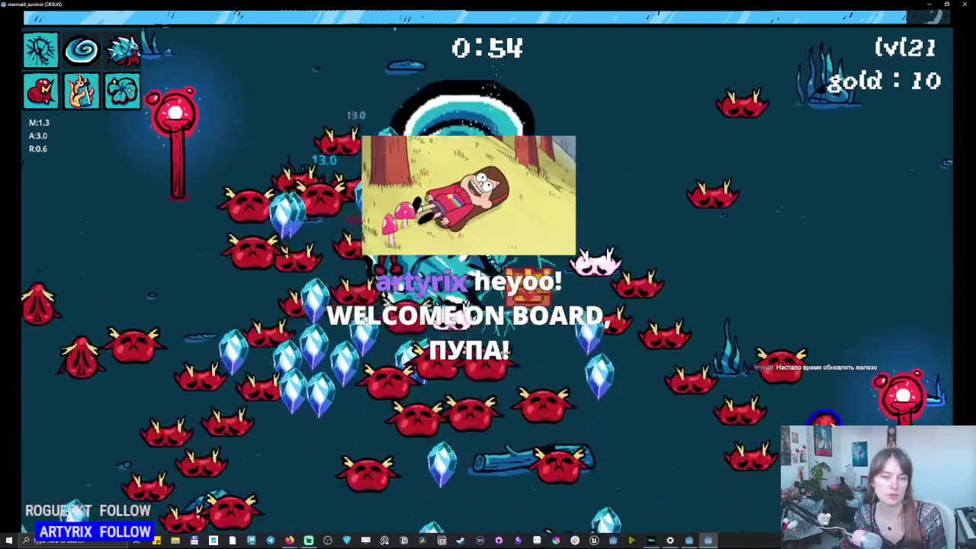
key(a)
key(d)
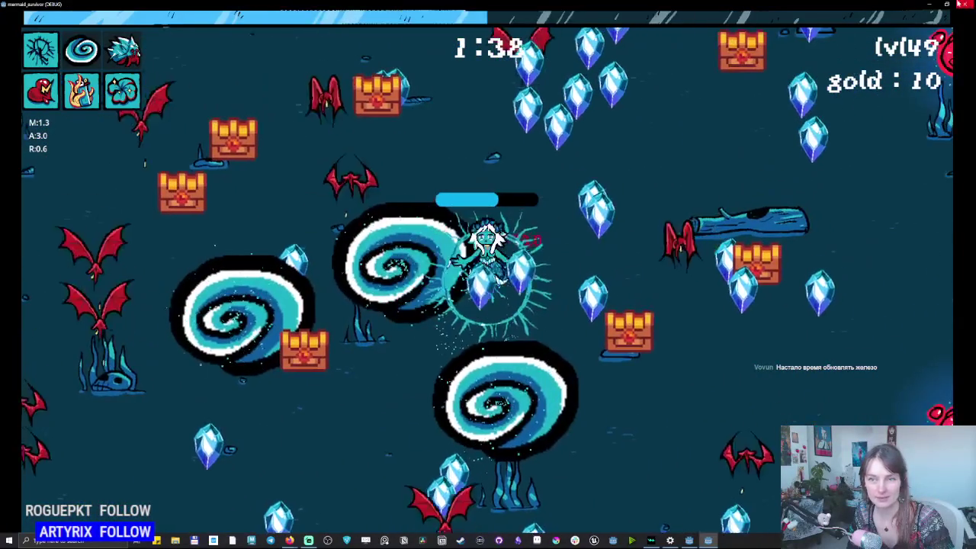
click(958, 6)
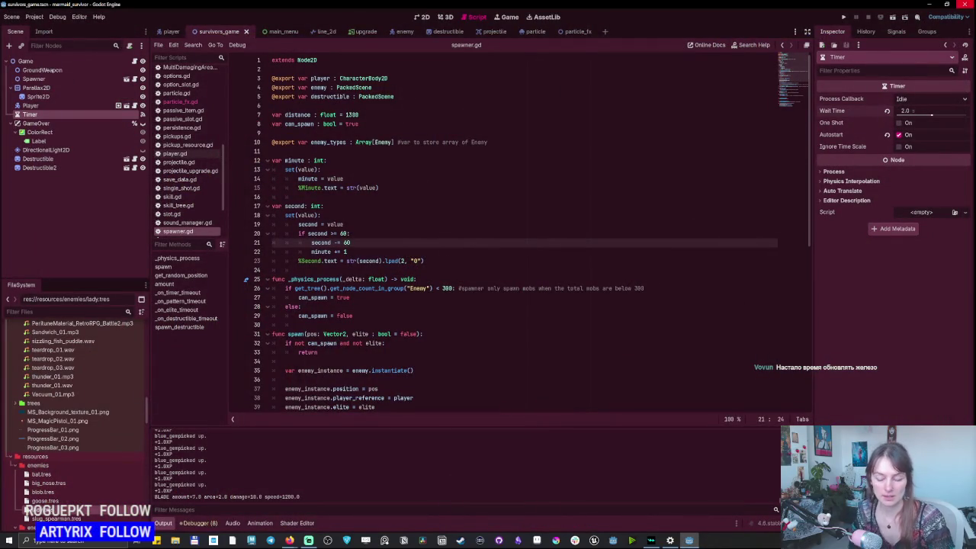
Make line 21 subtract 10 seconds, then move up to line 20's threshold.
text(1)
key(Up)
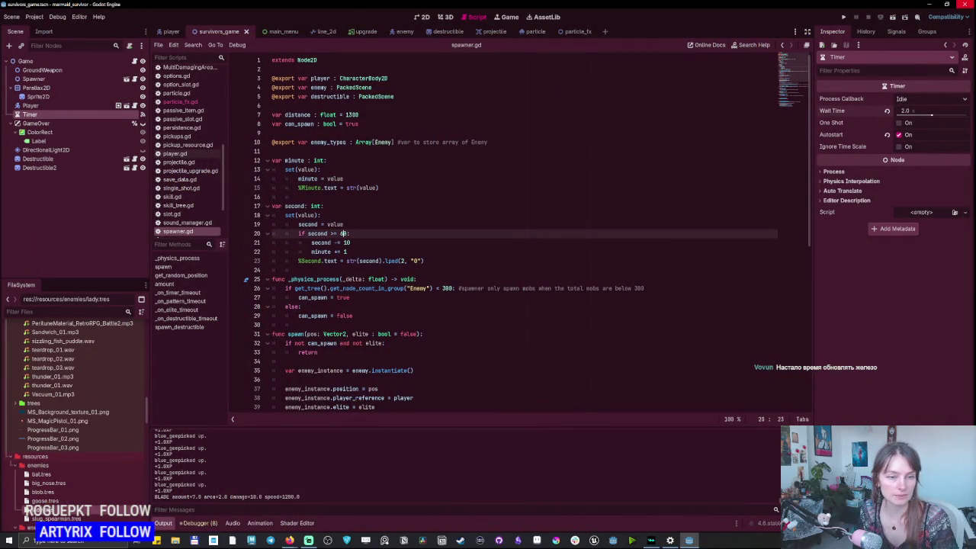